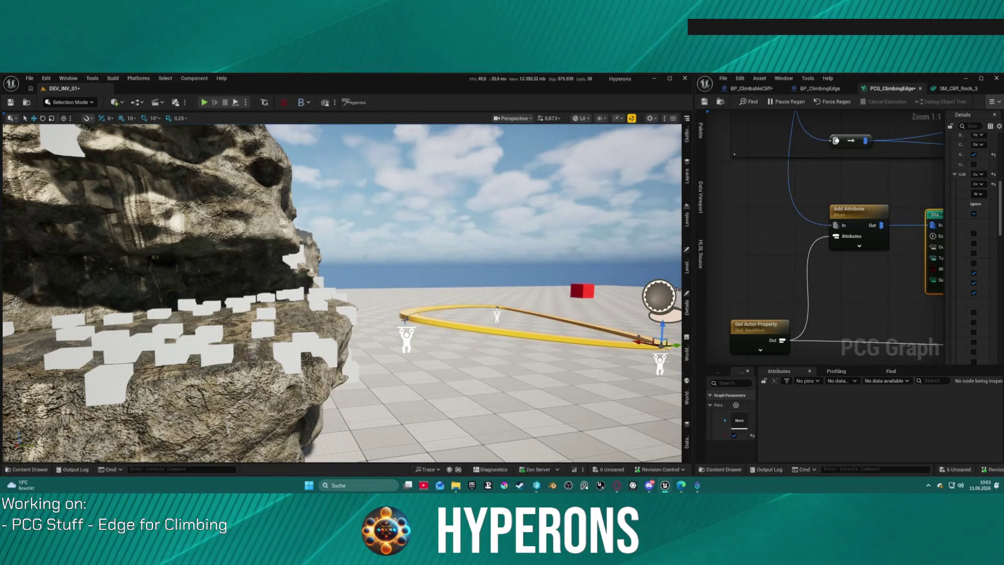
- Raise the left spline point high up the rock and select the BP_ClimbingEdge actor
mouse_move(439, 338)
left_mouse_down()
mouse_move(440, 366)
mouse_move(442, 205)
mouse_move(462, 344)
left_mouse_up()
key("f")
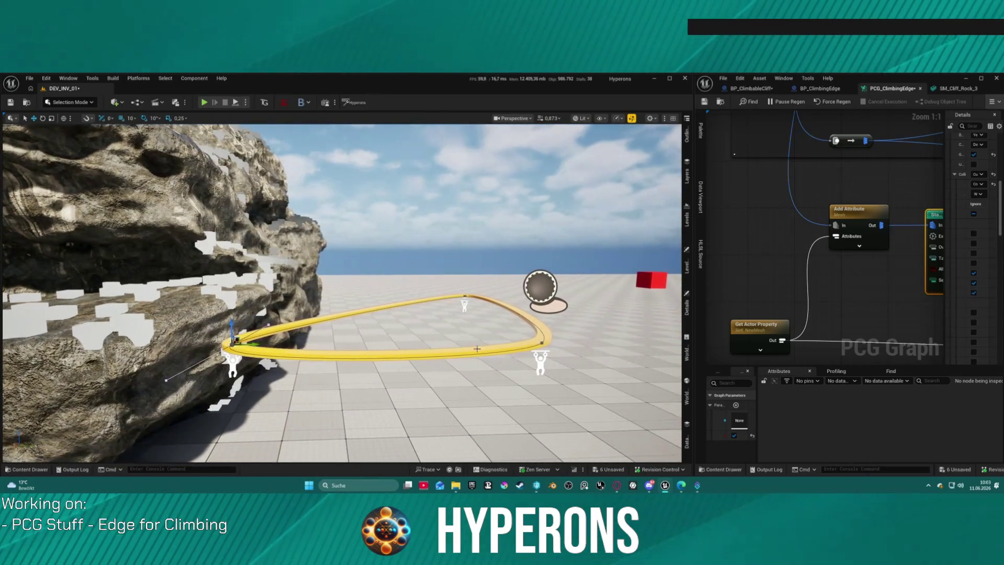
left_click(530, 347)
left_click(530, 346)
- Alt-drag a copy of the loop upward as a second edge ring, then start Play
mouse_move(539, 342)
left_mouse_down()
mouse_move(539, 293)
mouse_move(471, 345)
left_mouse_up()
mouse_move(520, 249)
left_mouse_down()
mouse_move(515, 261)
mouse_move(520, 249)
left_mouse_up()
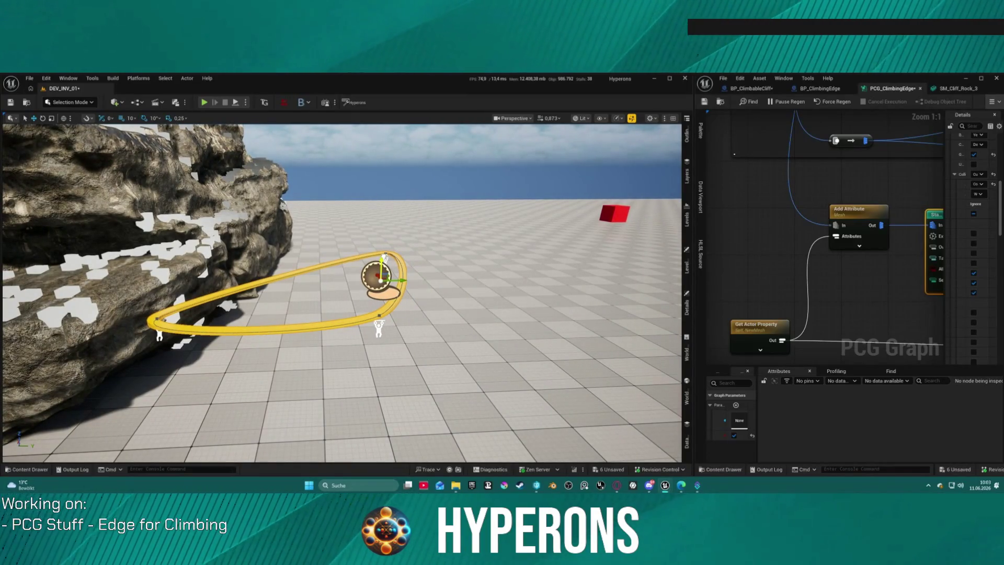
left_click_drag(384, 257, 383, 187)
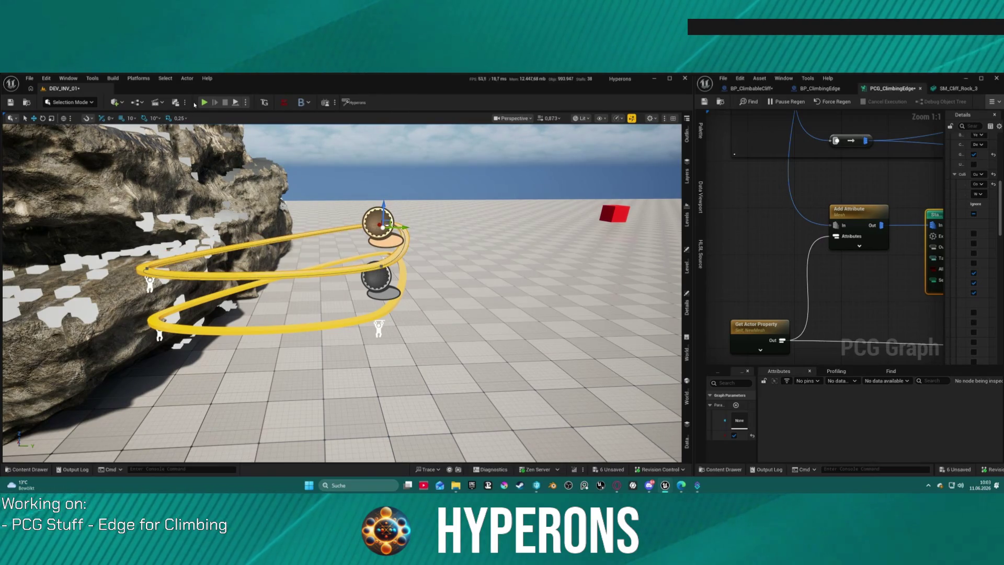
left_click(204, 102)
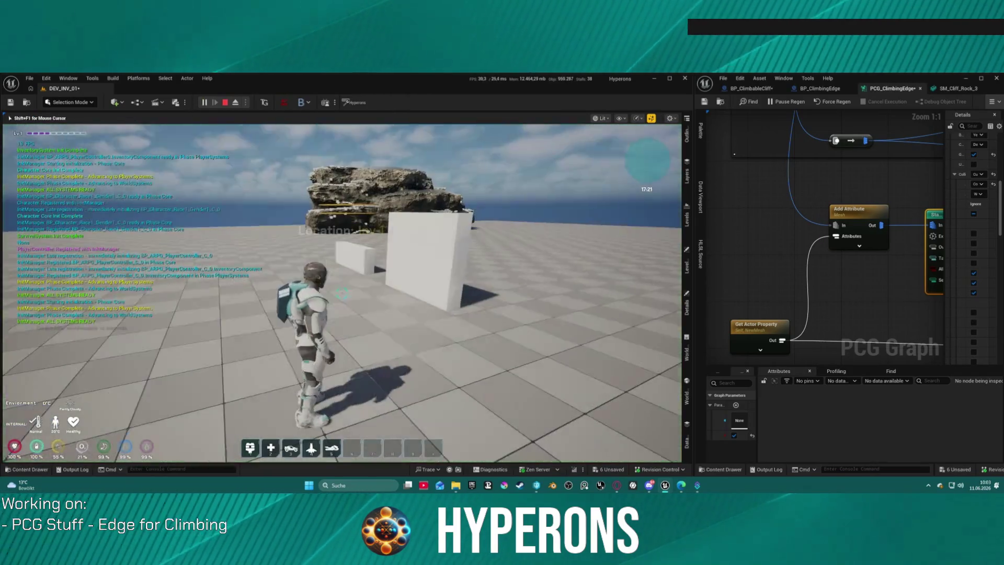
- Run the character to the rock, grab the climbing edge, climb up, then stop playing
key("w")
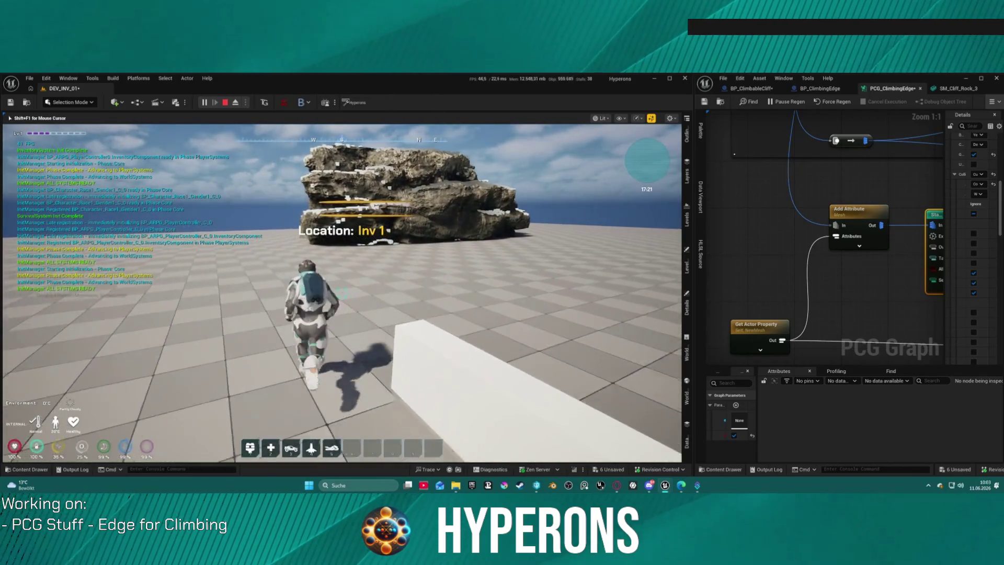
key("w")
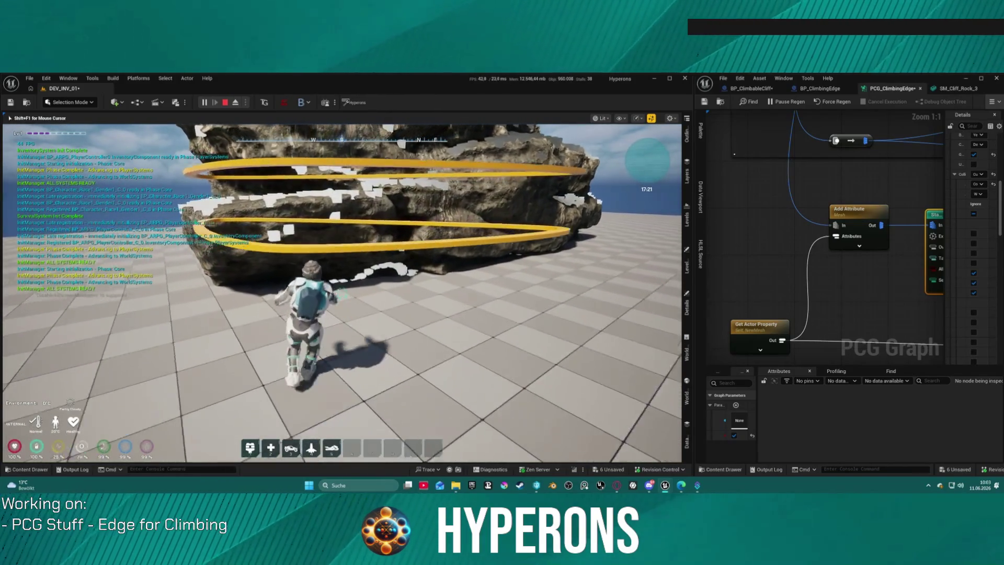
key("space")
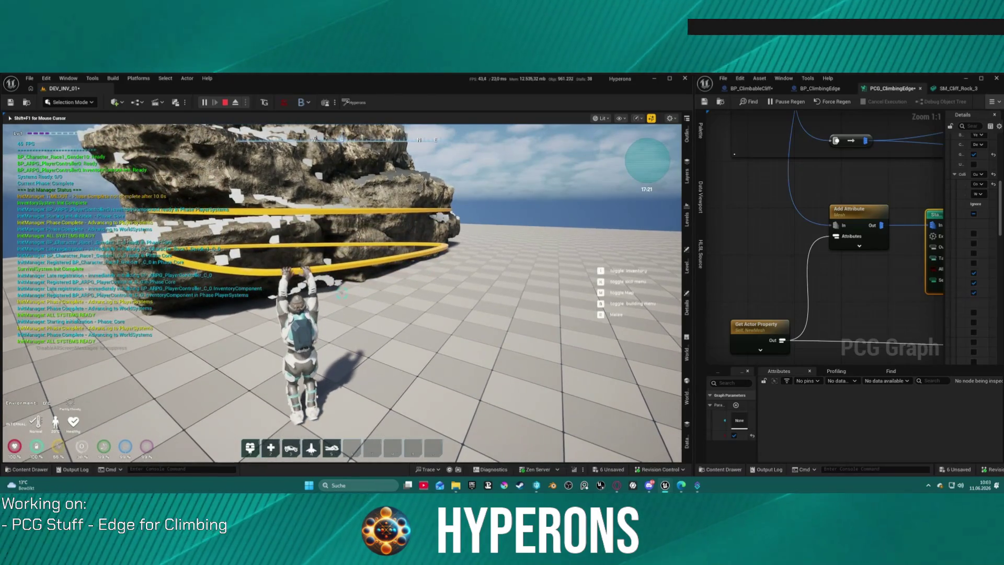
key("space")
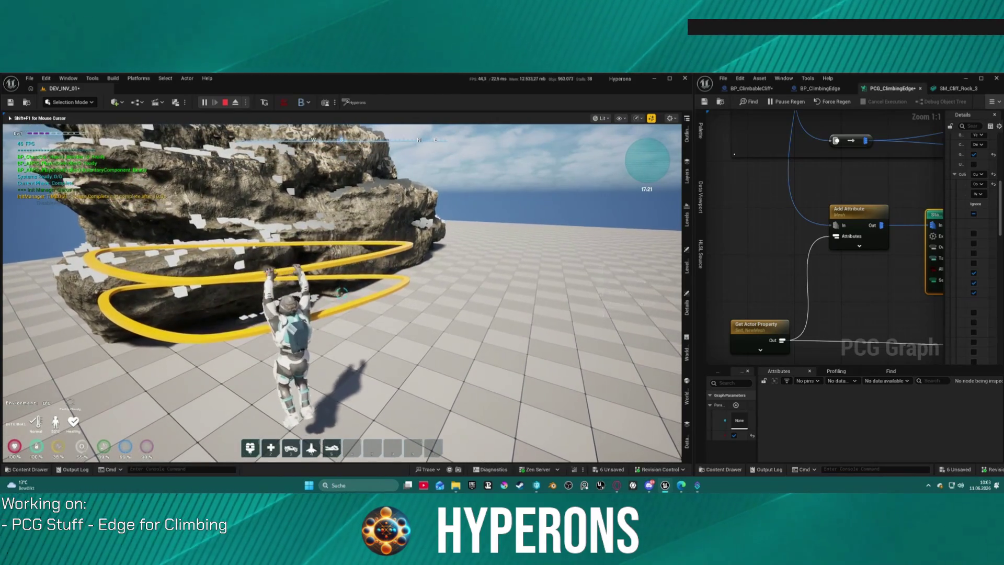
key("Escape")
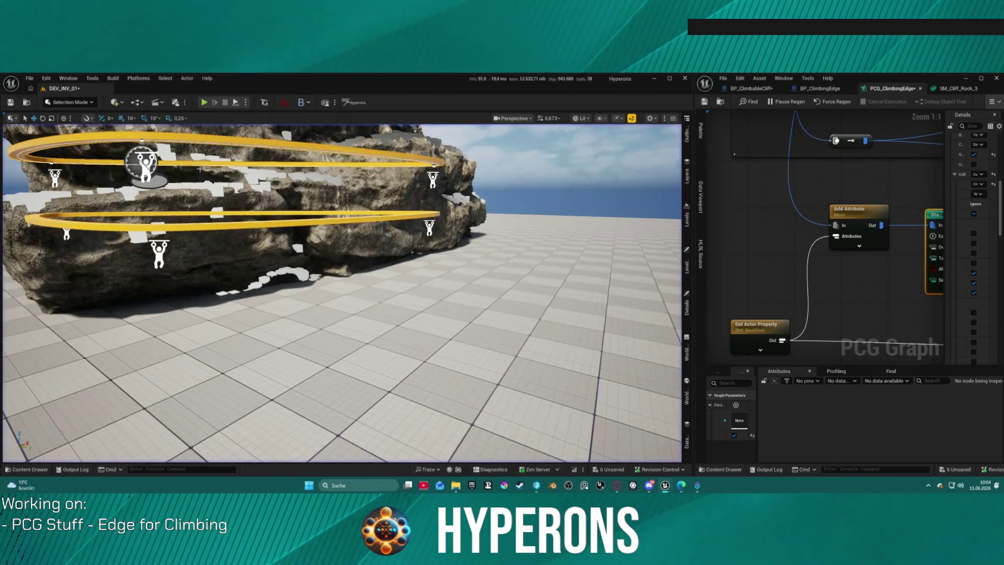
- Fly the camera around the rock to inspect the two edge loops
mouse_move(222, 156)
left_mouse_down()
mouse_move(198, 173)
mouse_move(251, 167)
mouse_move(251, 152)
left_mouse_up()
mouse_move(23, 186)
left_mouse_down()
mouse_move(21, 157)
mouse_move(24, 199)
mouse_move(22, 186)
left_mouse_up()
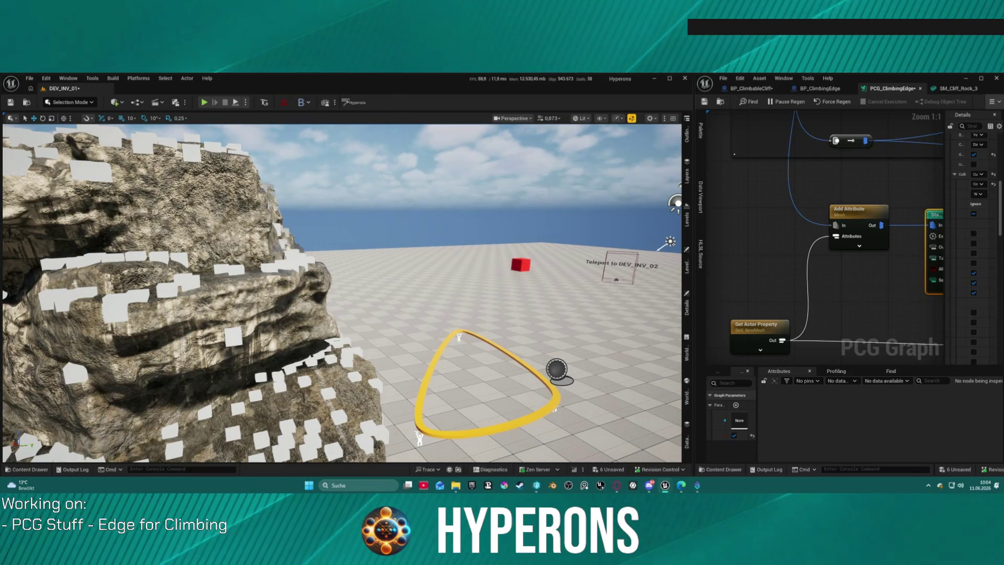
left_click_drag(23, 187, 5, 188)
left_click_drag(246, 202, 251, 199)
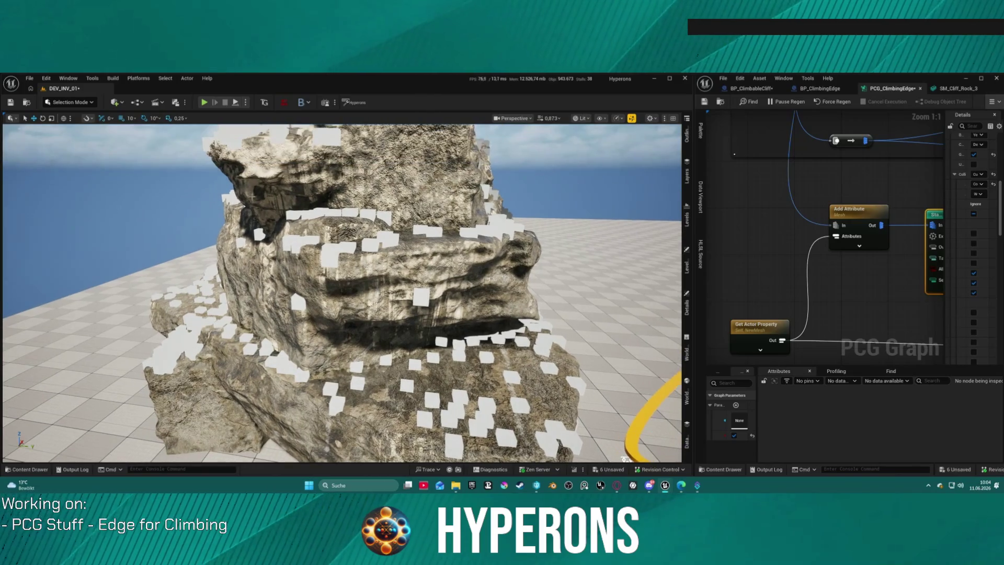
- Snap the level editor into a narrow left strip and pan the PCG graph to Copy Points and Normal To Density
key("super+Down")
key("super+Left")
mouse_move(618, 261)
left_mouse_down()
mouse_move(190, 261)
mouse_move(330, 261)
left_mouse_up()
left_click(497, 171)
mouse_move(497, 172)
left_mouse_down()
mouse_move(436, 137)
mouse_move(248, 91)
mouse_move(201, 153)
left_mouse_up()
left_click_drag(523, 209, 520, 256)
mouse_move(157, 261)
left_mouse_down()
mouse_move(193, 371)
mouse_move(220, 355)
left_mouse_up()
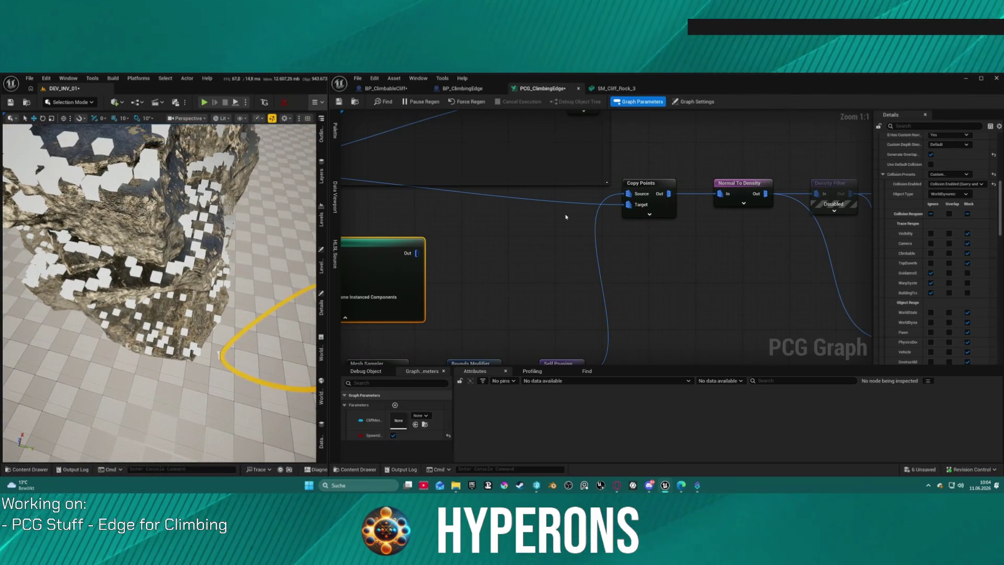
- Search the PCG graph's node list for 'edge', then show the Graph Settings
right_click(691, 261)
type("edge")
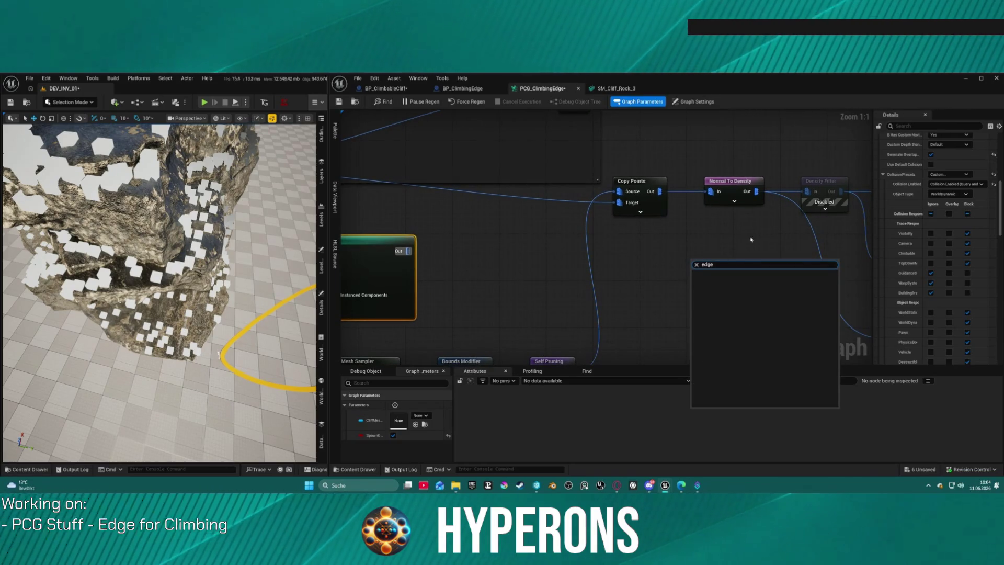
left_click(694, 101)
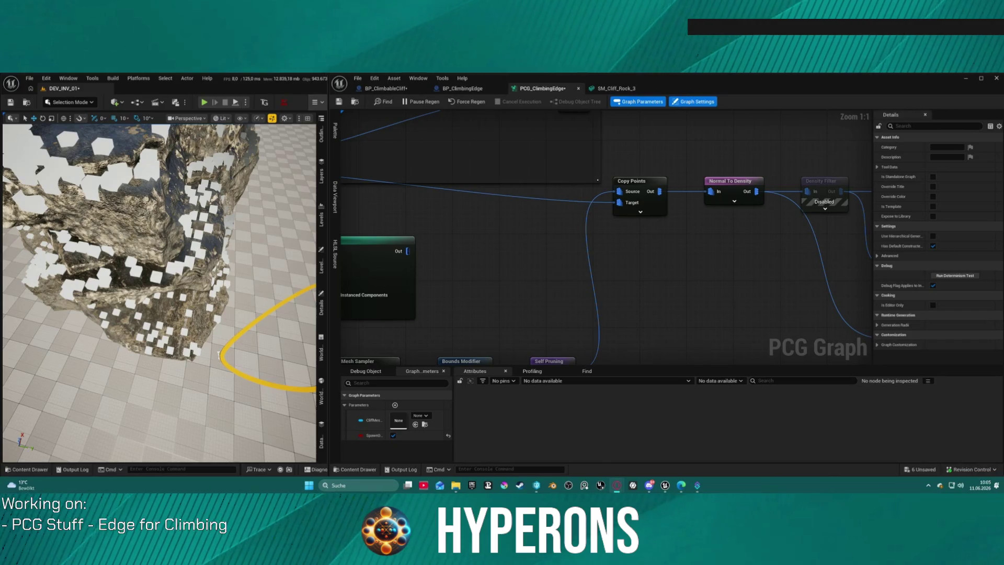
left_click_drag(262, 184, 262, 183)
- Delete the Distance node from the PCG graph and zoom out to the right-hand nodes
mouse_move(732, 225)
left_mouse_down()
mouse_move(667, 245)
mouse_move(412, 217)
mouse_move(421, 127)
mouse_move(221, 117)
left_mouse_up()
left_click(601, 239)
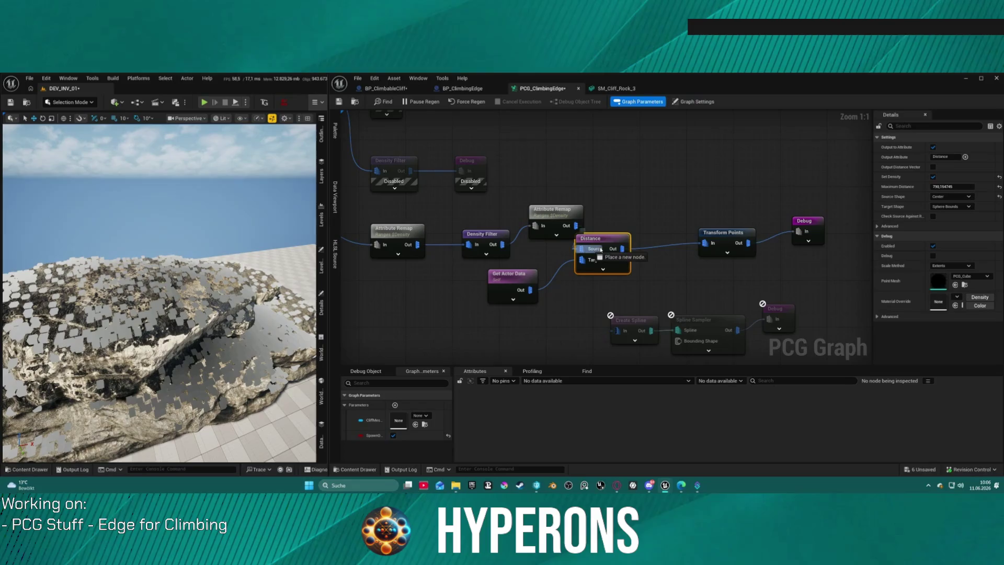
key("Delete")
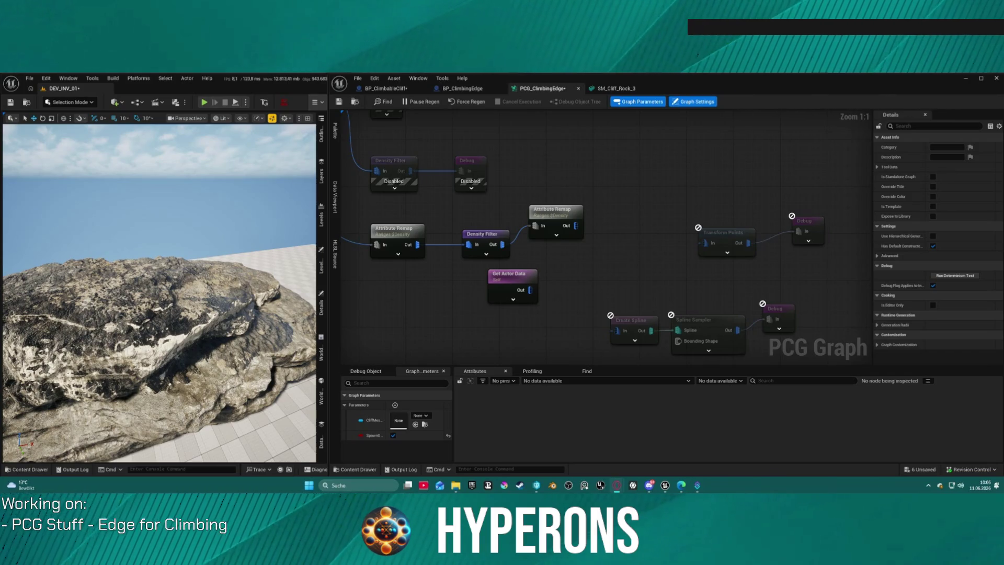
left_click_drag(121, 230, 121, 230)
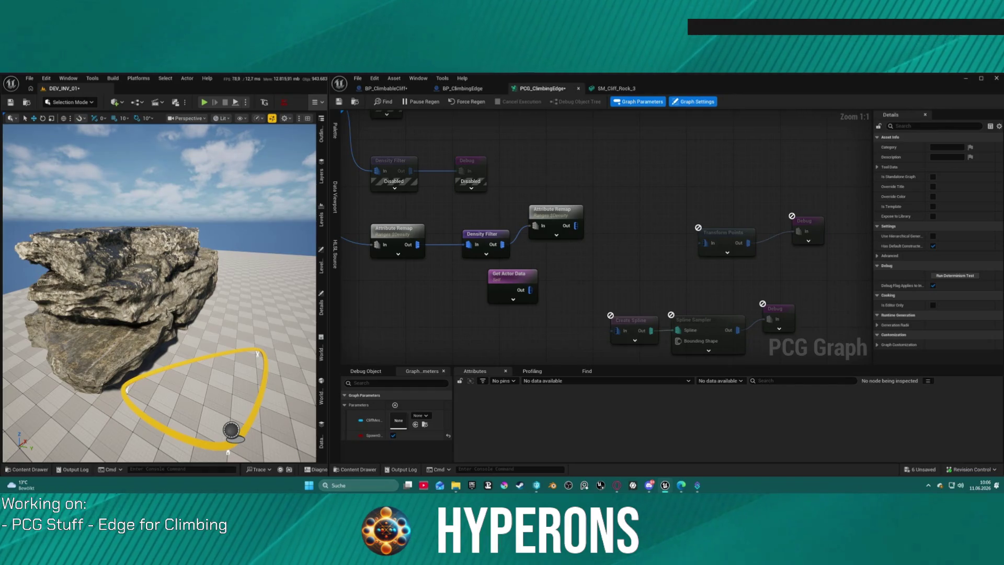
scroll(522, 235, "down", 5)
mouse_move(857, 225)
left_mouse_down()
mouse_move(634, 217)
mouse_move(617, 207)
left_mouse_up()
left_click_drag(707, 223, 631, 219)
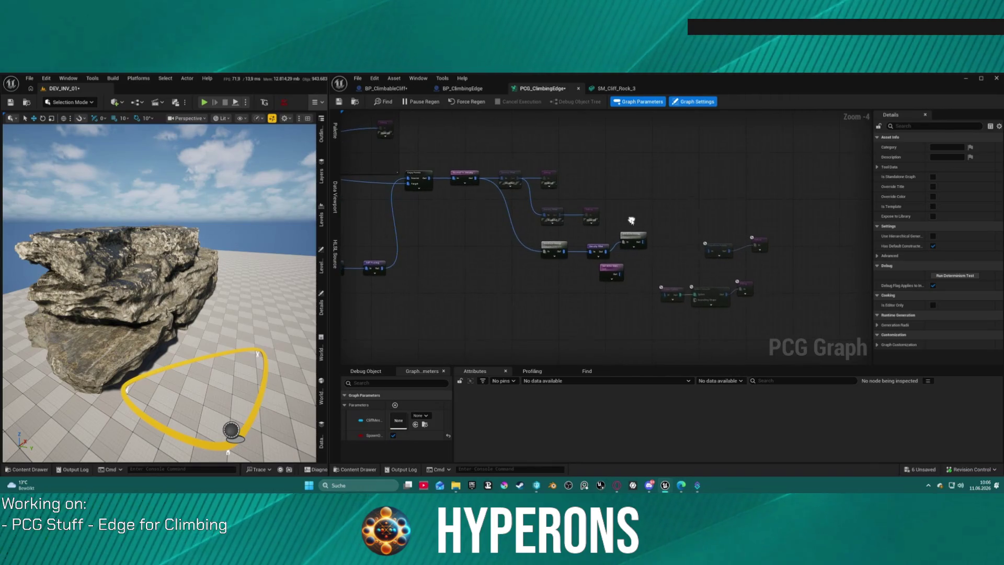
- Add a Spawn Spline Mesh node found by searching 'spawn'
right_click(659, 166)
type("spawn")
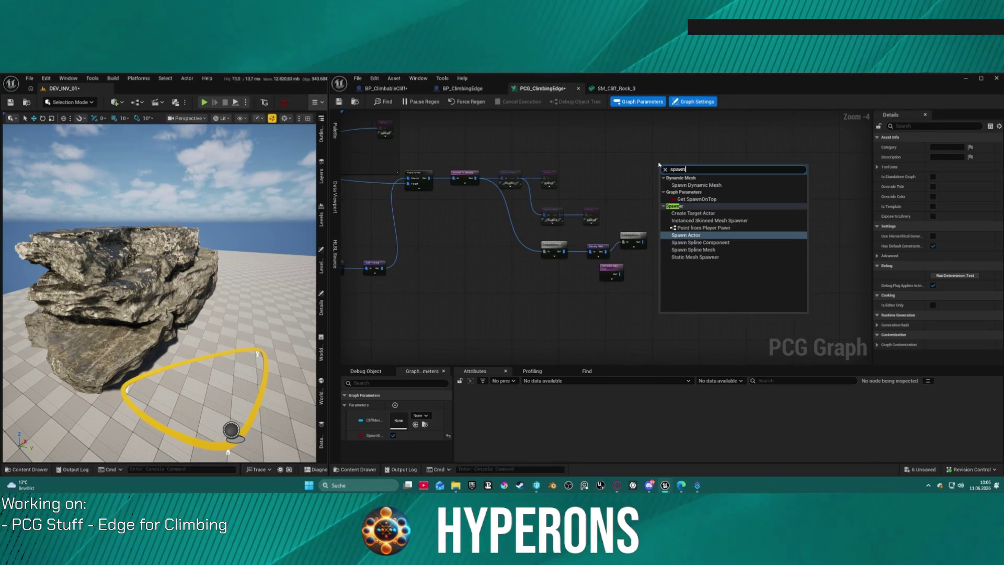
left_click(724, 250)
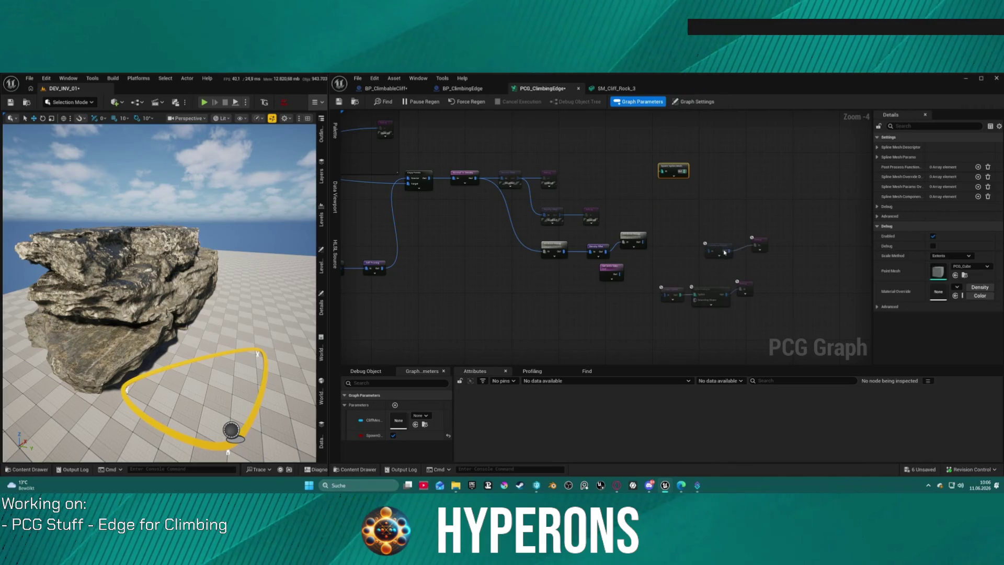
scroll(672, 185, "up", 5)
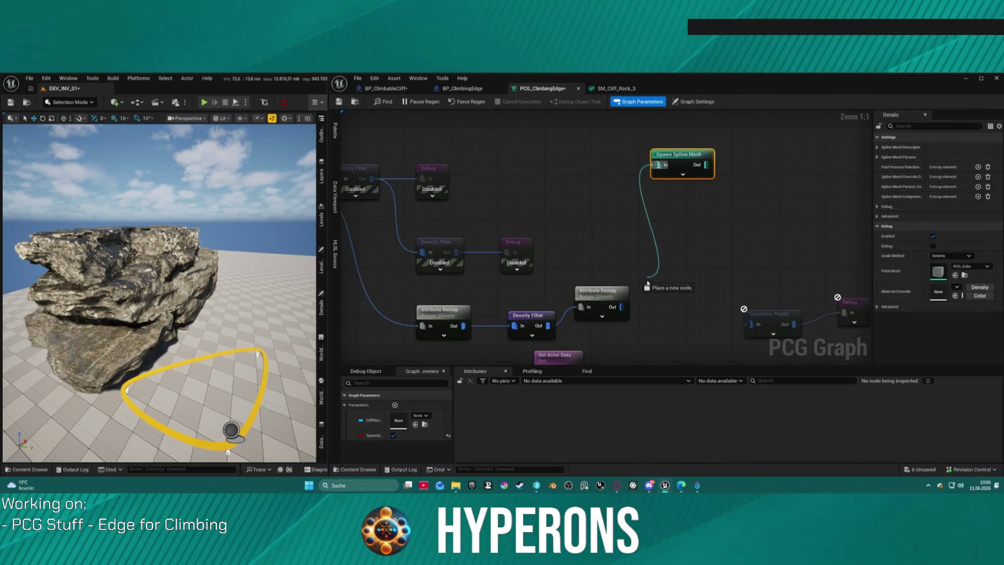
mouse_move(671, 247)
left_mouse_down()
mouse_move(660, 230)
mouse_move(658, 166)
left_mouse_up()
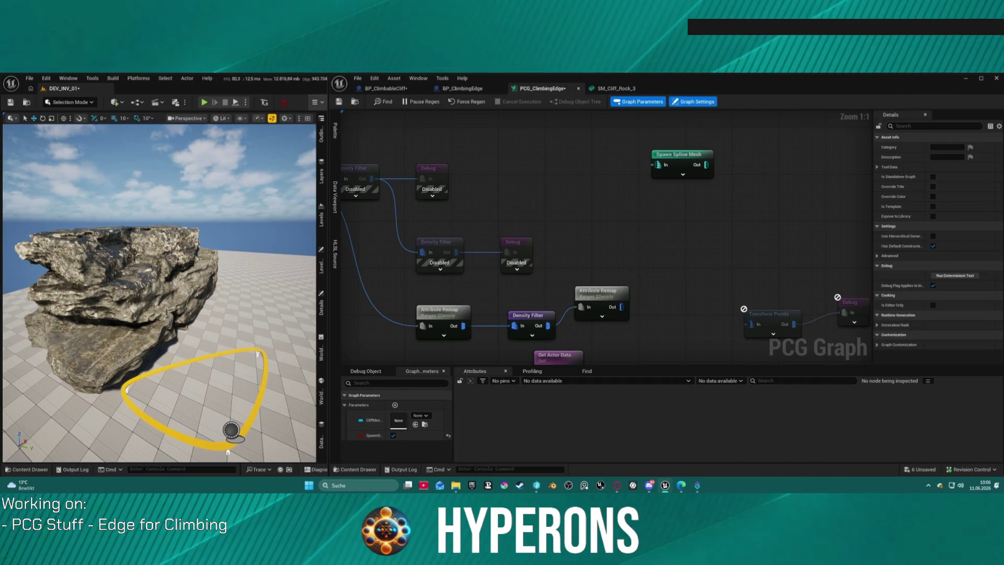
- Wire the Density Filter output into Transform Points and inspect its 2,129 points
left_click_drag(445, 195, 672, 181)
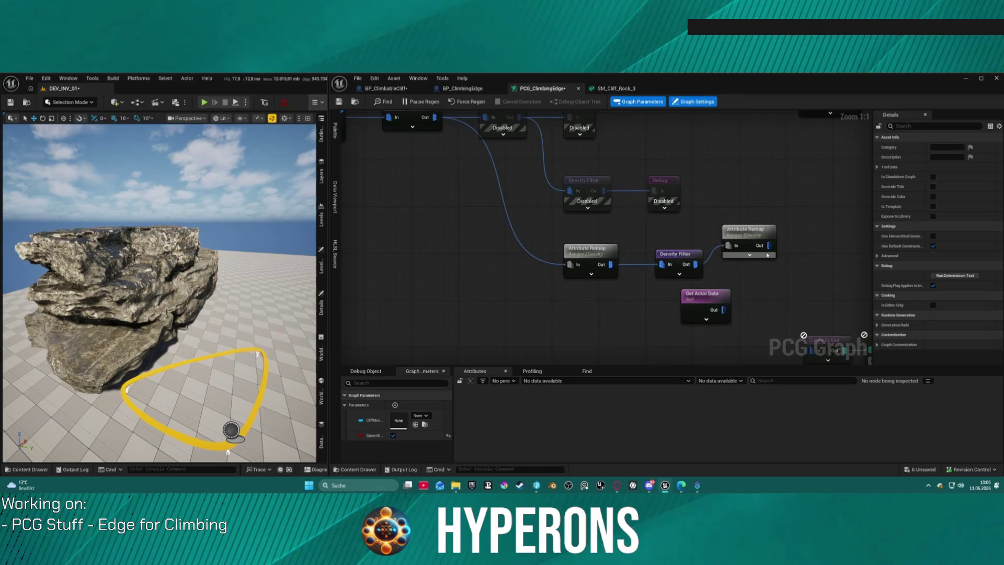
left_click_drag(767, 255, 720, 240)
left_click(751, 239)
right_click(751, 239)
left_click_drag(657, 252, 453, 256)
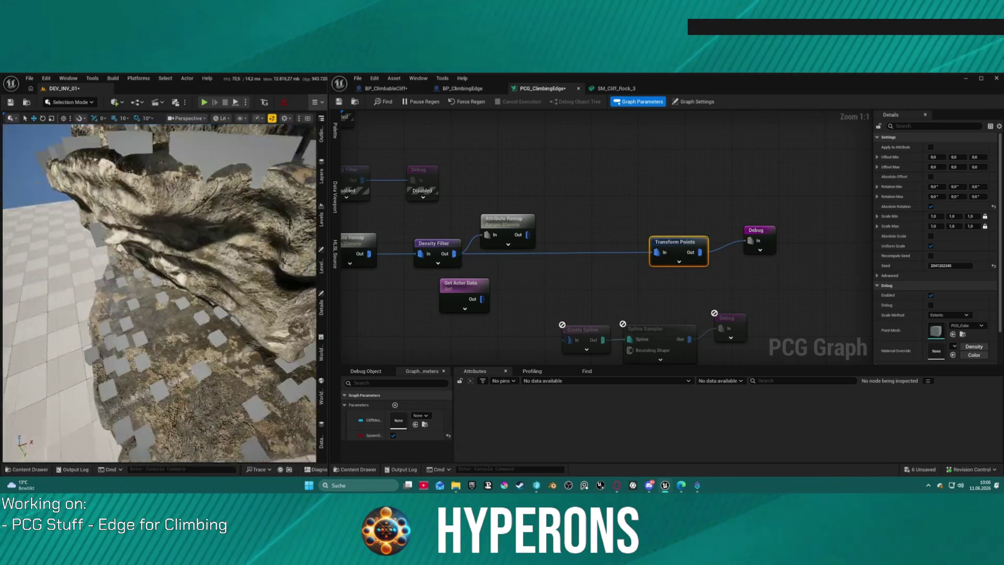
left_click_drag(453, 256, 596, 238)
key("a")
- Fly the camera under the rock face and pan the graph to open space beside Transform Points
left_click_drag(160, 293, 160, 272)
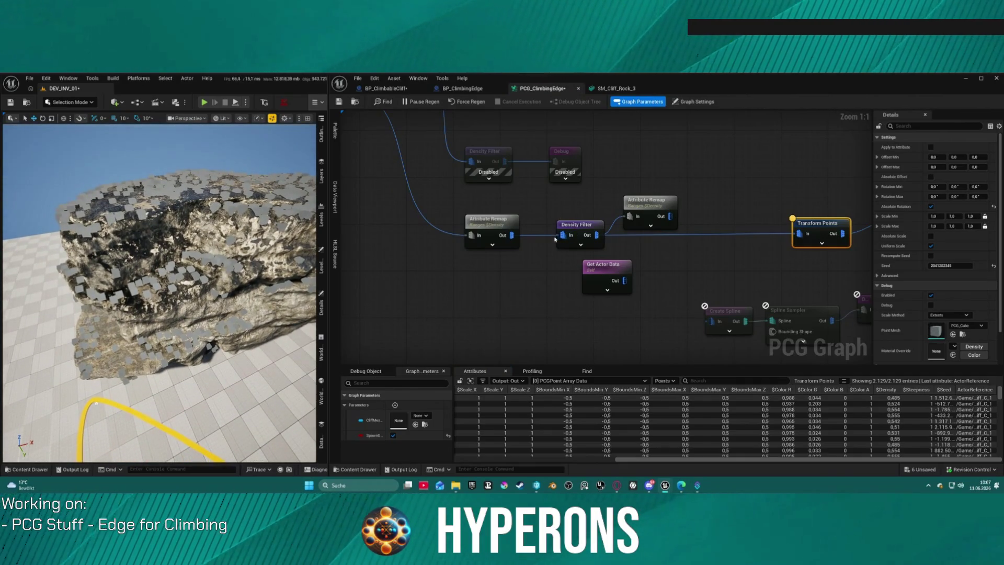
left_click_drag(160, 293, 159, 261)
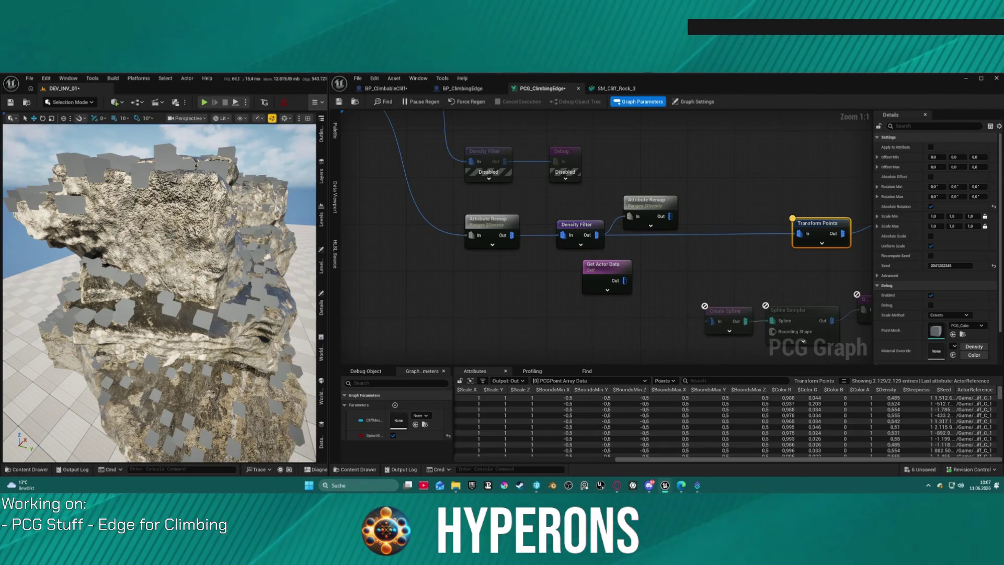
left_click_drag(817, 173, 596, 134)
left_click_drag(608, 183, 415, 189)
right_click(596, 226)
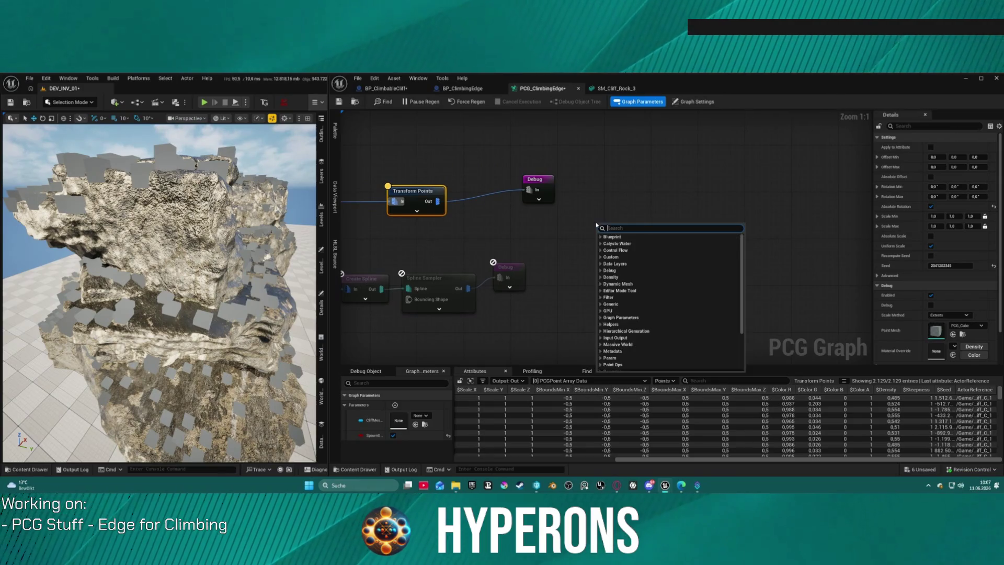
- Add a Static Mesh Spawner node positioned below the Debug node
type("stati")
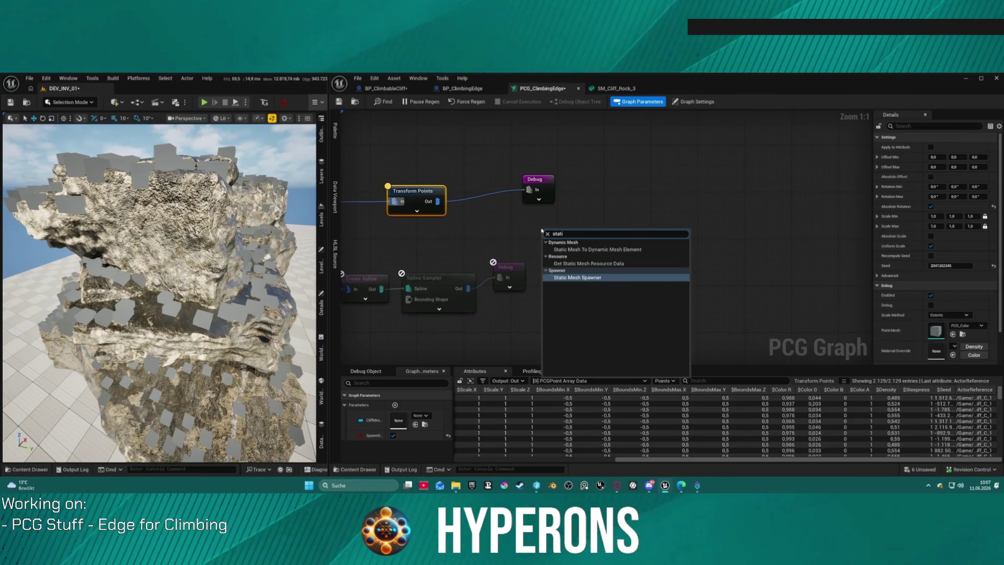
left_click(599, 277)
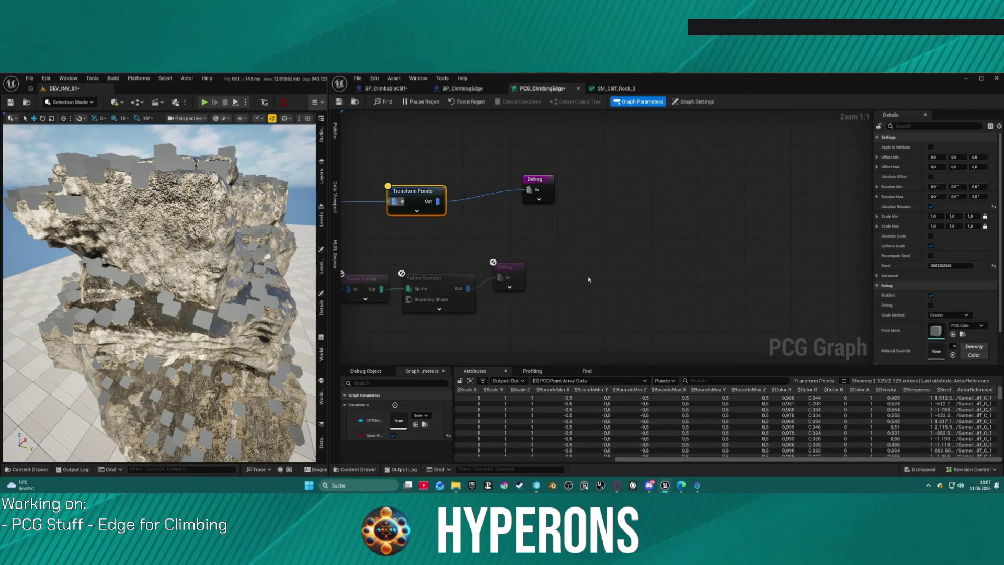
mouse_move(547, 240)
left_mouse_down()
mouse_move(505, 229)
mouse_move(546, 224)
mouse_move(466, 219)
mouse_move(445, 206)
left_mouse_up()
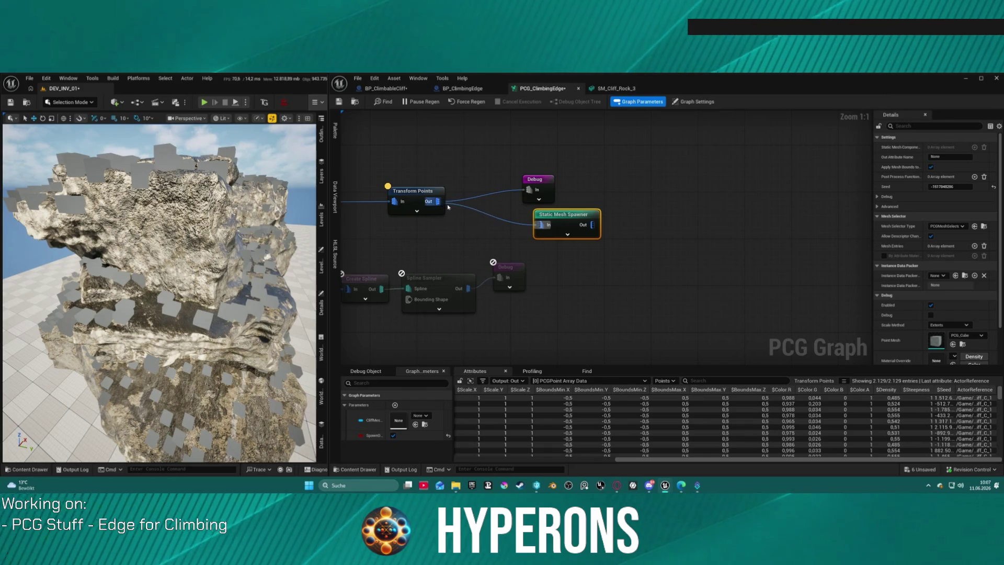
scroll(936, 304, "down", 2)
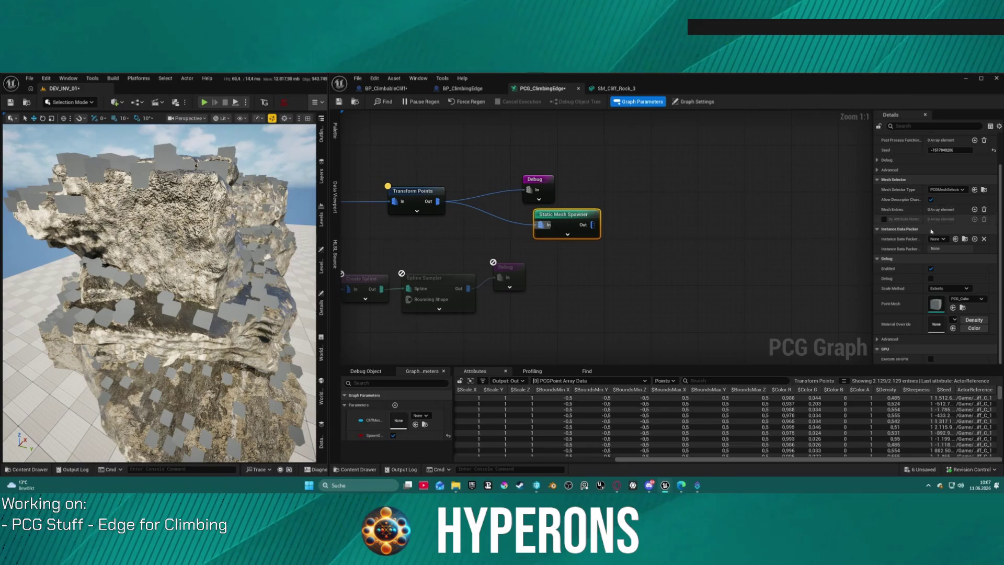
- Give the Static Mesh Spawner a mesh entry using 1M_Cube as its static mesh
left_click(974, 210)
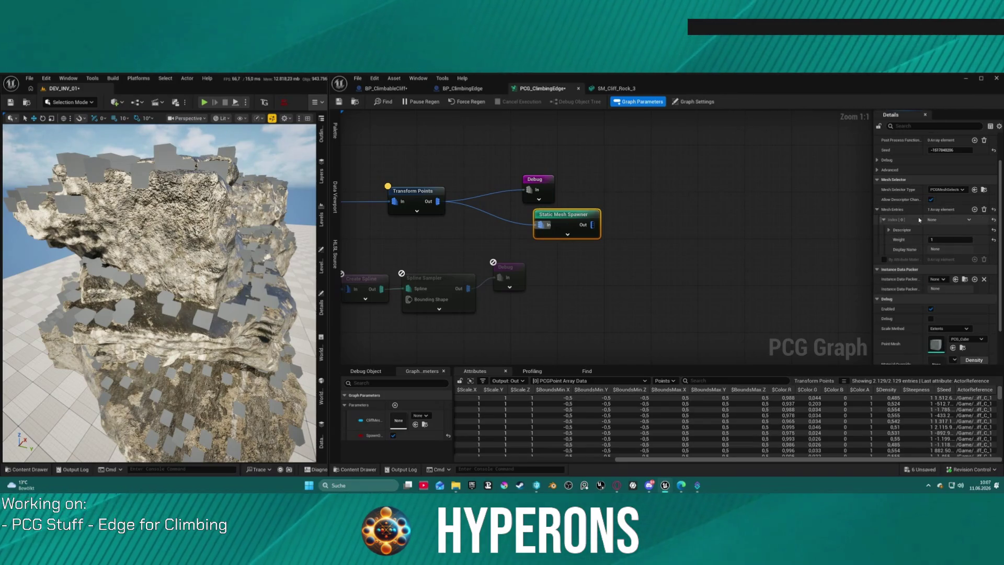
left_click(889, 230)
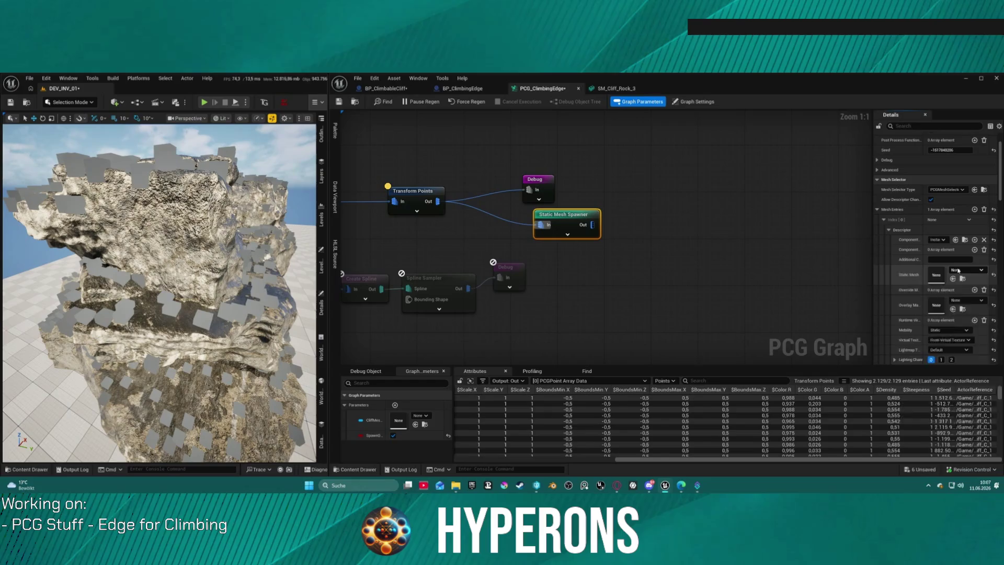
left_click(958, 270)
type("ube")
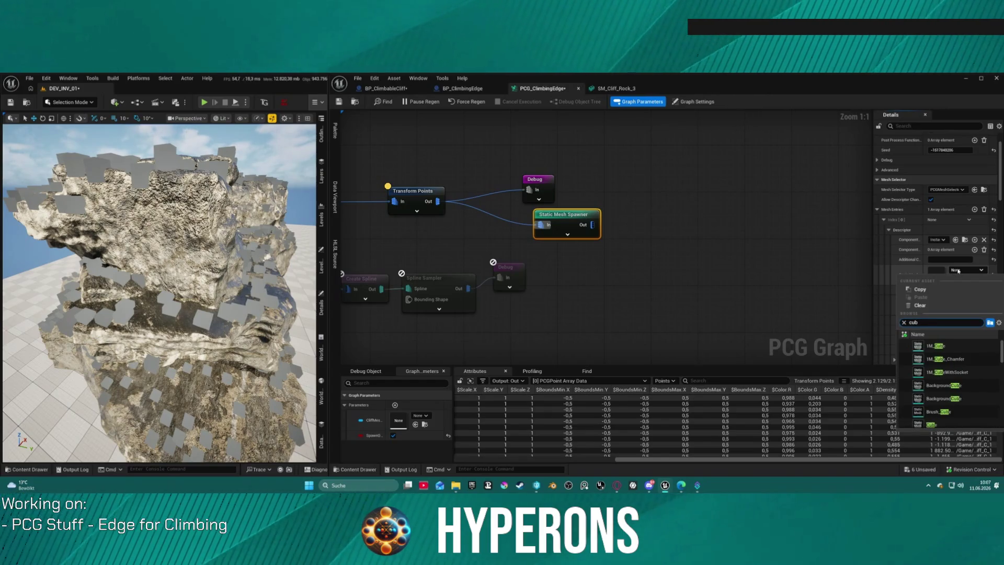
left_click(930, 346)
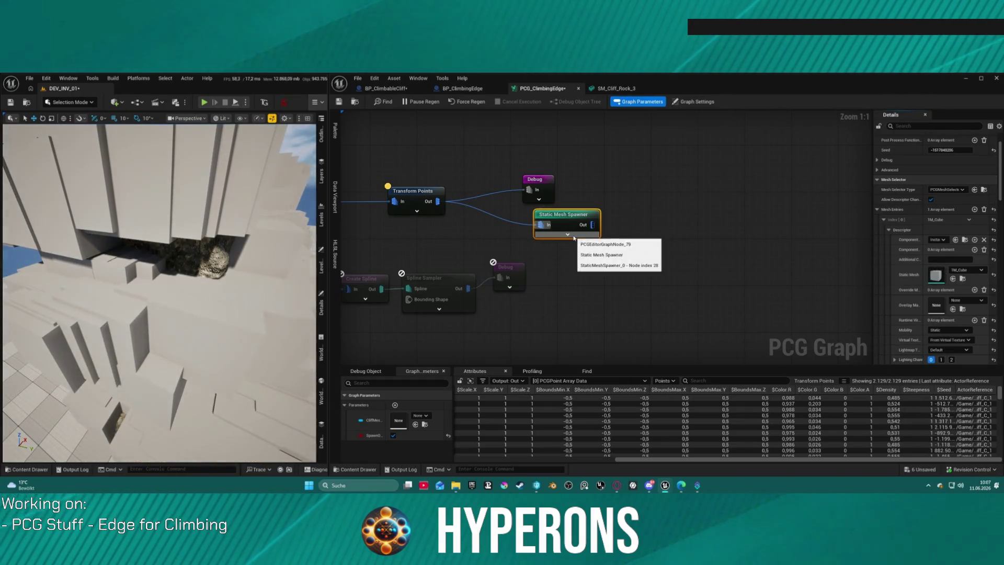
left_click_drag(566, 218, 653, 242)
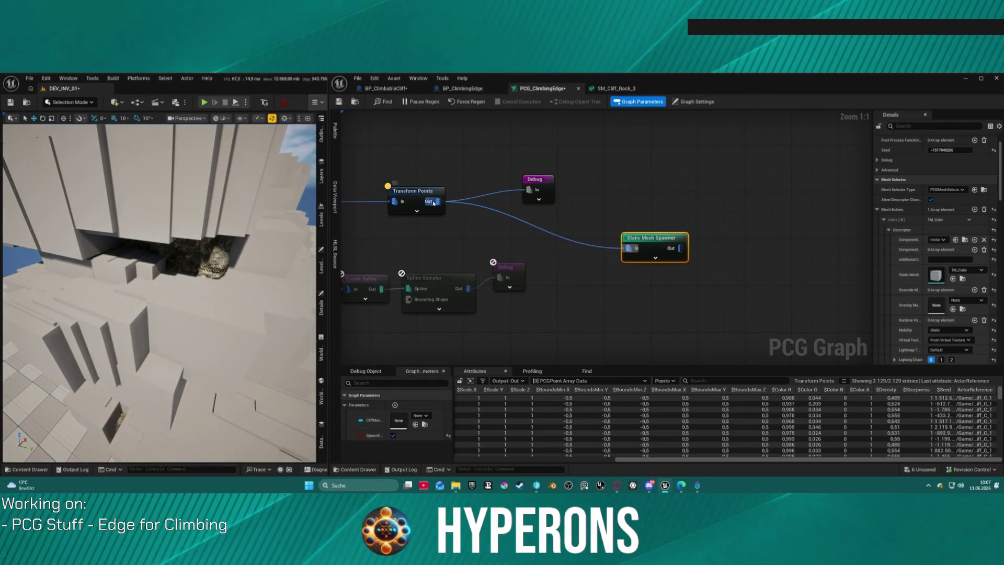
left_click(417, 195)
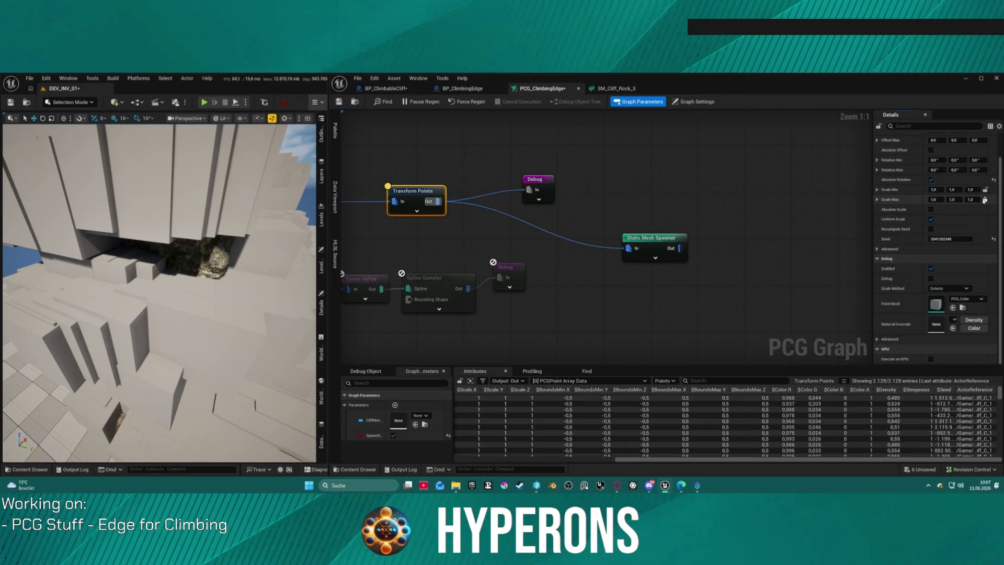
- Set Transform Points' Scale Min and Scale Max to 0,1
left_click_drag(936, 192, 932, 191)
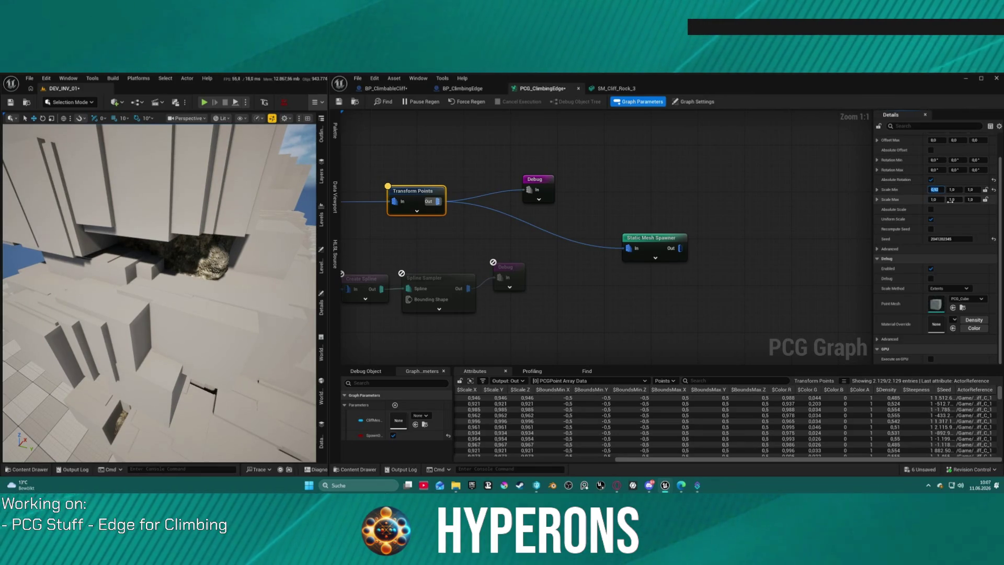
type("0,1")
key("Tab")
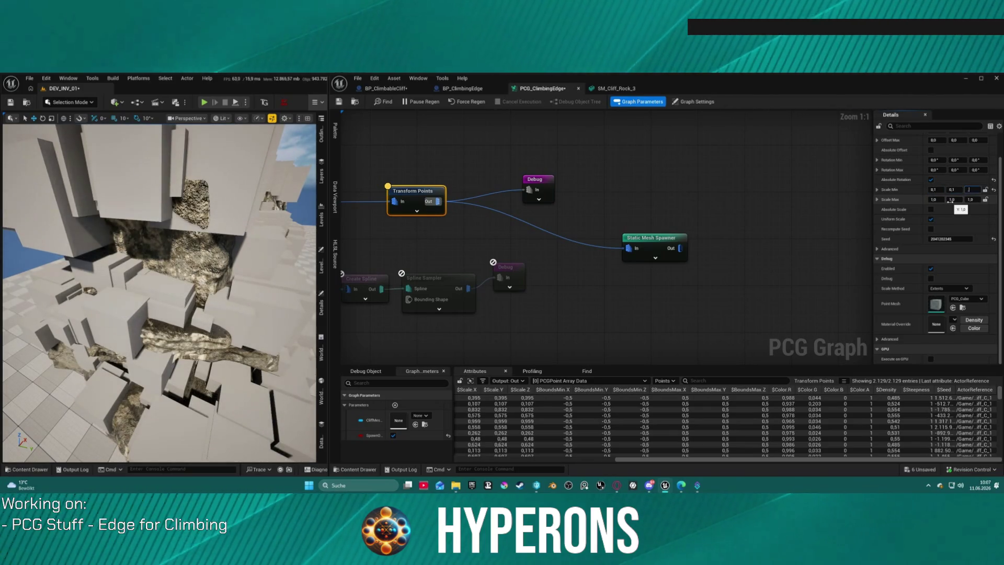
left_click(934, 200)
type("0,1")
key("Return")
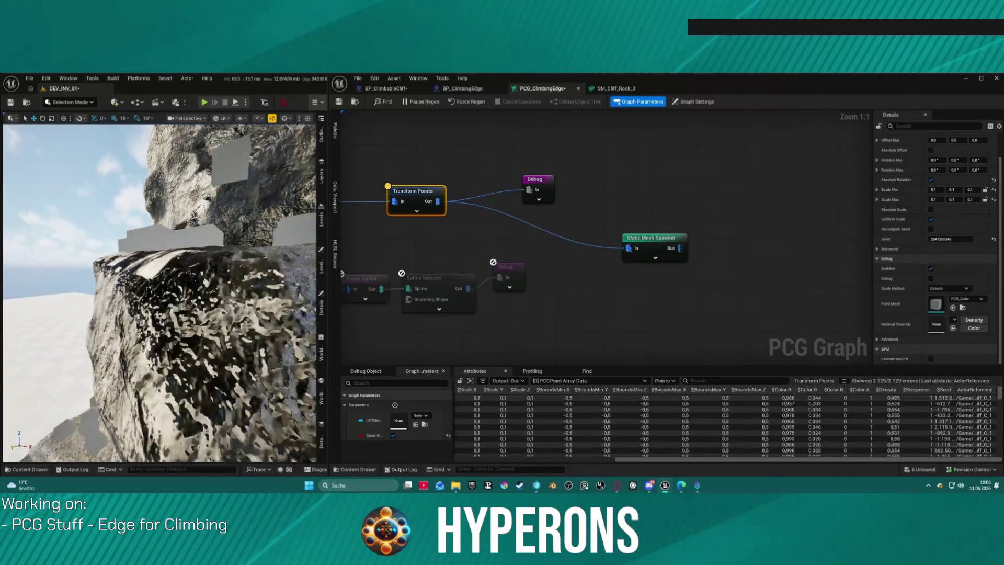
- Disable the Debug node, then bring up the Mesh Sampler's Sampling Method choices
left_click(542, 193)
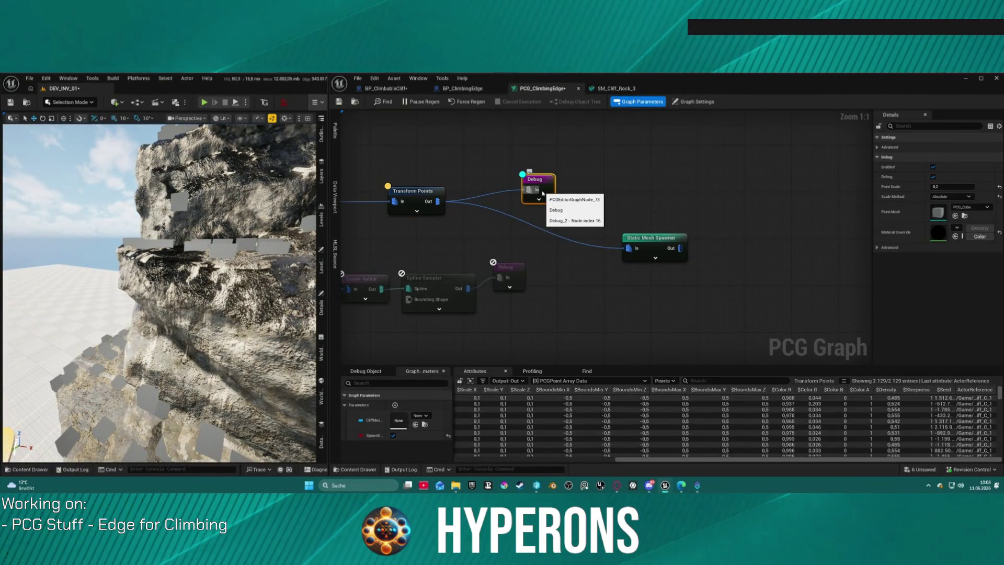
key("e")
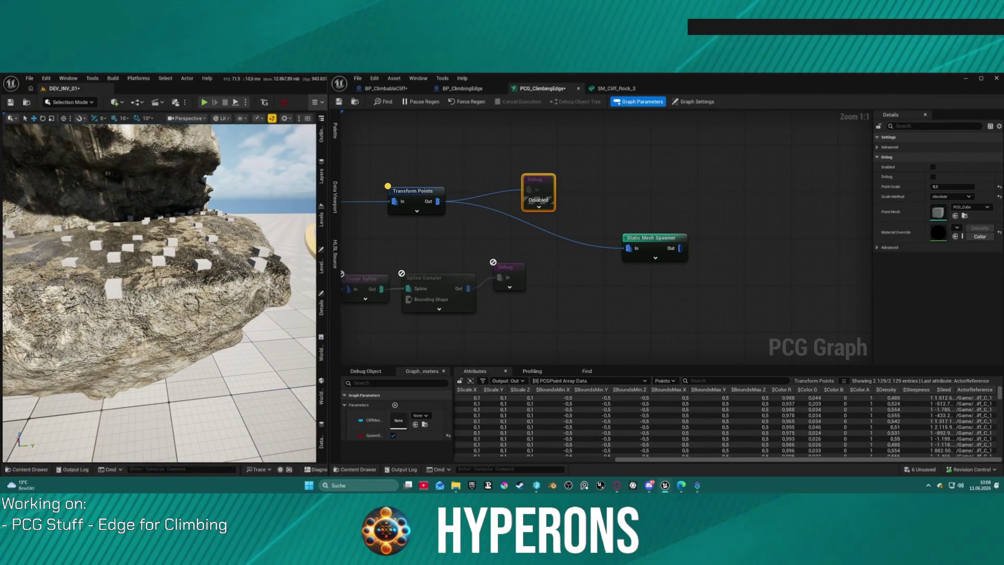
mouse_move(464, 213)
left_mouse_down()
mouse_move(811, 172)
mouse_move(808, 349)
left_mouse_up()
scroll(808, 349, "down", 4)
scroll(636, 283, "down", 7)
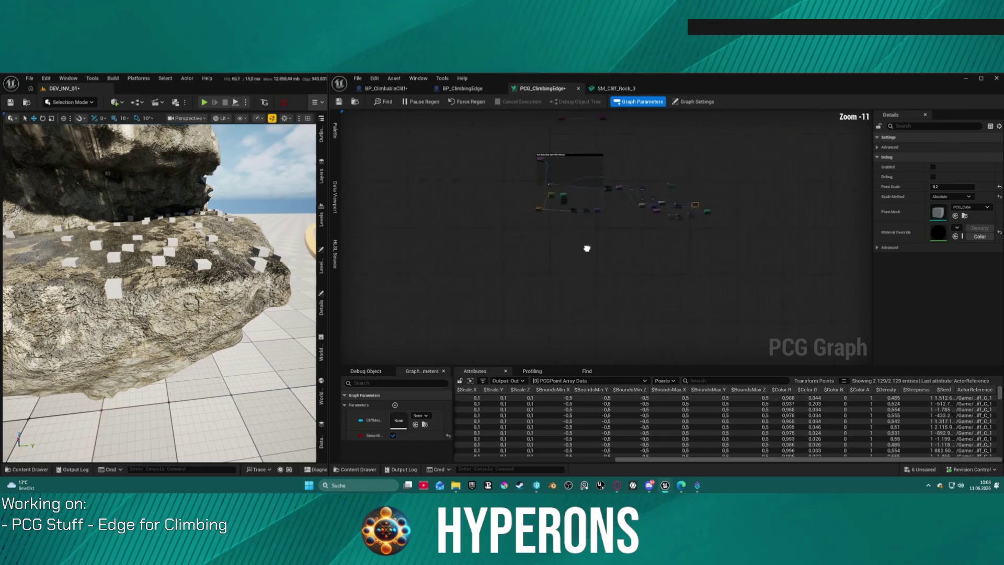
scroll(531, 297, "up", 12)
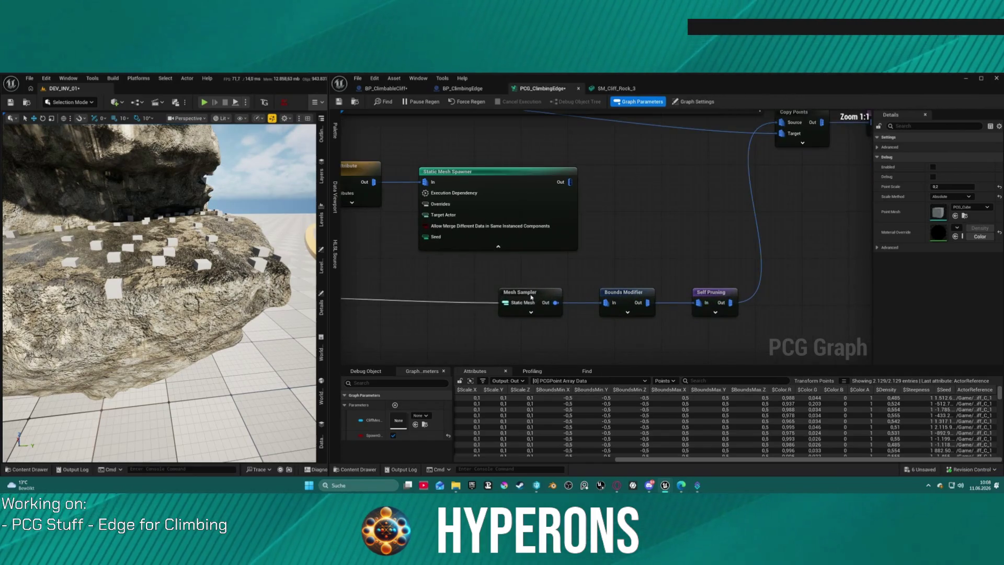
left_click(531, 297)
left_click(962, 177)
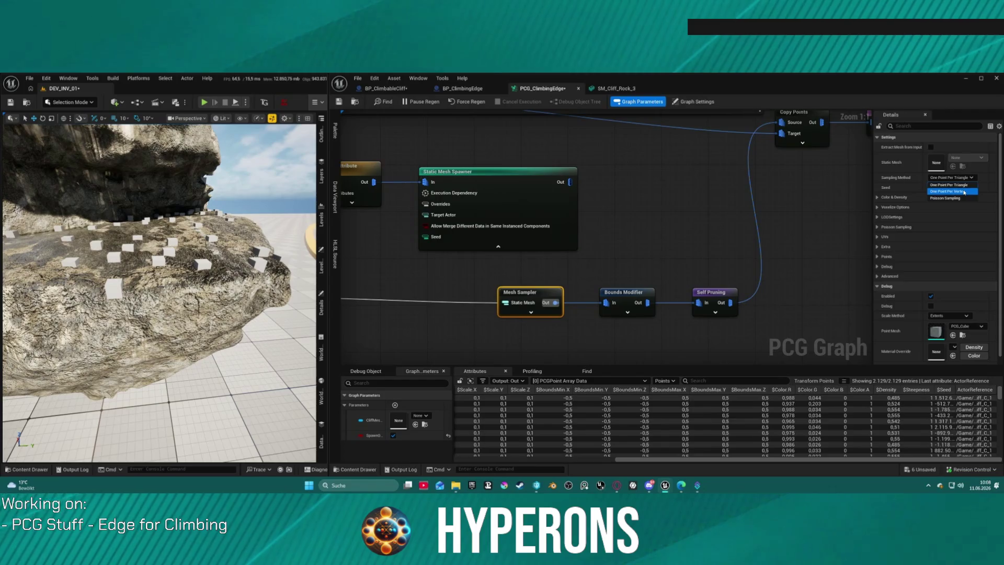
- Switch the Mesh Sampler from One Point Per Vertex to Poisson Sampling, giving 3,038 points
left_click(963, 192)
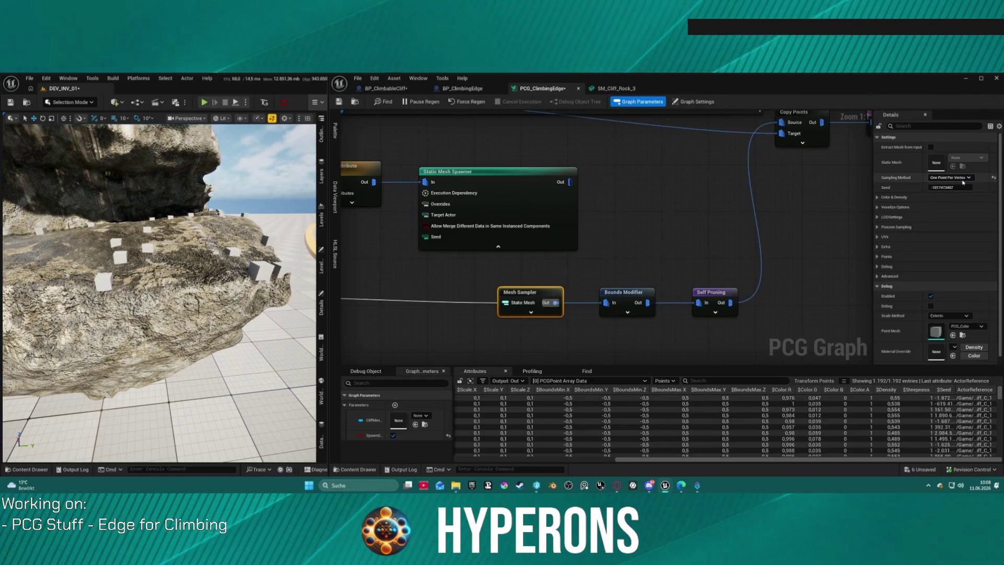
left_click(960, 199)
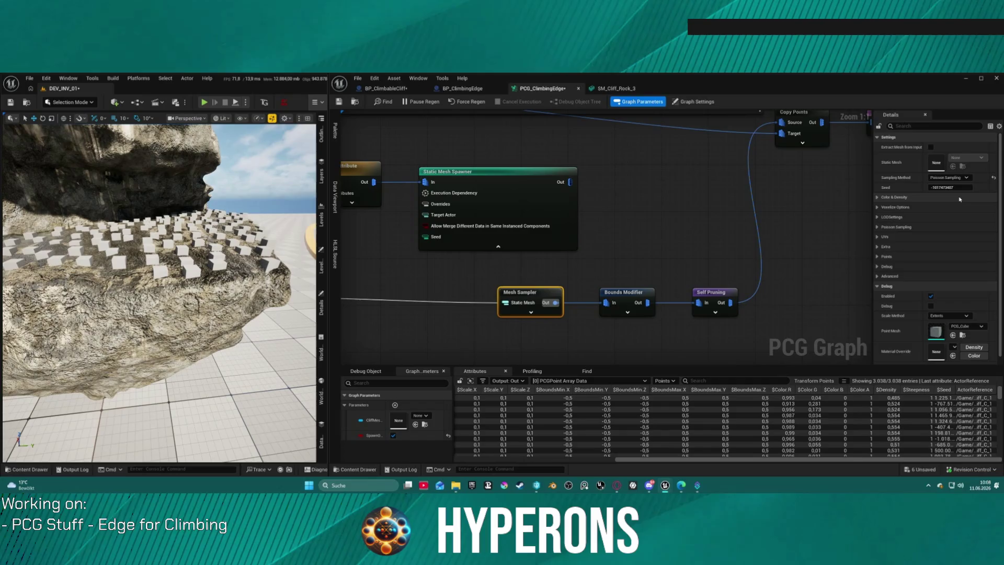
scroll(149, 312, "up", 10)
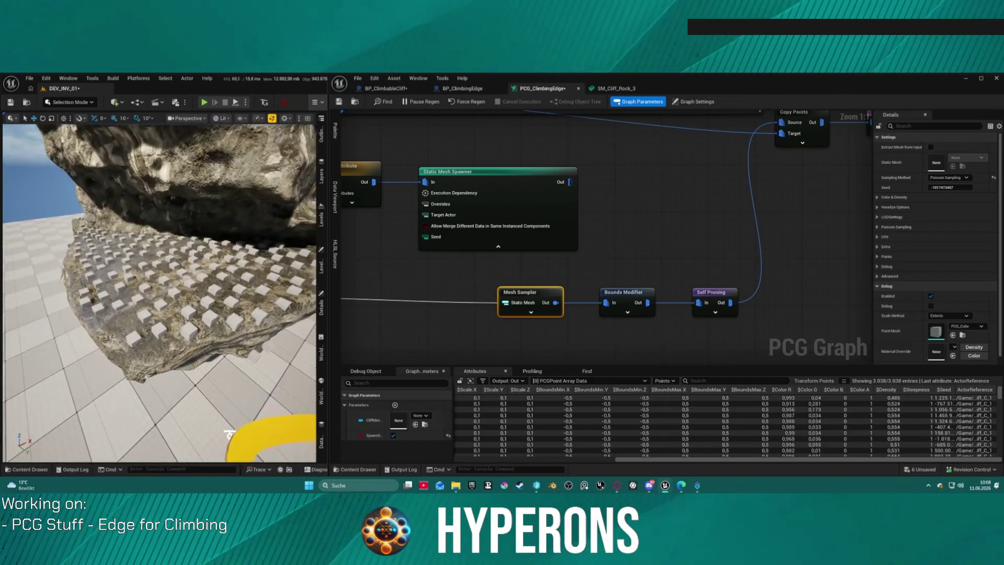
scroll(160, 293, "down", 10)
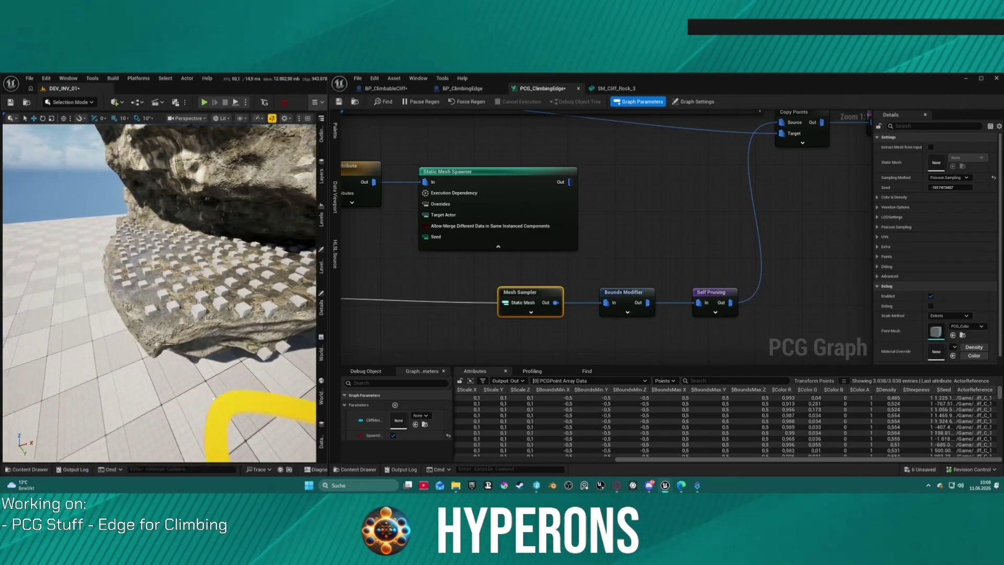
mouse_move(160, 292)
left_mouse_down()
mouse_move(141, 256)
mouse_move(157, 272)
left_mouse_up()
mouse_move(832, 115)
left_mouse_down()
mouse_move(749, 189)
mouse_move(410, 215)
mouse_move(453, 200)
left_mouse_up()
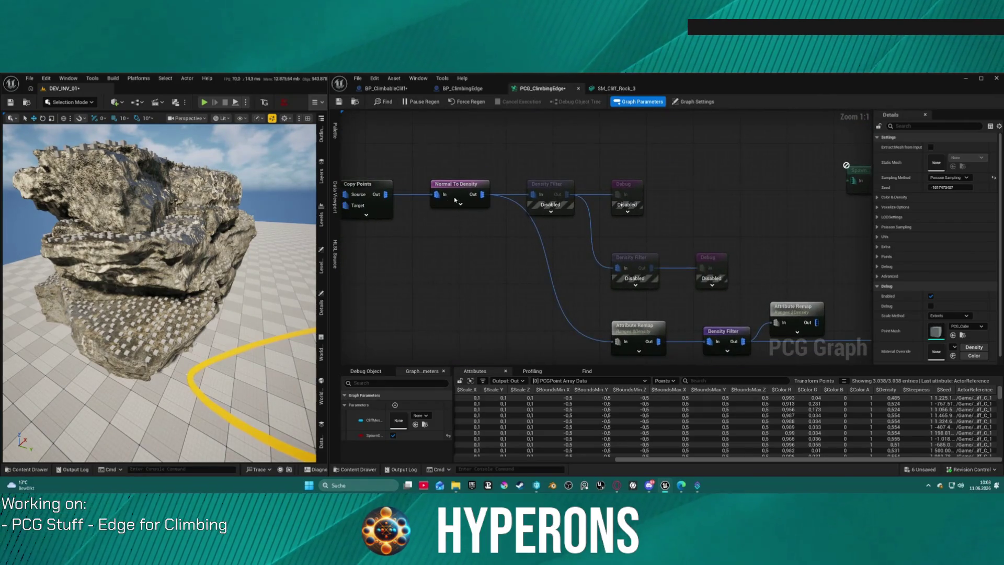
- Set the later Transform Points node's Offset Max Z to -10, then fly under the overhang to check the cubes
left_click_drag(694, 289, 727, 226)
mouse_move(772, 266)
left_mouse_down()
mouse_move(552, 267)
mouse_move(451, 226)
left_mouse_up()
left_click(639, 226)
type("-10")
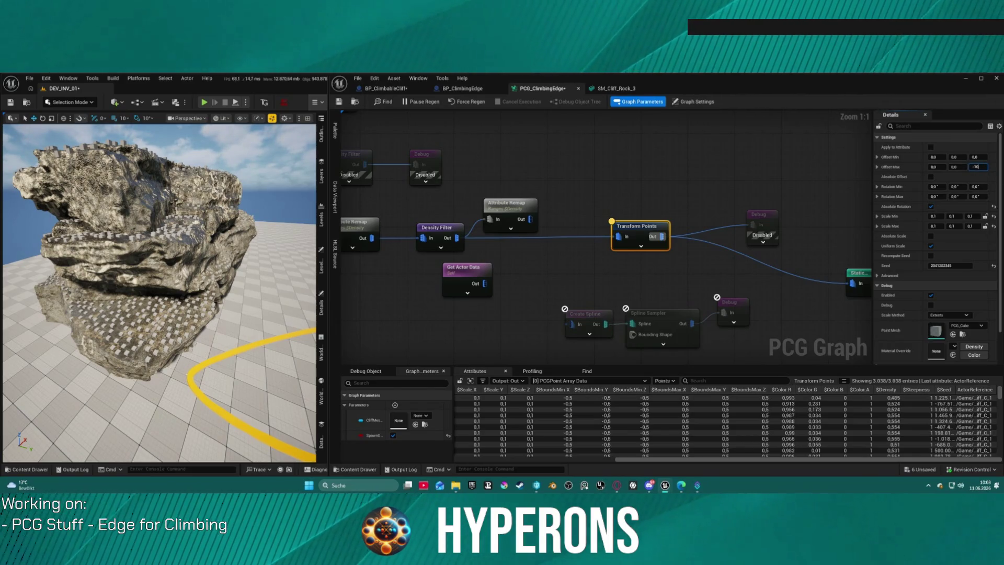
key("Return")
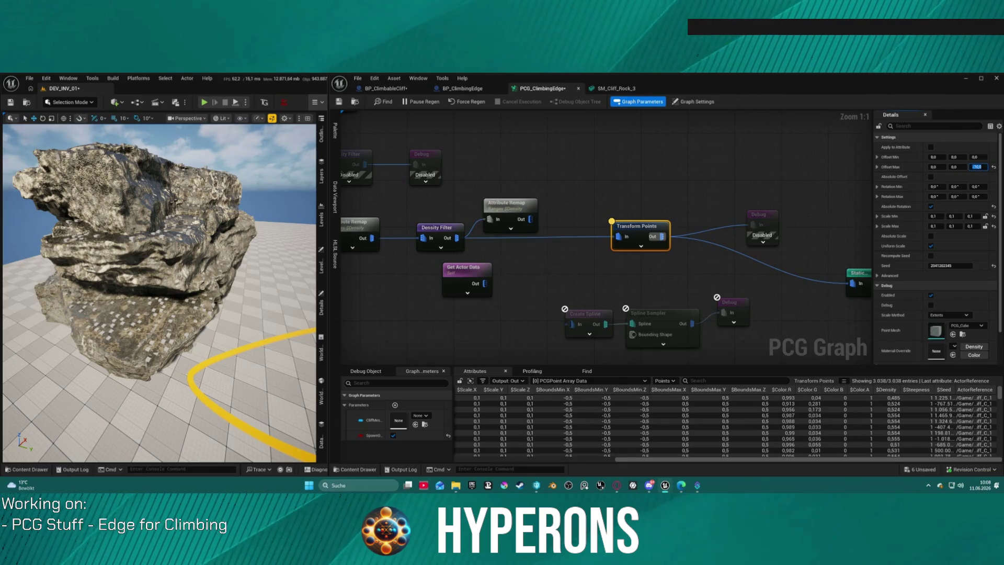
key("w")
key("a")
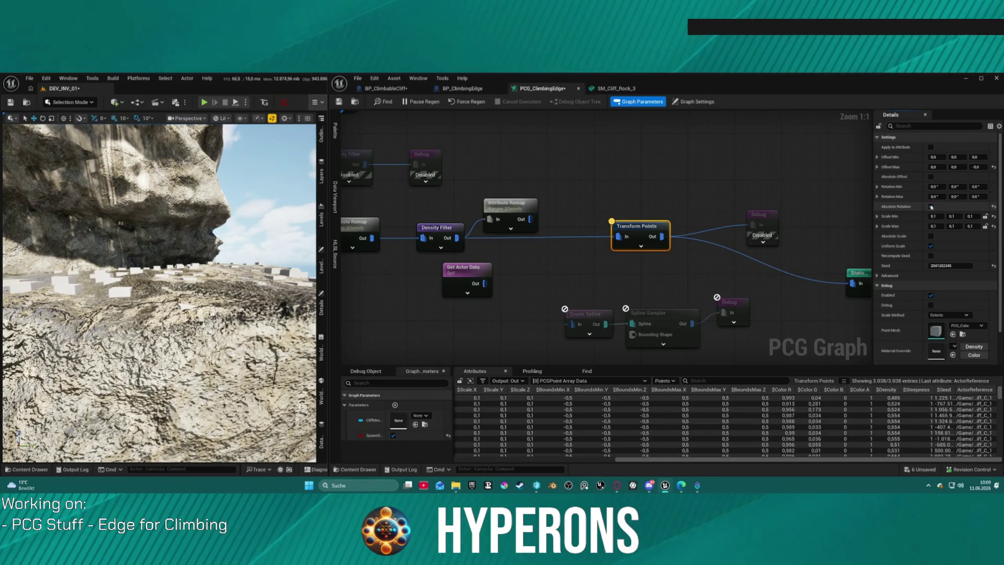
mouse_move(72, 271)
left_mouse_down()
mouse_move(104, 266)
mouse_move(41, 266)
left_mouse_up()
left_click_drag(767, 261, 739, 257)
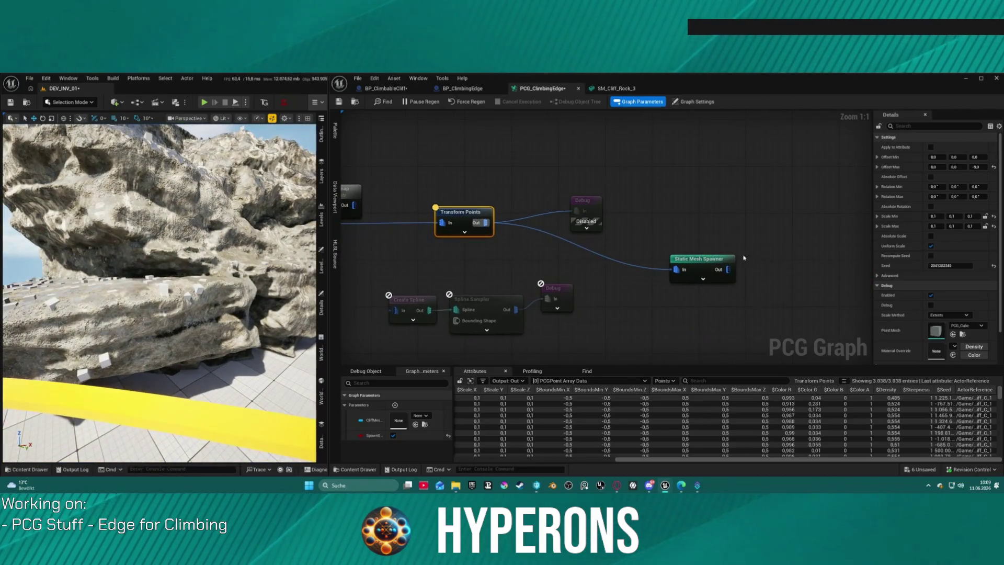
- Expand the Static Mesh Spawner's Mesh Entries down to Index 0's Descriptor properties
left_click(720, 261)
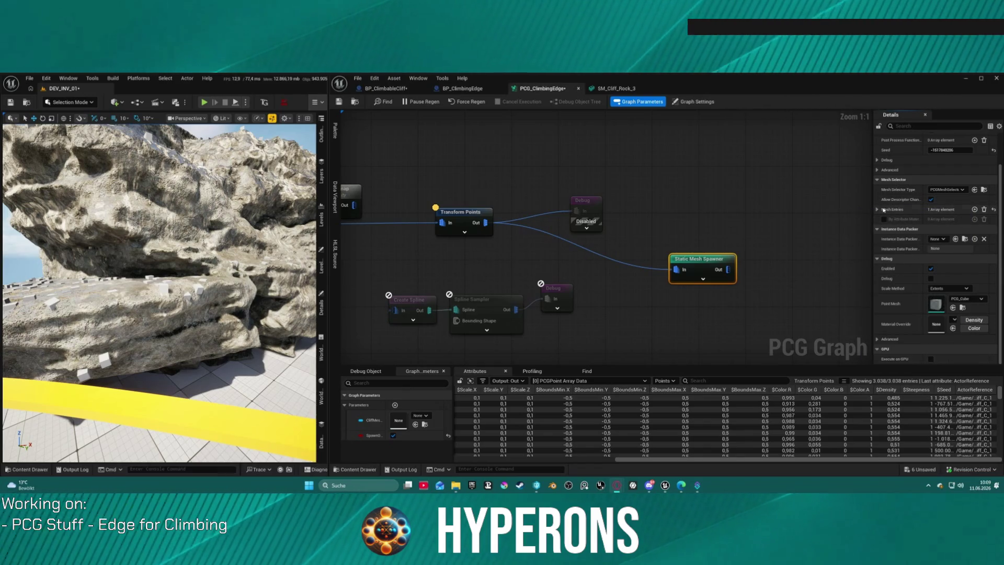
left_click(877, 210)
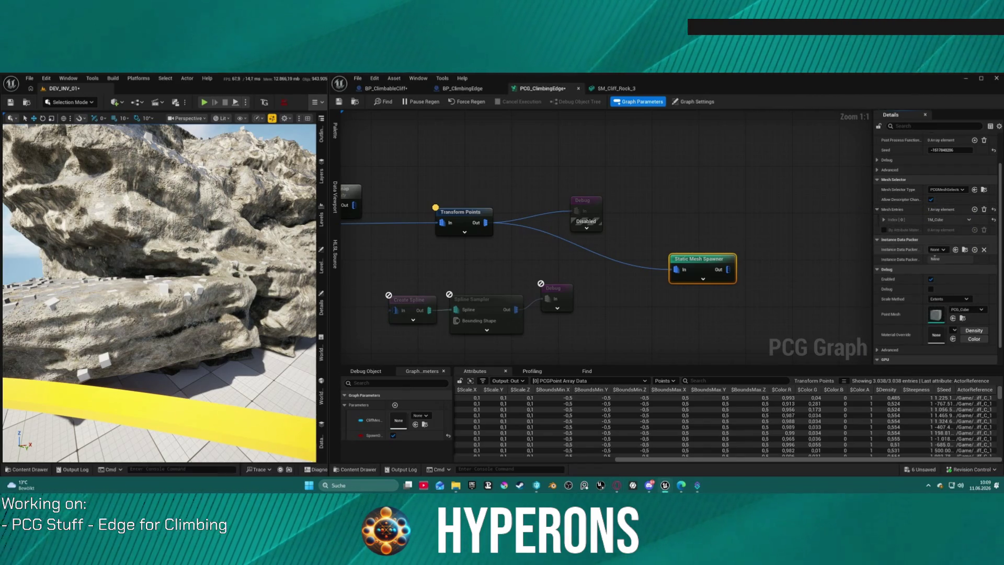
left_click(882, 220)
left_click(888, 229)
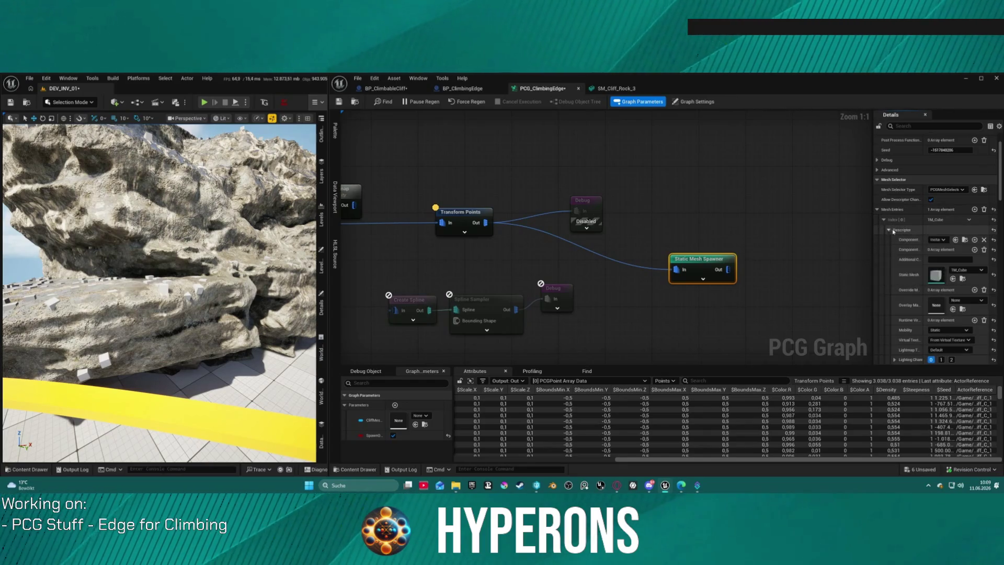
scroll(927, 292, "down", 5)
scroll(927, 291, "down", 5)
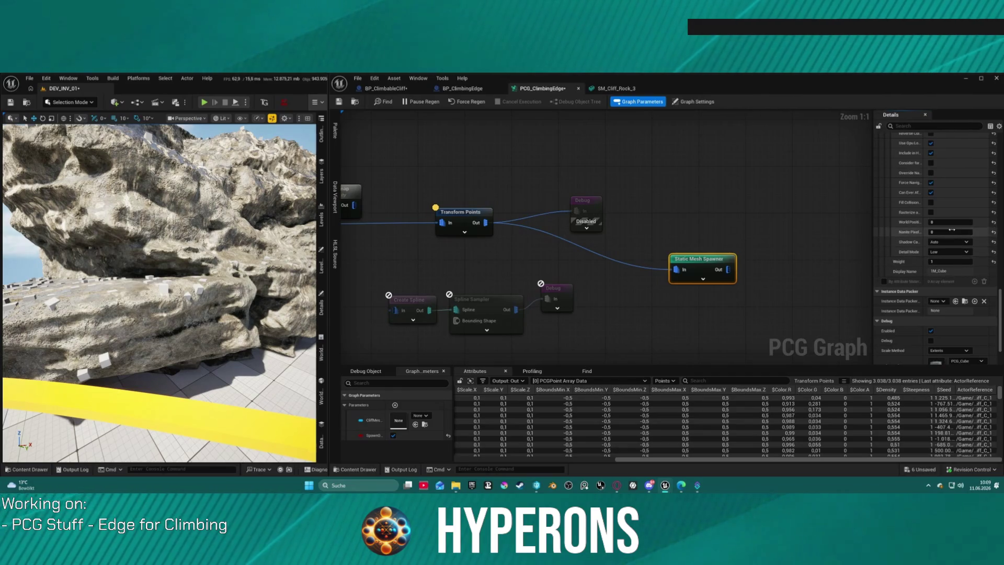
scroll(925, 329, "down", 2)
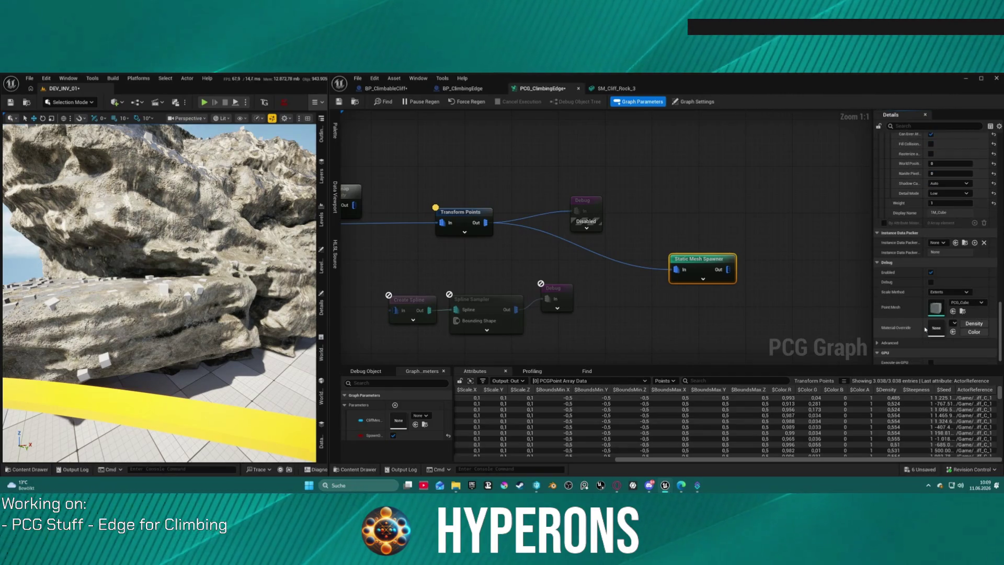
scroll(925, 329, "up", 7)
scroll(950, 190, "up", 5)
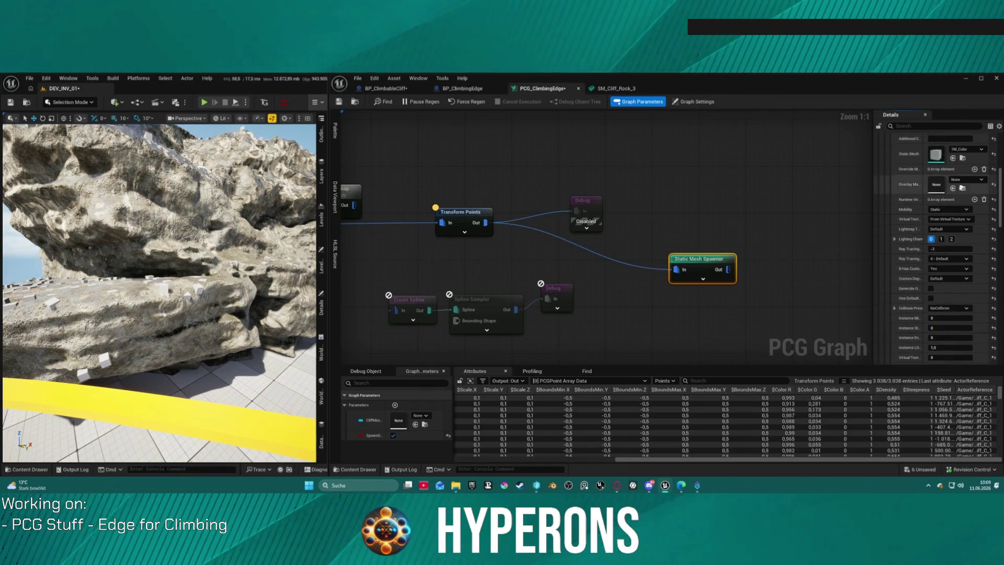
scroll(962, 188, "up", 2)
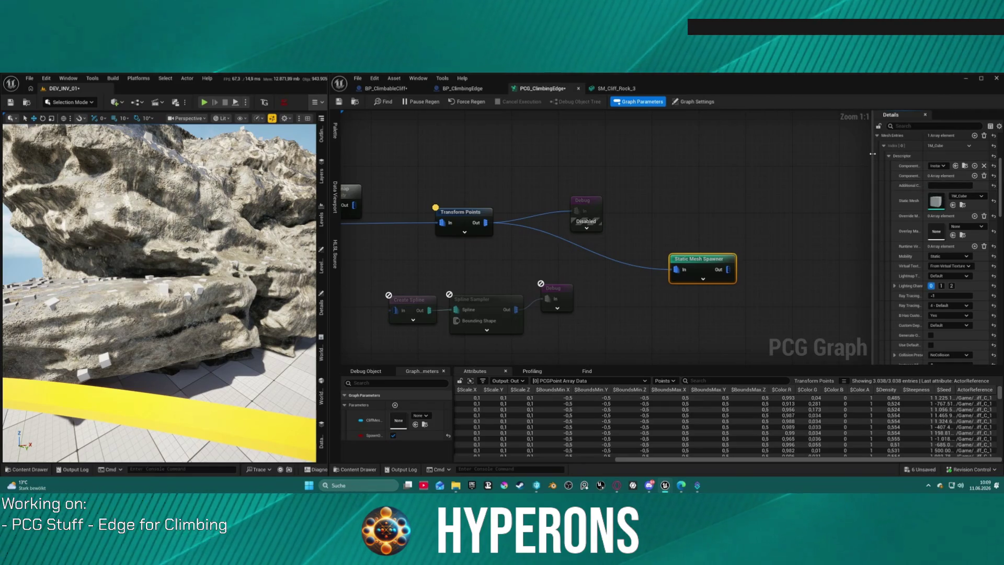
- Add the component tag 'Parkour' to the 1M_Cube entry and widen the level viewport
mouse_move(867, 150)
left_mouse_down()
mouse_move(693, 171)
mouse_move(872, 178)
left_mouse_up()
left_click(936, 175)
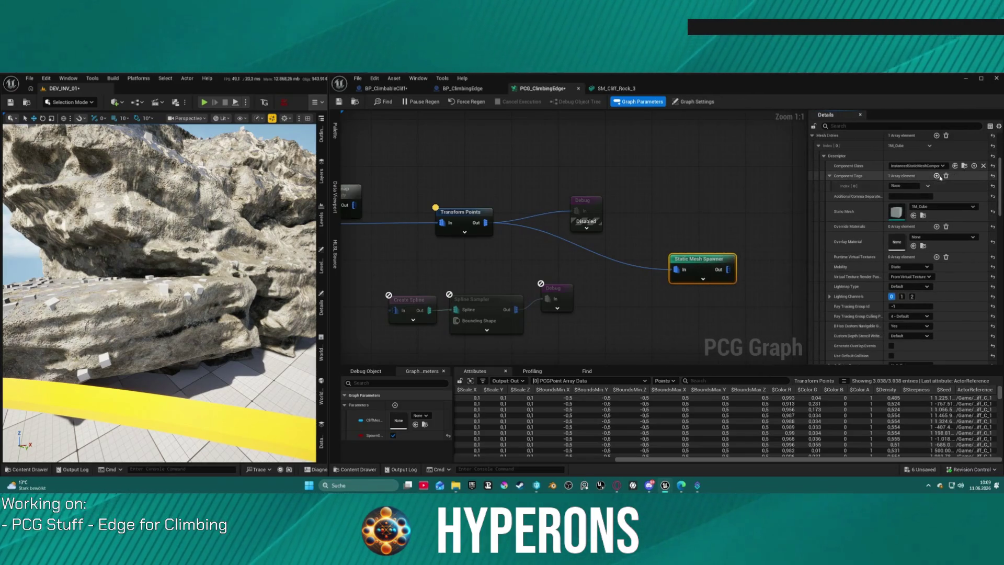
type("Parkour")
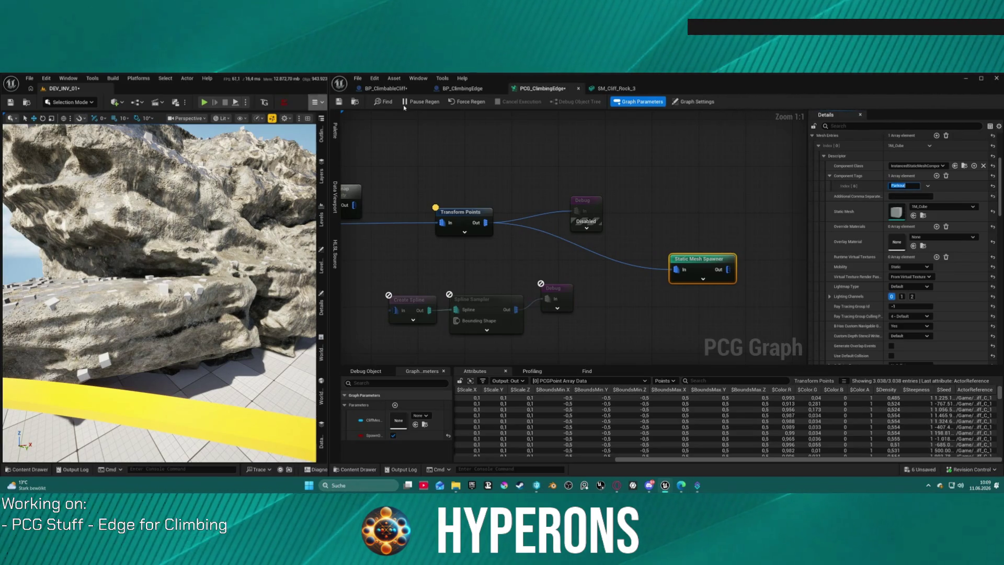
left_click_drag(335, 118, 494, 120)
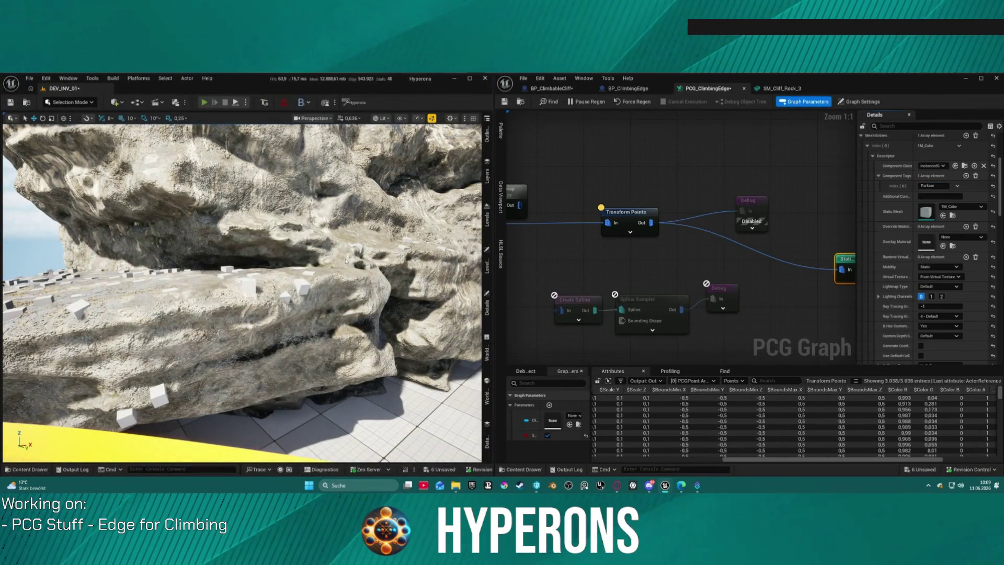
left_click(204, 102)
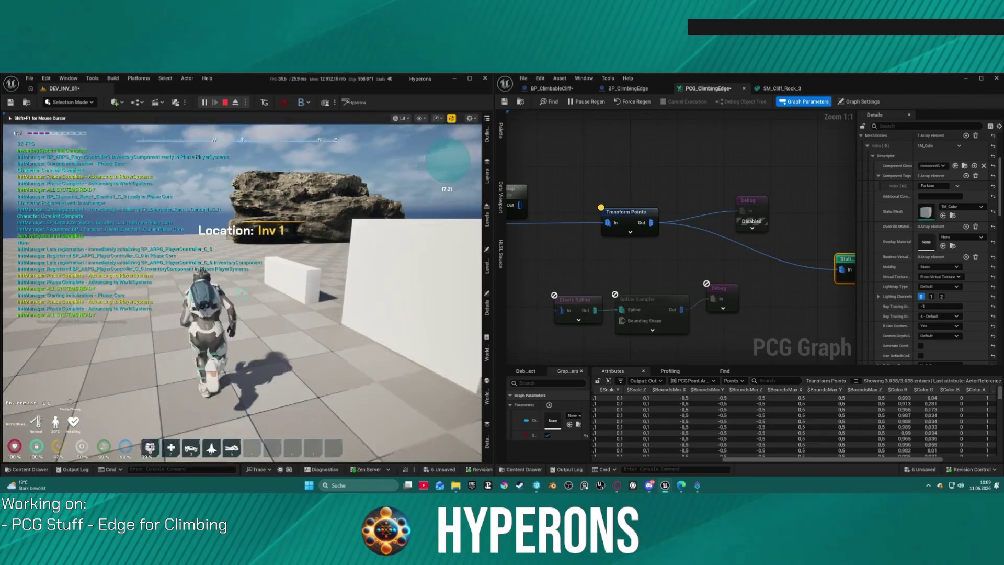
key("w")
key("w")
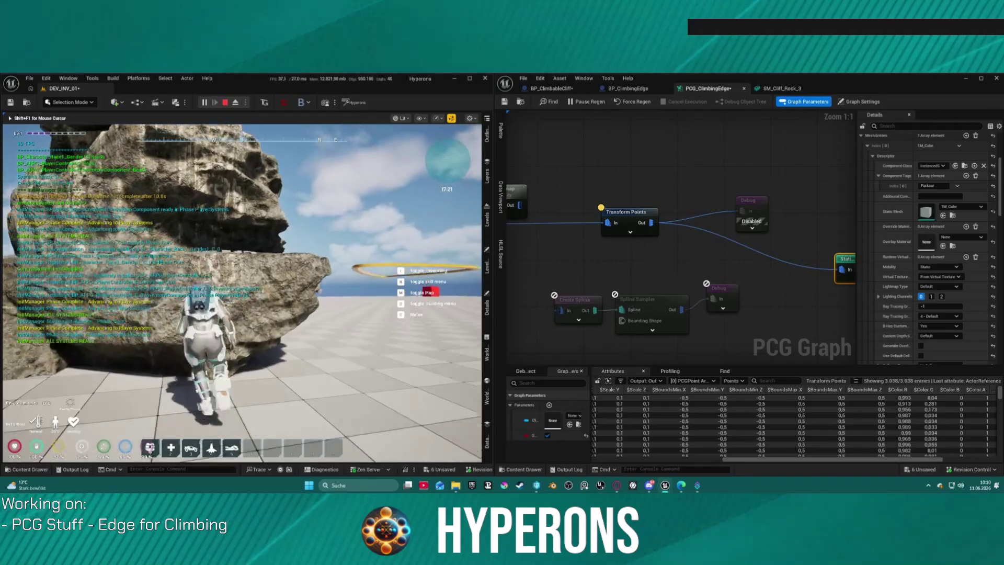
key("Escape")
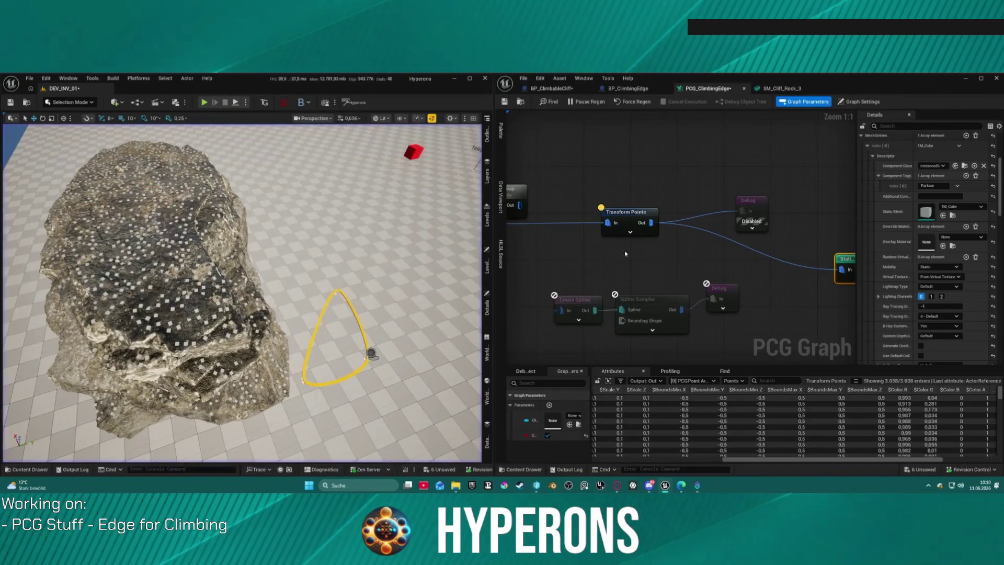
- Move the yellow spline to the right and farther back from the rock
left_click_drag(849, 261, 743, 256)
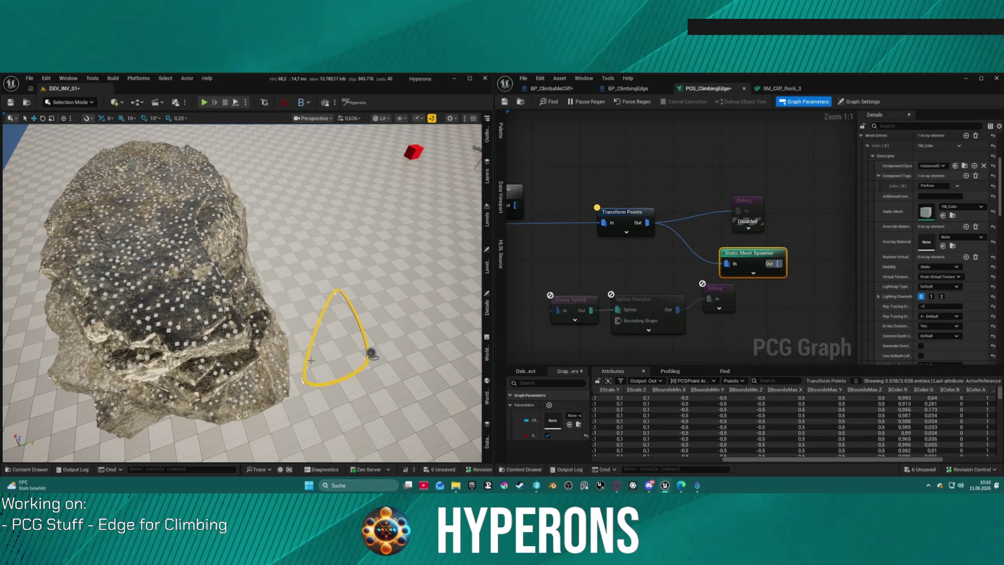
left_click(362, 367)
mouse_move(373, 354)
left_mouse_down()
mouse_move(465, 314)
mouse_move(473, 299)
left_mouse_up()
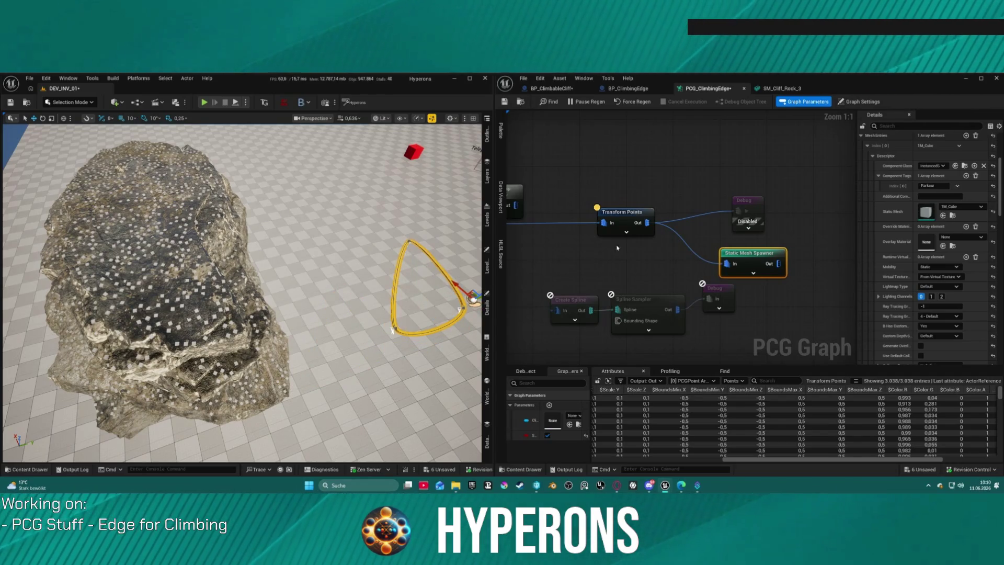
left_click_drag(474, 301, 413, 224)
- Review the spawner's Collision Presets options, then bring up the BP_ClimbingEdge construction script
left_click_drag(799, 232, 694, 199)
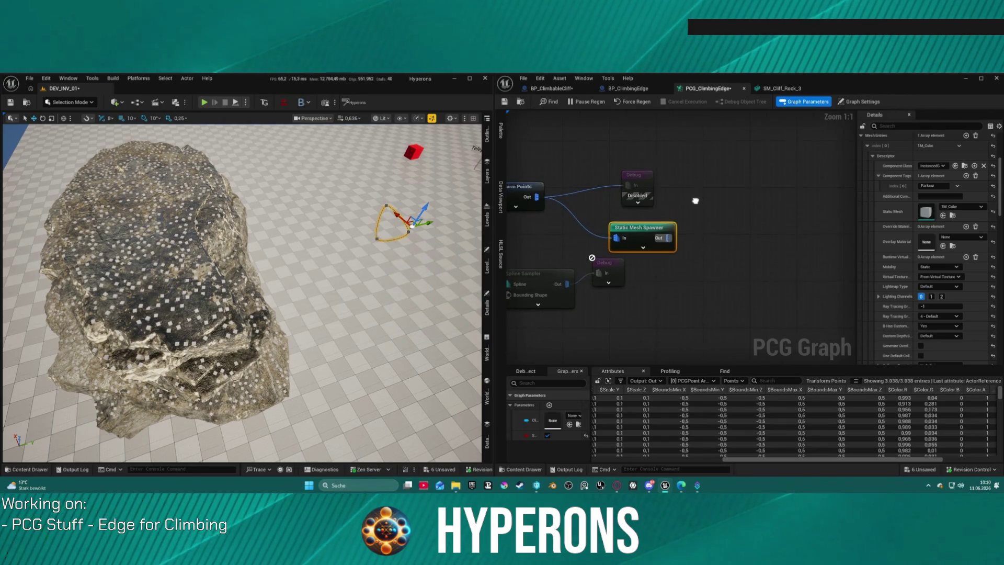
scroll(925, 220, "down", 5)
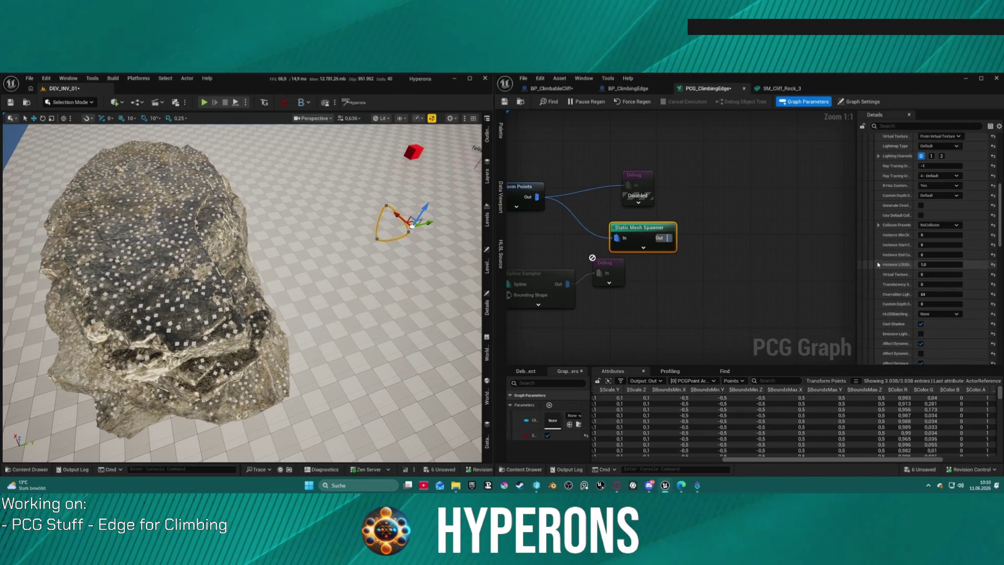
left_click(938, 225)
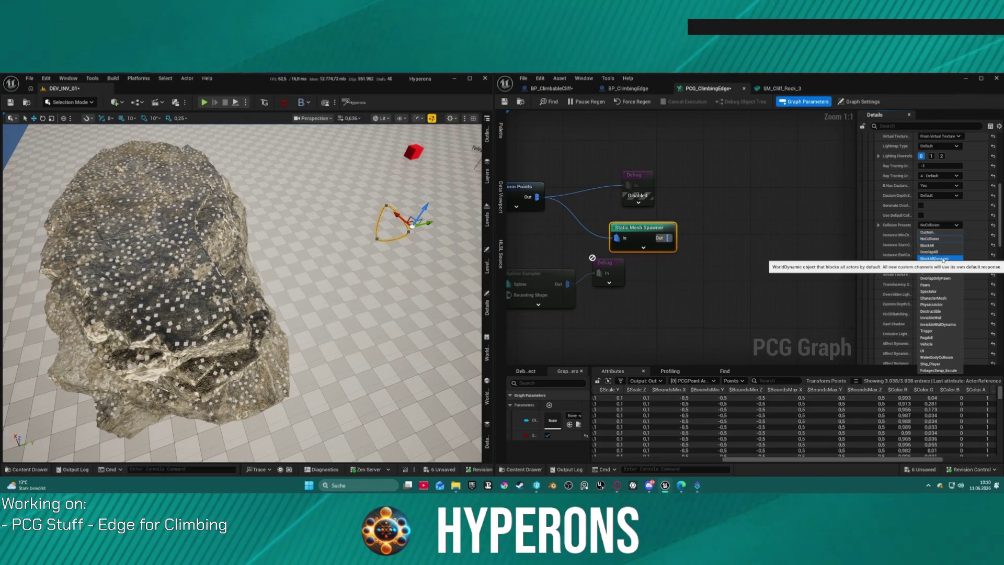
scroll(854, 230, "down", 4)
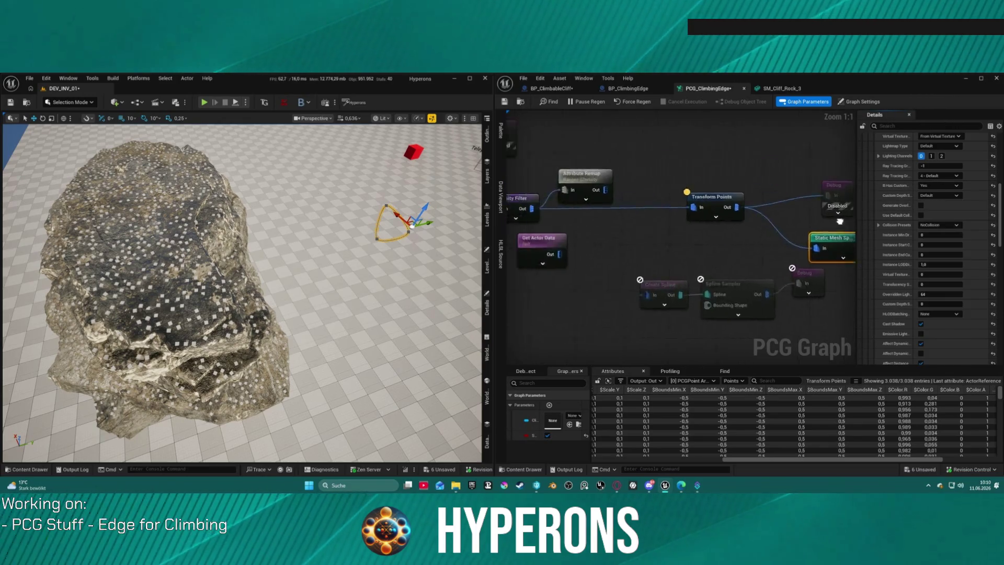
left_click_drag(854, 230, 746, 234)
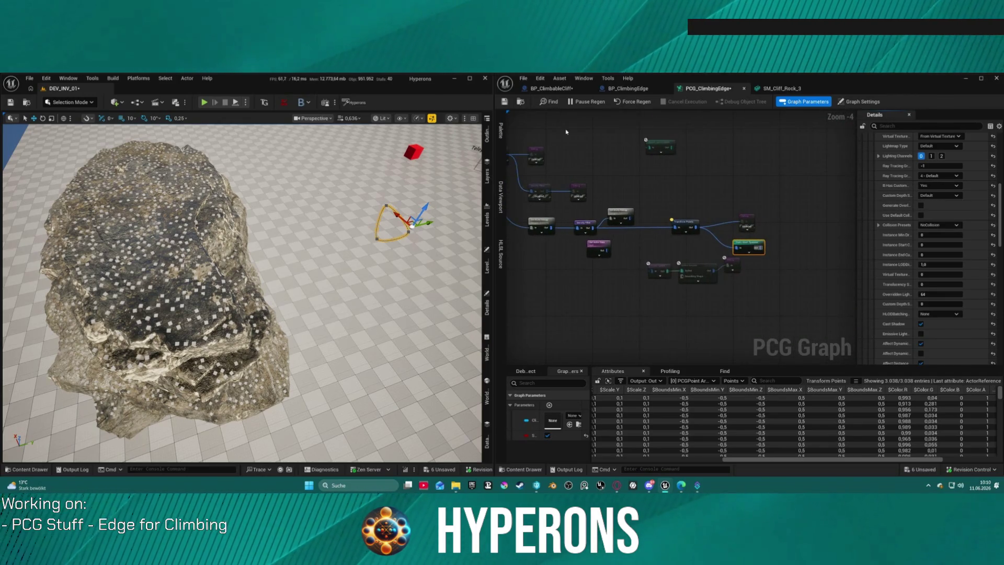
left_click(633, 88)
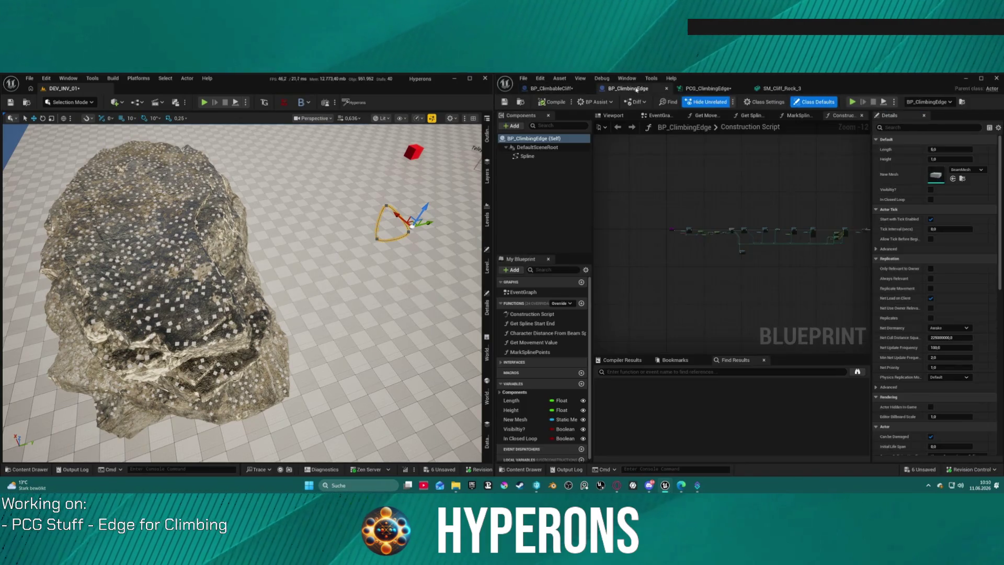
- Compare the blueprint's spline mesh collision, then set the spawner's Collision Presets to Custom
scroll(750, 213, "up", 10)
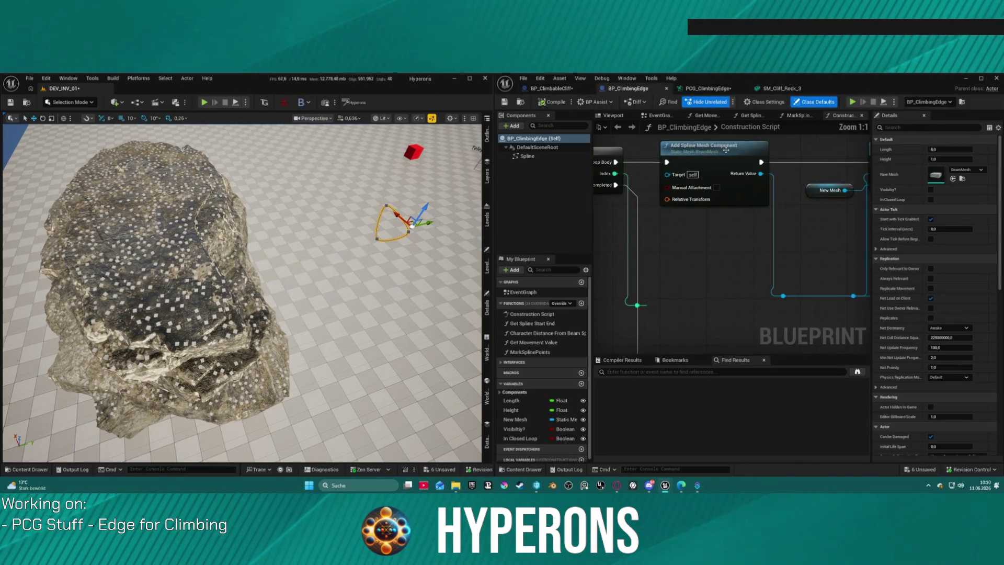
left_click(711, 151)
scroll(917, 344, "down", 2)
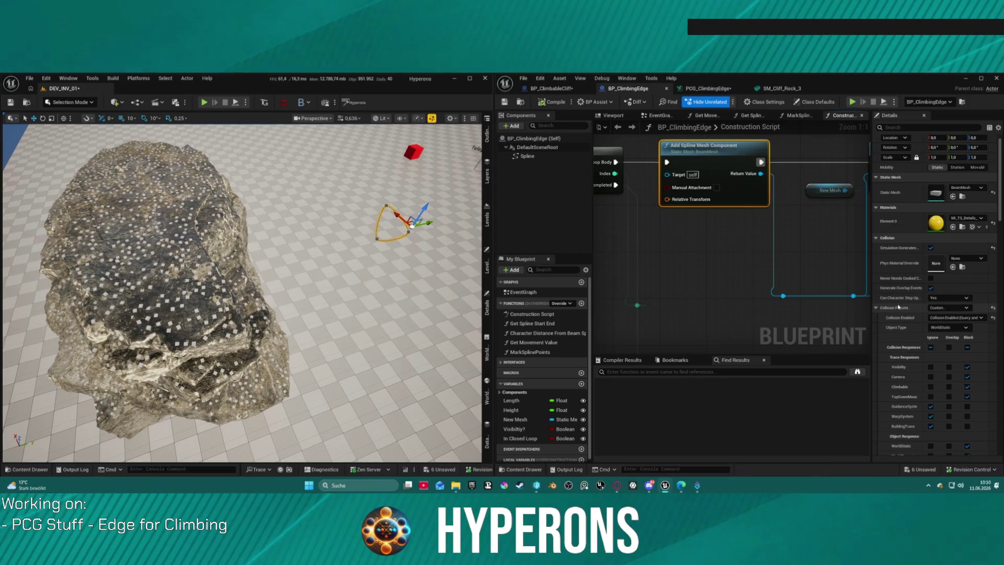
left_click(706, 89)
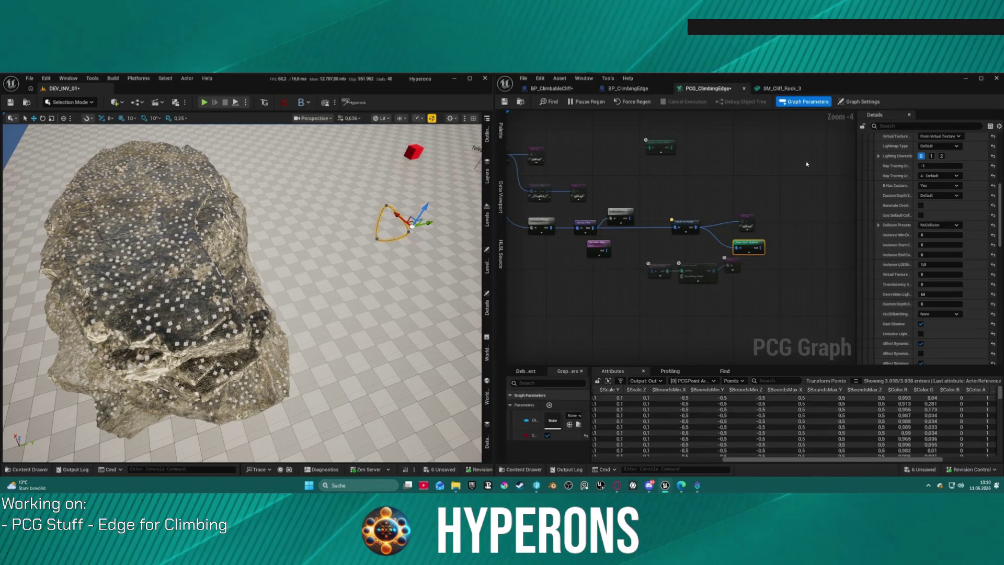
left_click(878, 224)
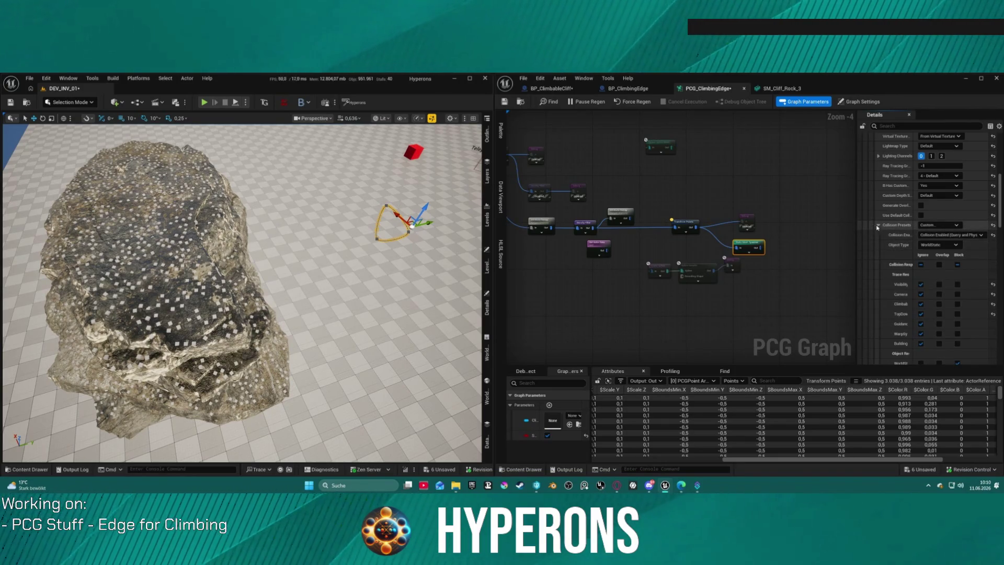
left_click(879, 225)
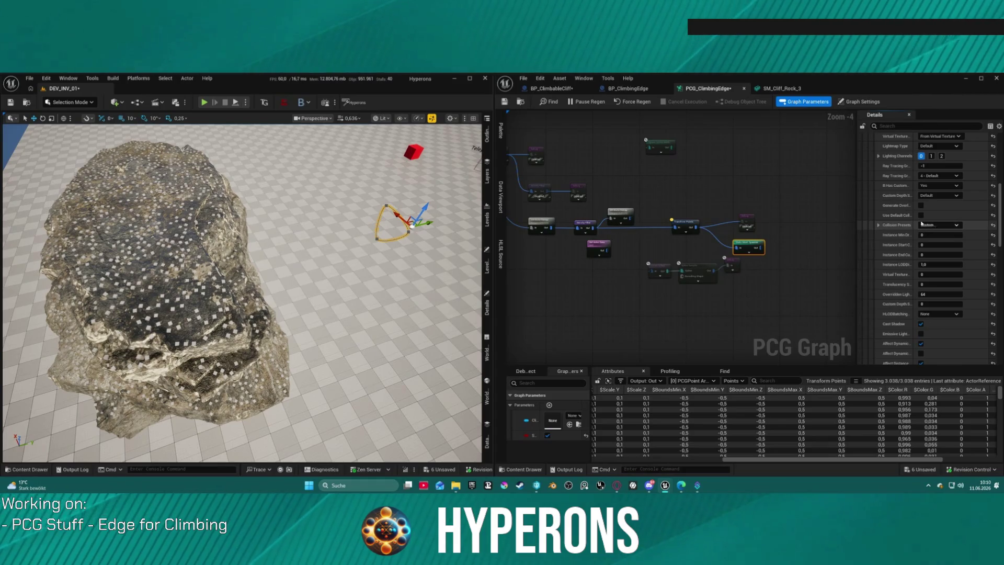
- Enable Generate Overlap Events on the spawned meshes and start a play-test of the level
left_click(790, 94)
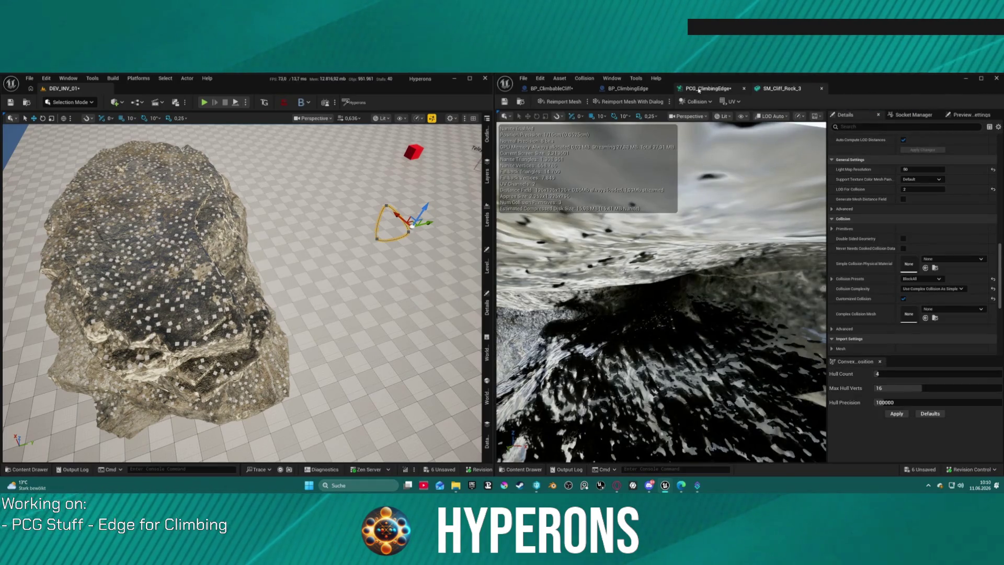
left_click(699, 89)
left_click(627, 88)
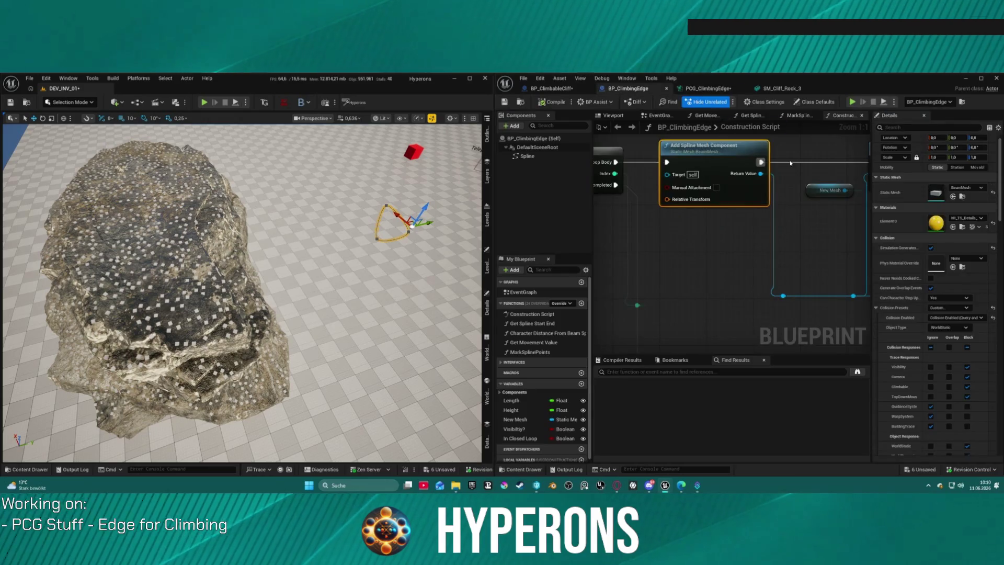
left_click(784, 88)
left_click(705, 88)
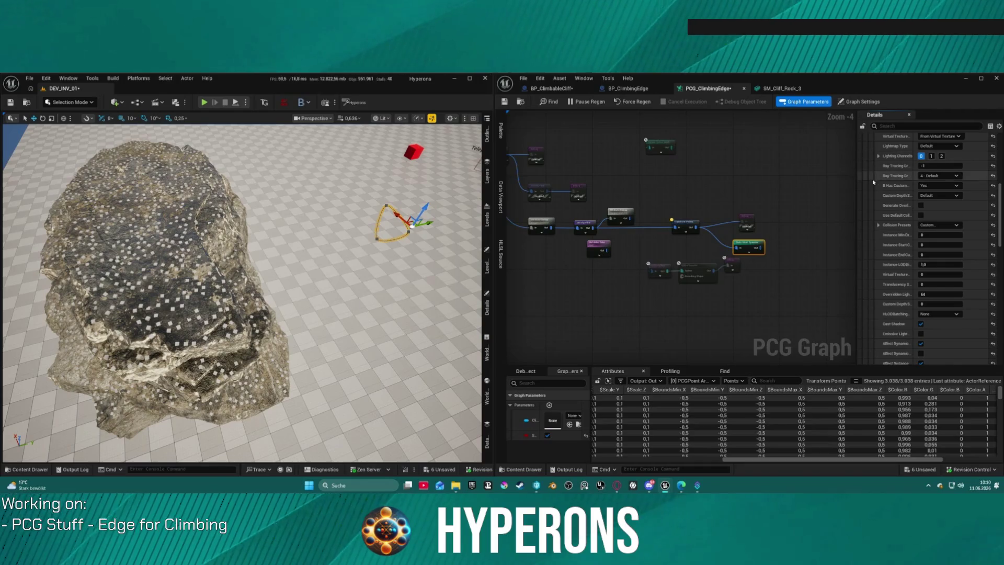
left_click(921, 205)
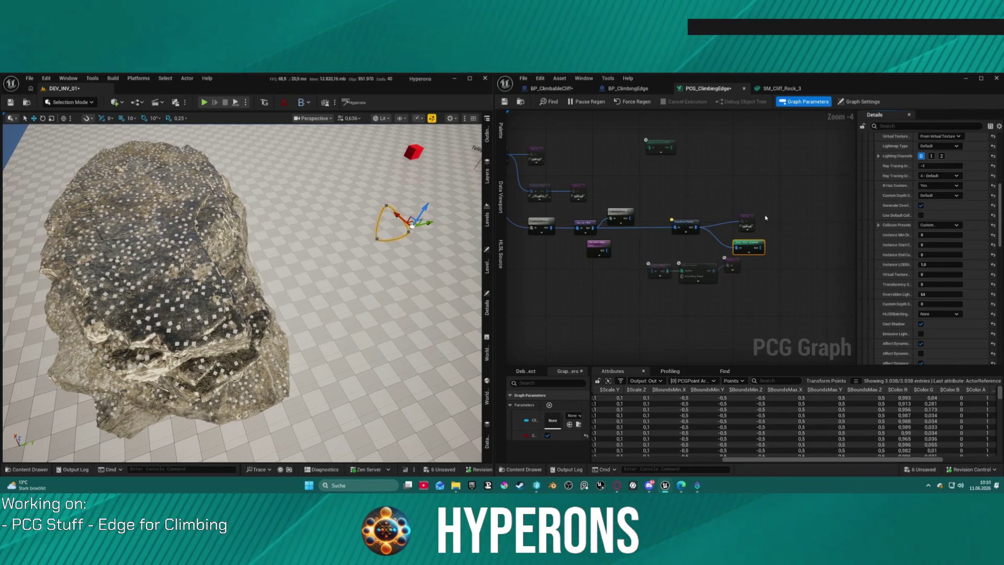
left_click(205, 103)
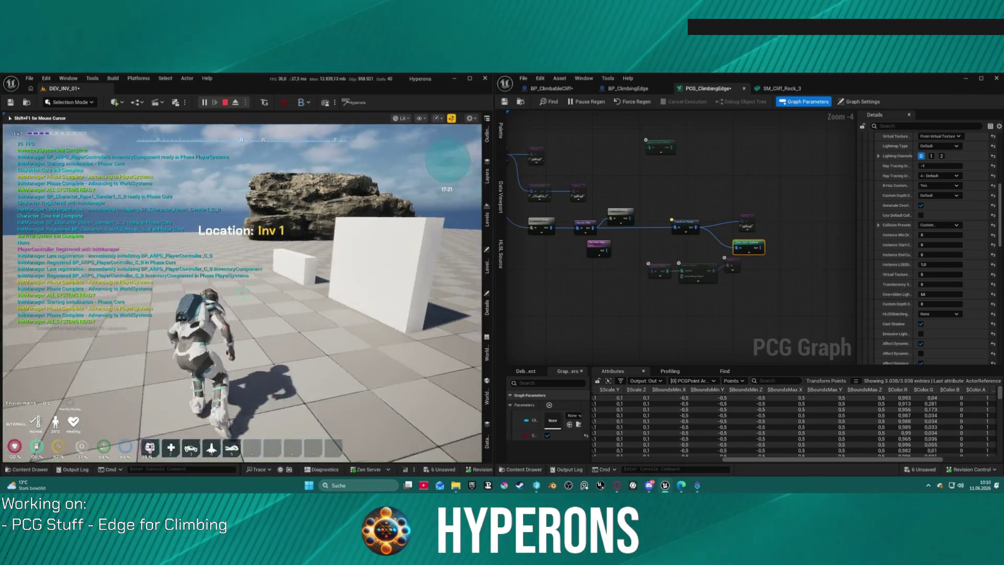
- Run the character to the cube-lined rock, climb up its face, then end the play session
key("w")
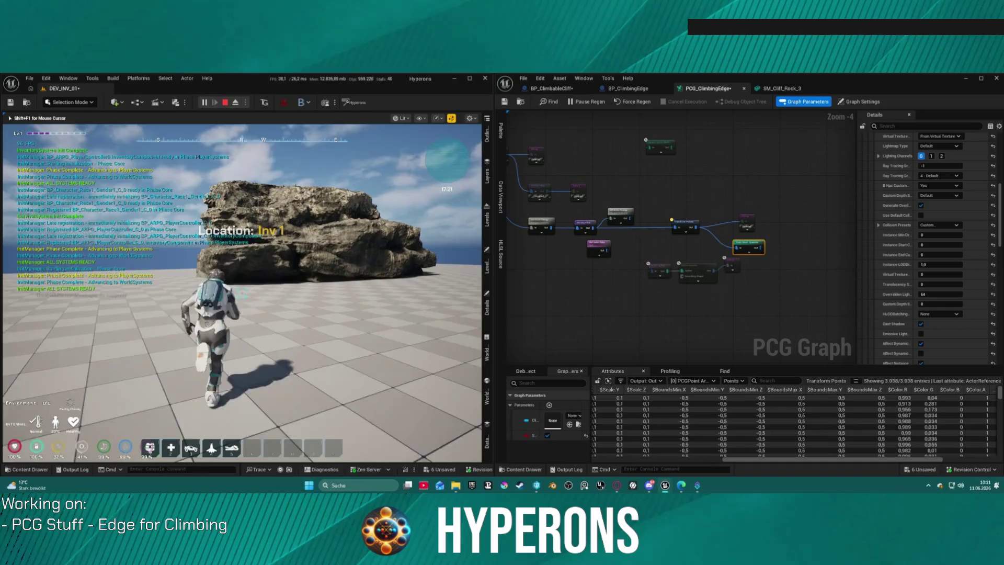
key("w")
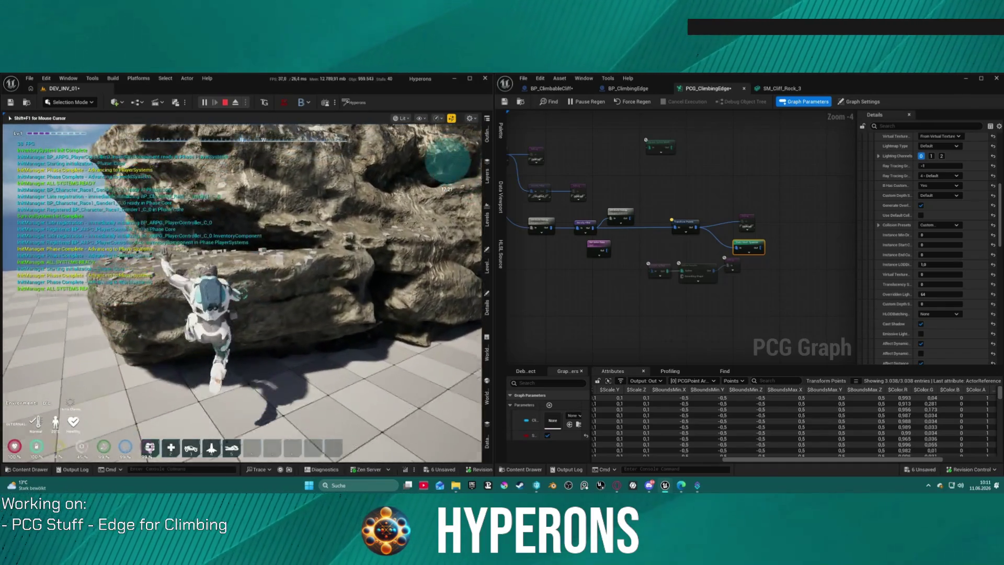
key("w")
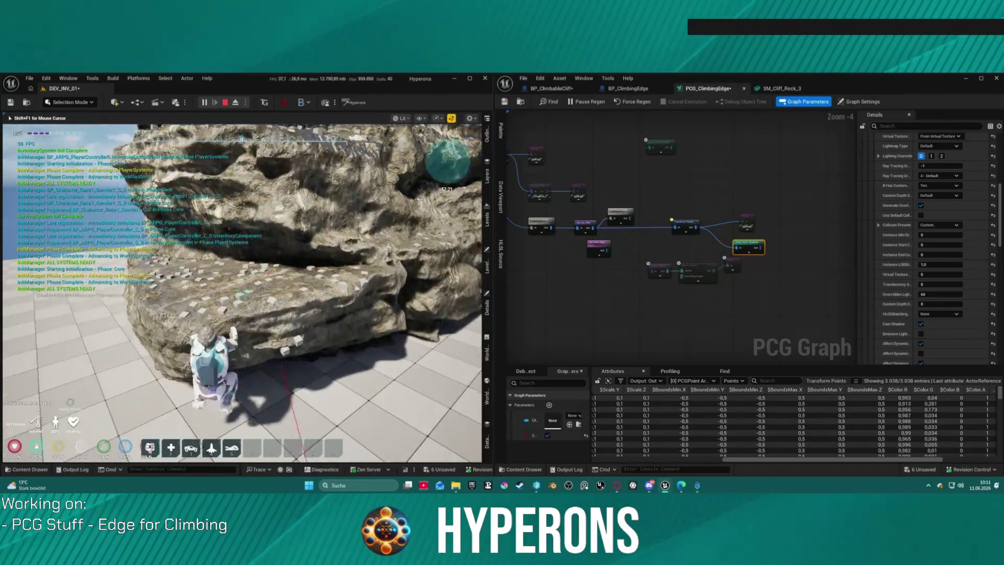
key("w")
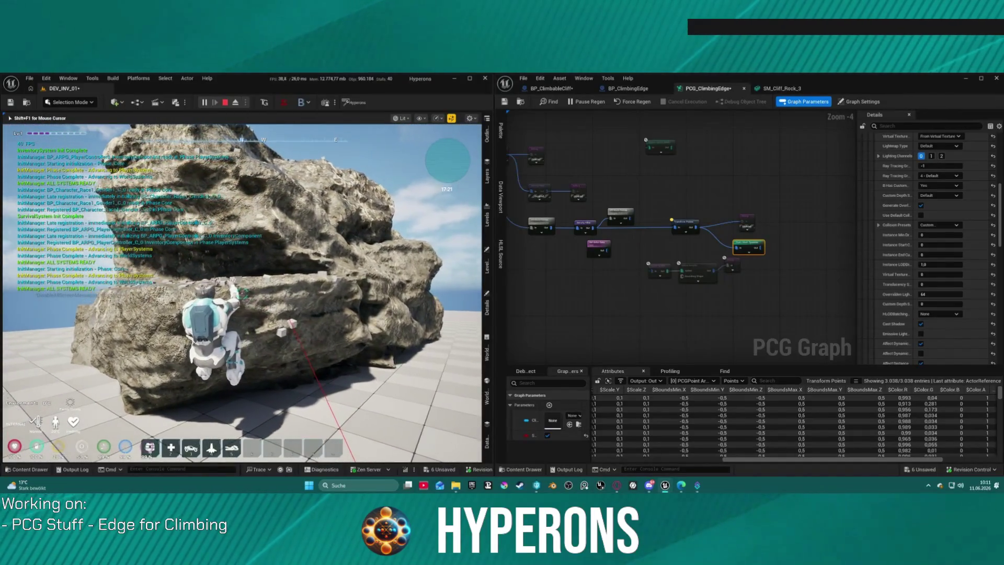
key("w")
key("w")
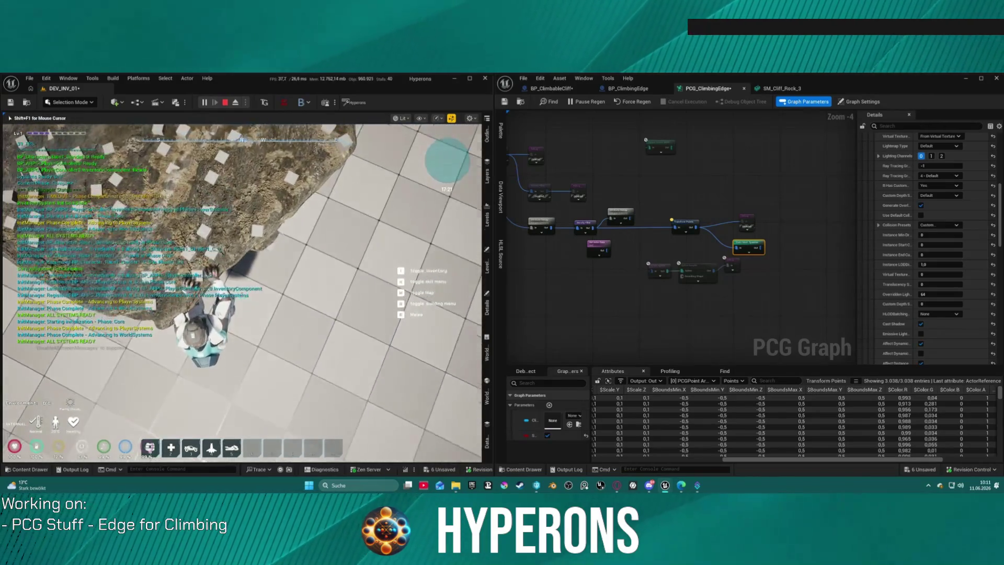
key("w")
key("w")
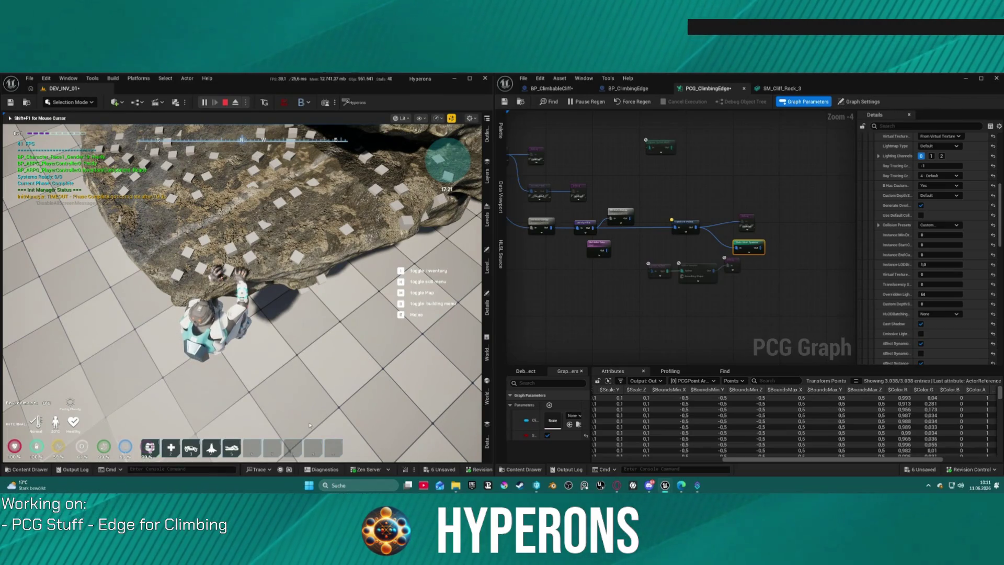
key("Escape")
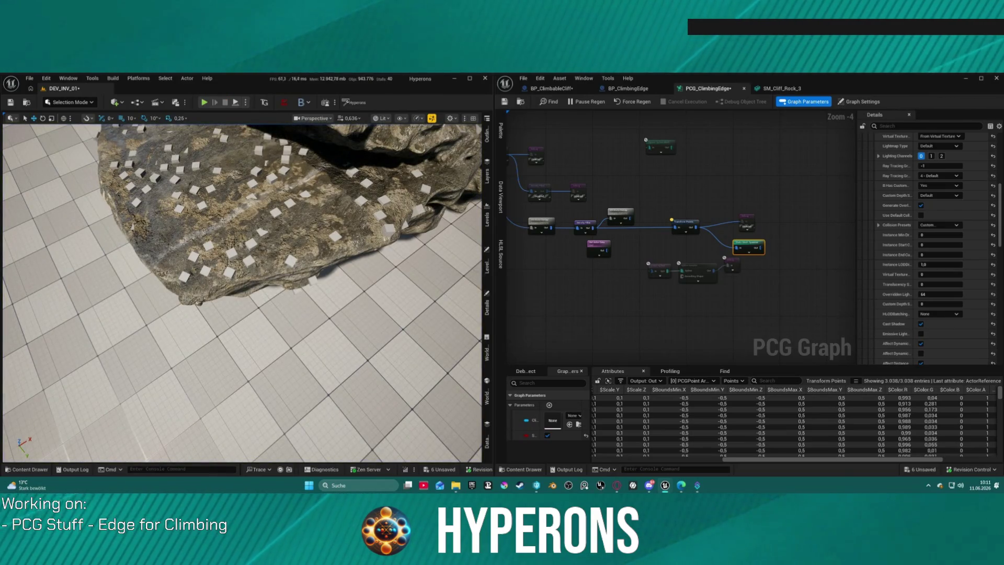
- Set Transform Points Scale Min to 0,2 and copy the same values into Scale Max
scroll(777, 233, "up", 5)
left_click(573, 204)
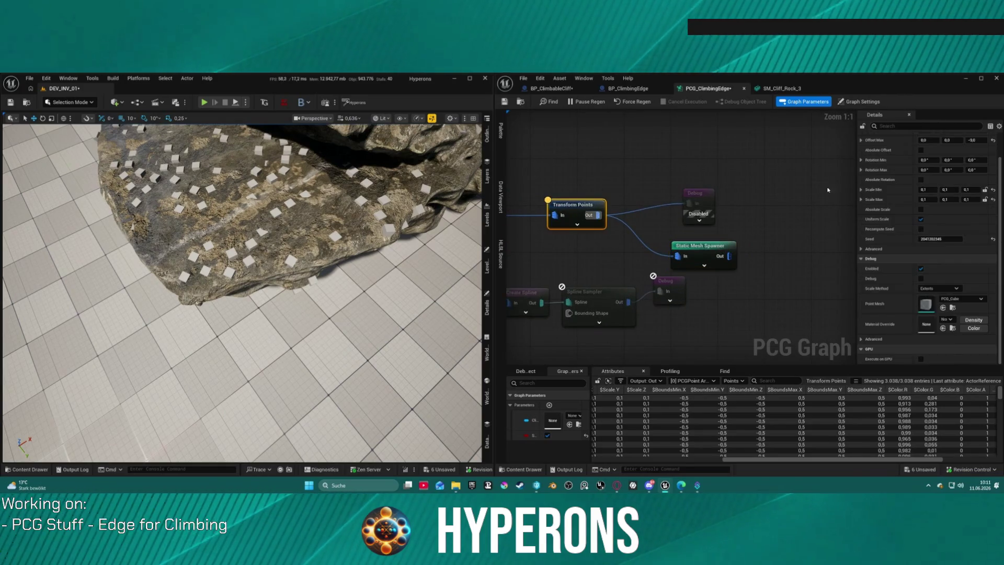
scroll(996, 151, "up", 2)
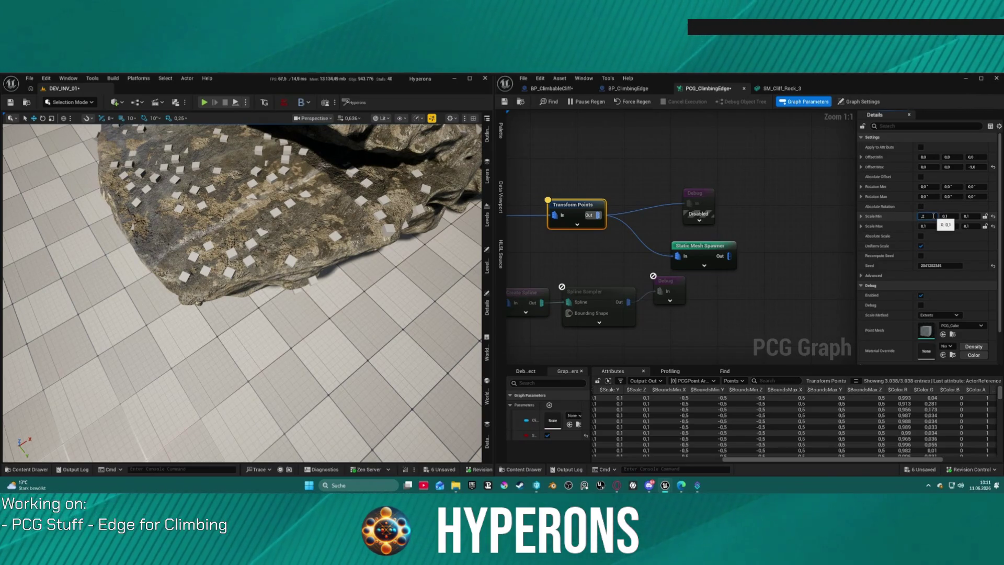
left_click(956, 217)
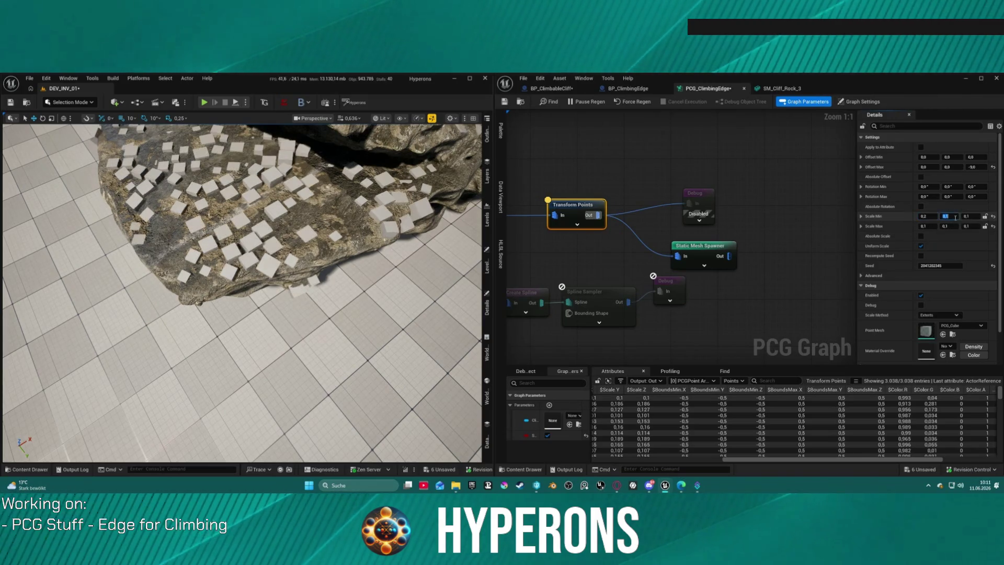
right_click(874, 216, "shift")
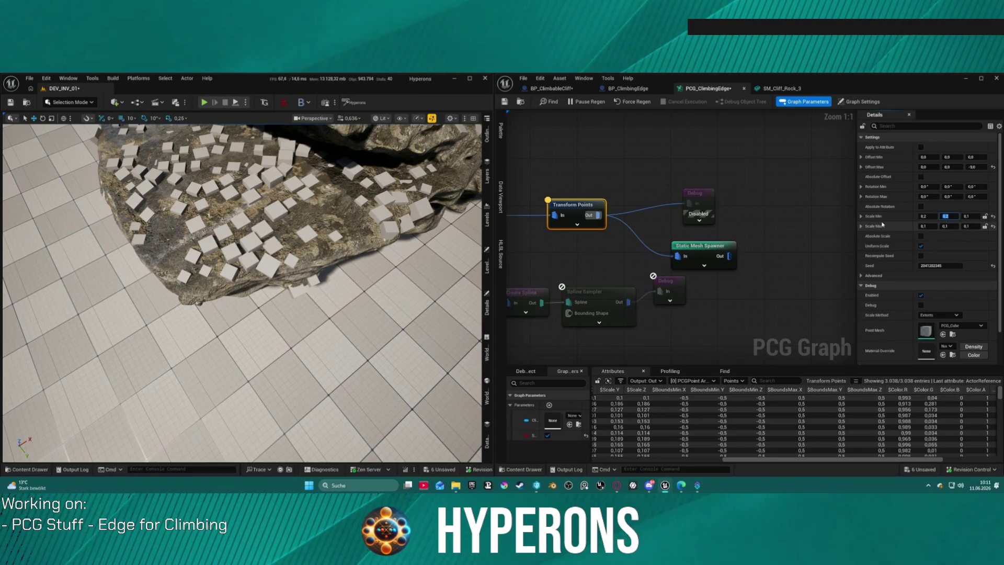
left_click(897, 227, "shift")
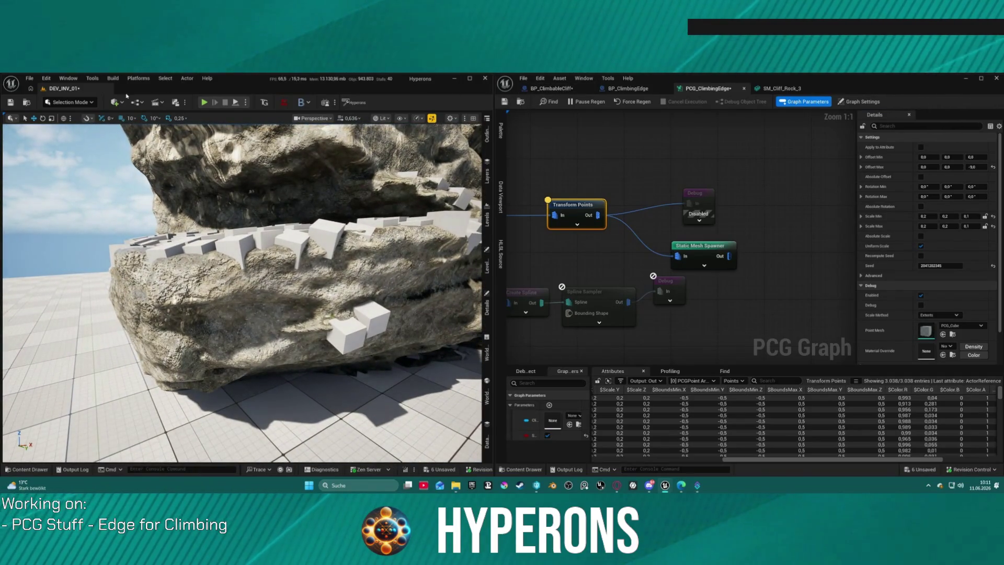
key("alt+p")
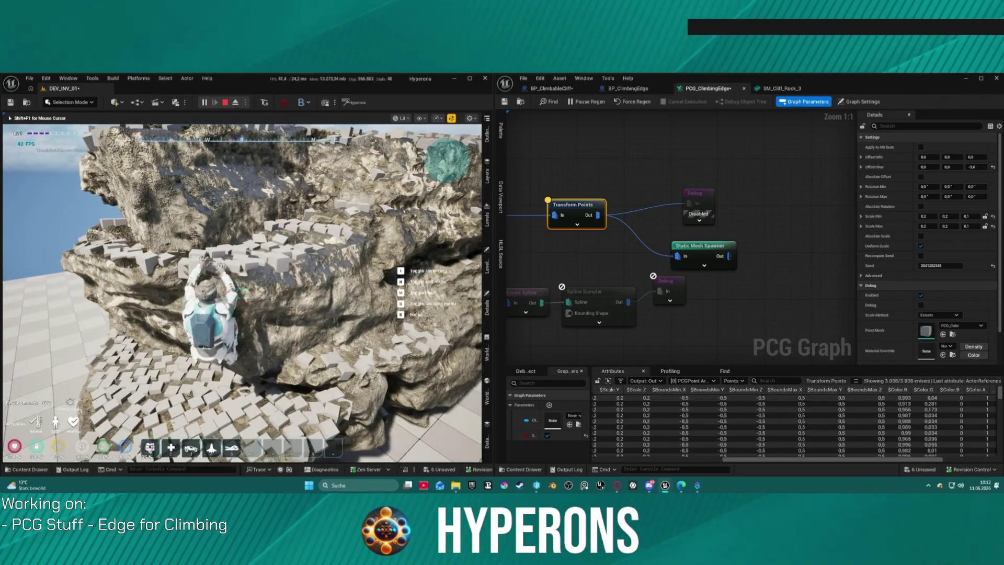
key("Escape")
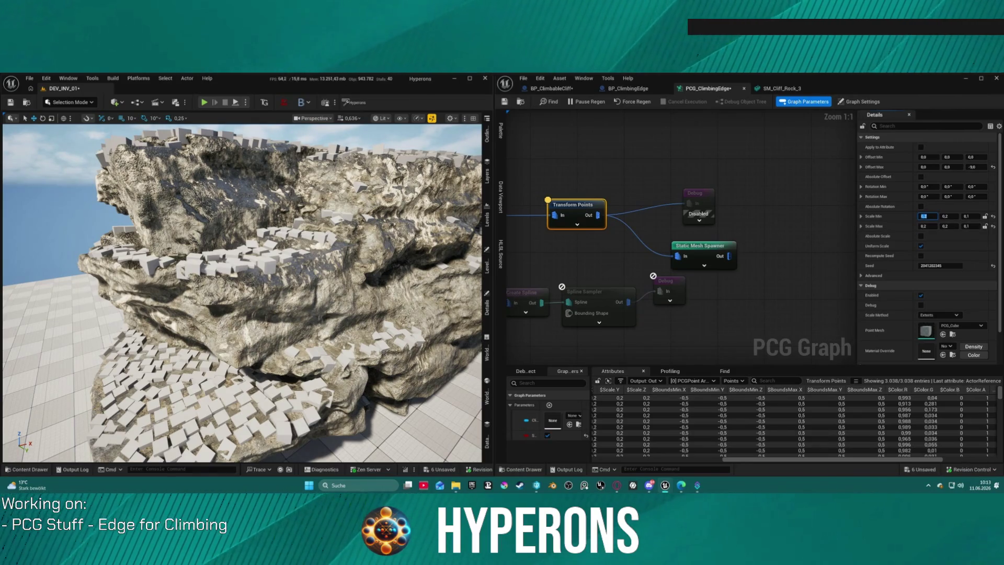
- Toggle Absolute Rotation on and off repeatedly to compare cube orientations, leaving it off
left_click(921, 207)
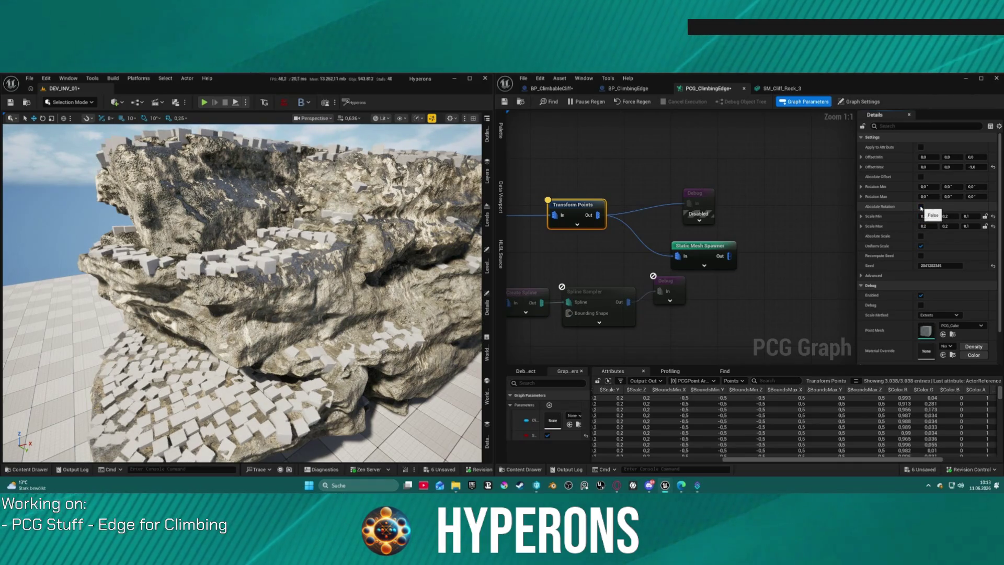
left_click(922, 208)
left_click(921, 207)
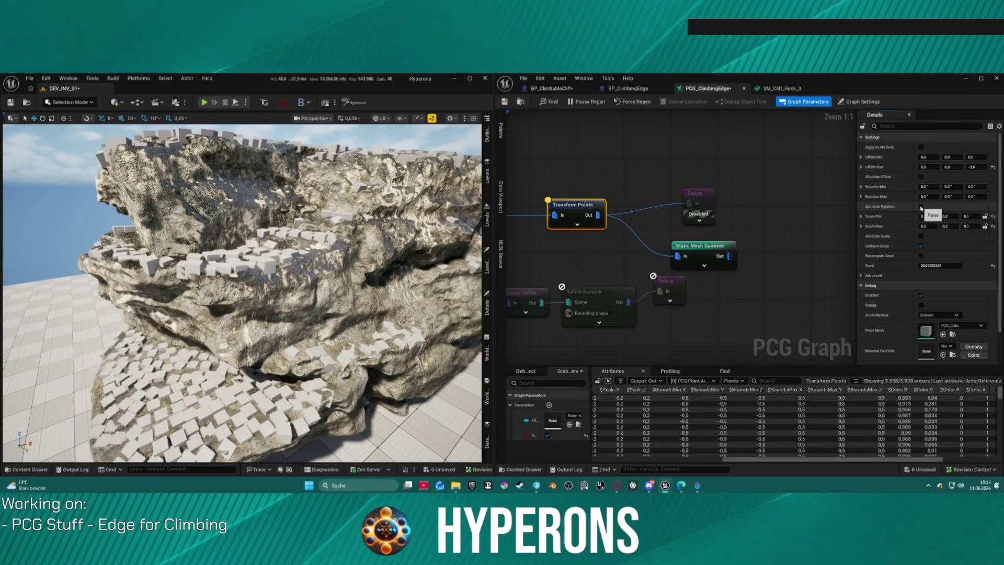
left_click(921, 207)
left_click(921, 208)
left_click(921, 207)
left_click(921, 208)
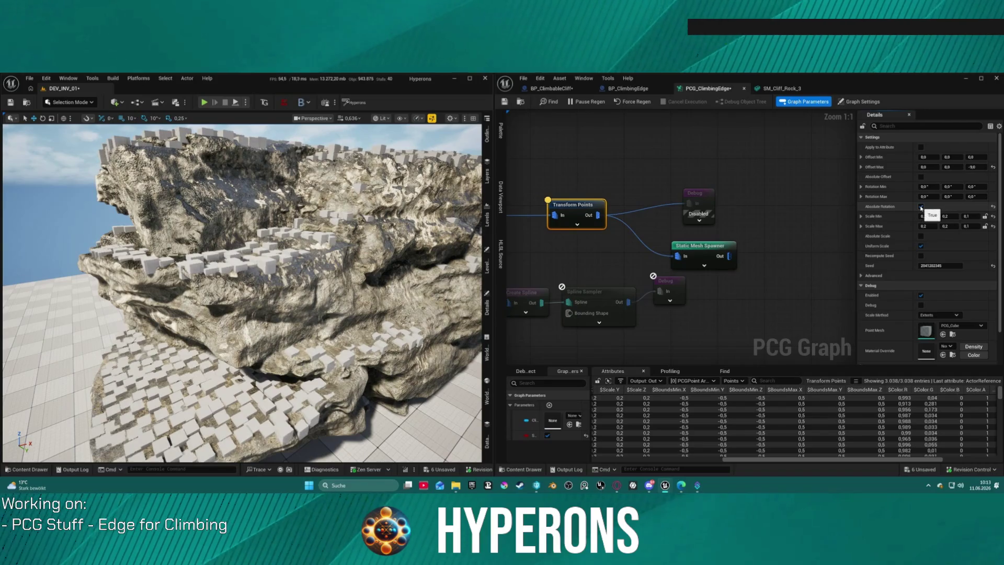
left_click(921, 207)
left_click(921, 207)
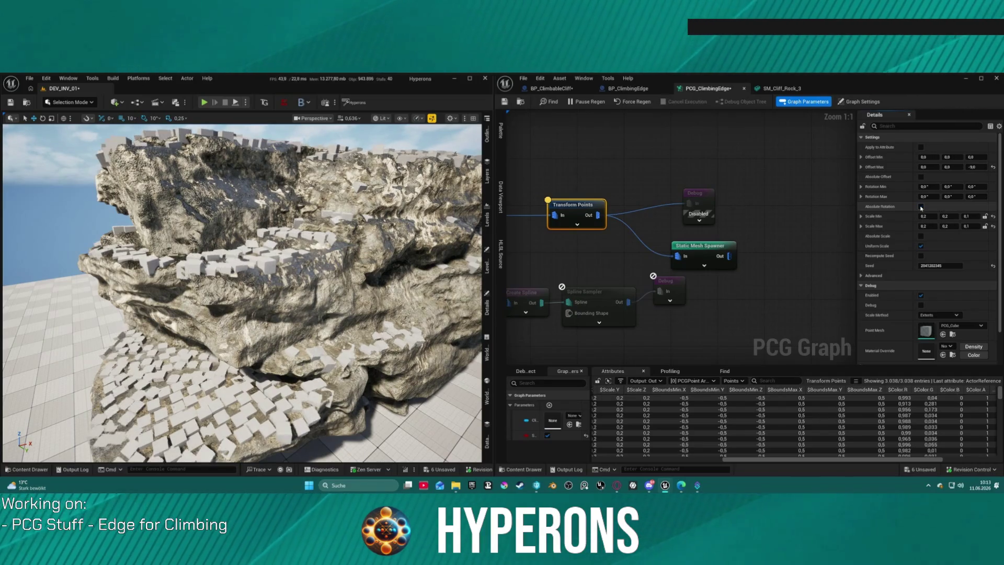
left_click(921, 207)
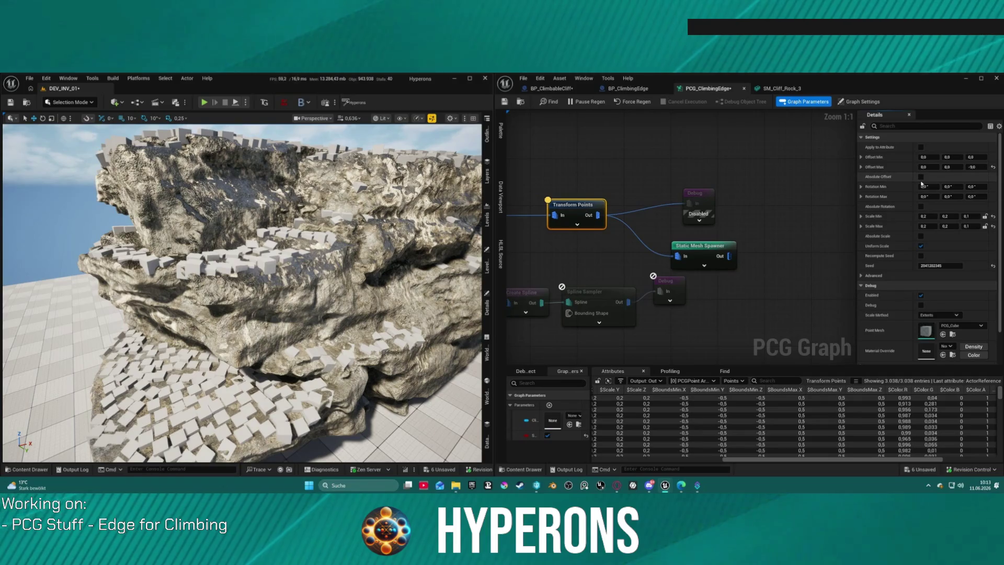
- Enable Absolute Offset with Offset Min Z -9 and set Scale Min/Max X and Y to 0,3
left_click(921, 177)
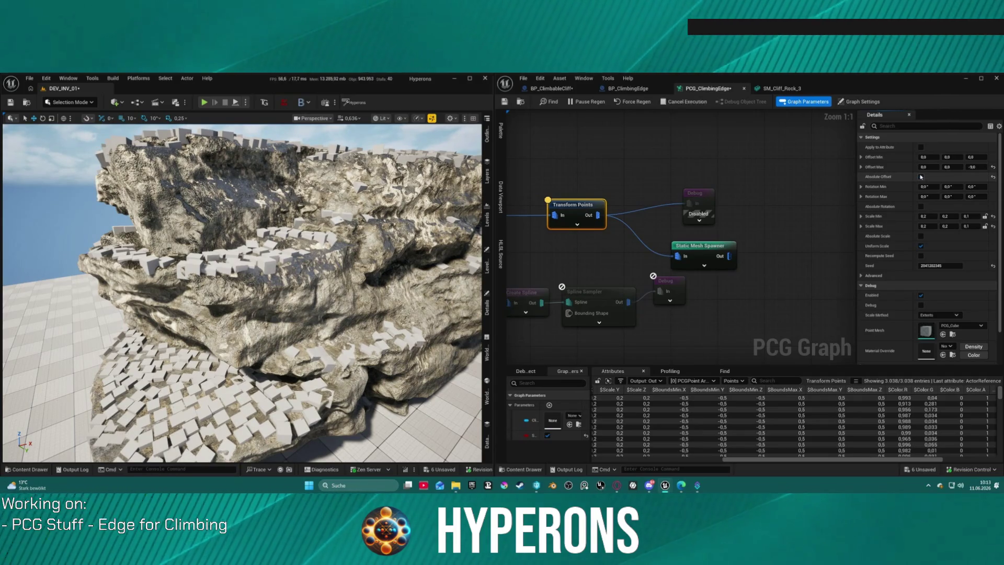
left_click(921, 177)
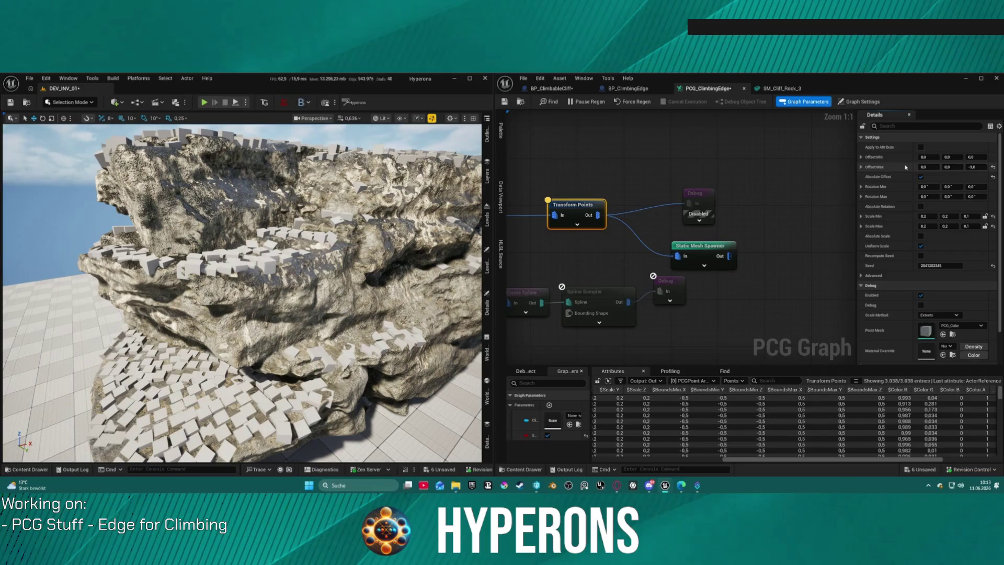
left_click(887, 159, "shift")
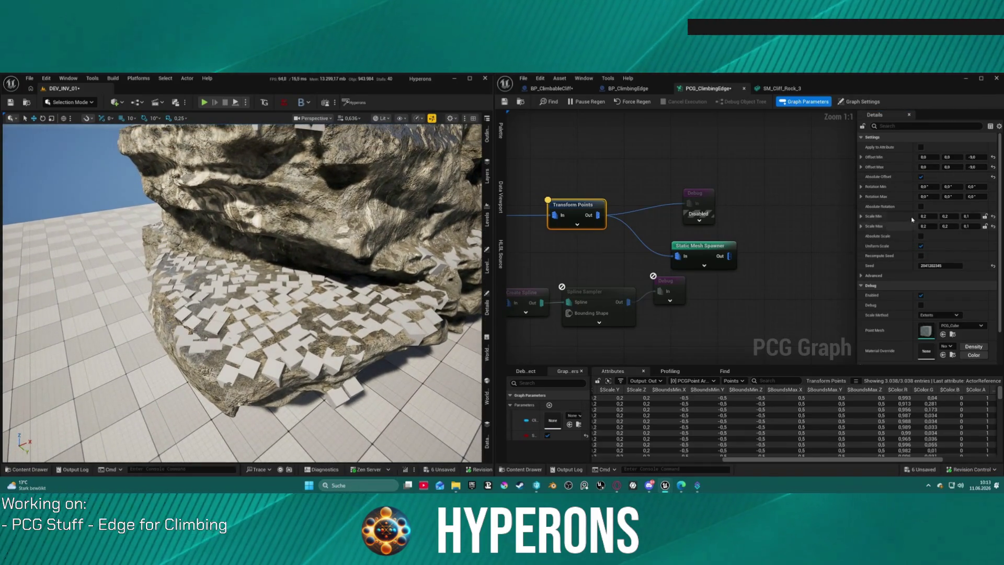
left_click_drag(925, 216, 927, 218)
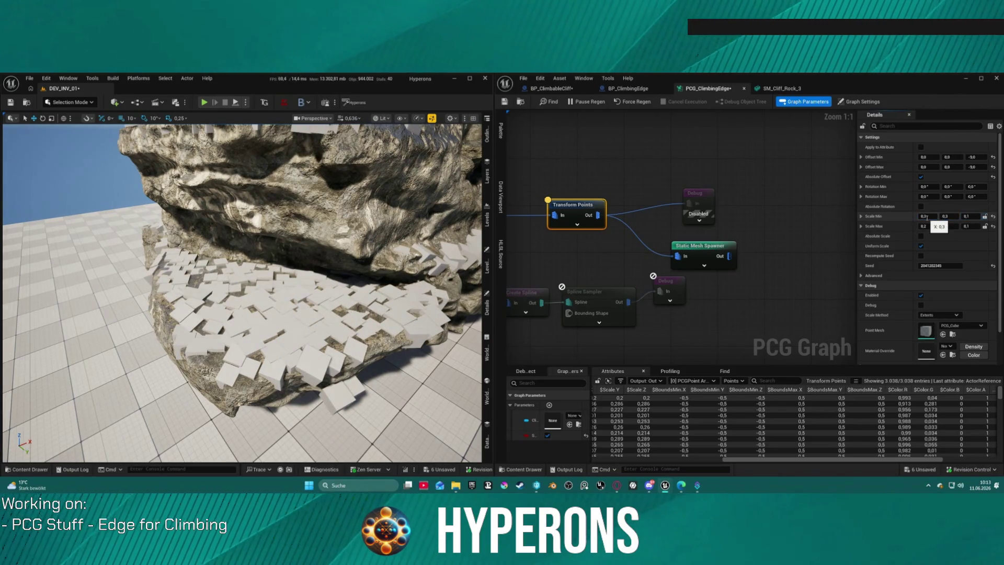
type("0,3")
key("Tab")
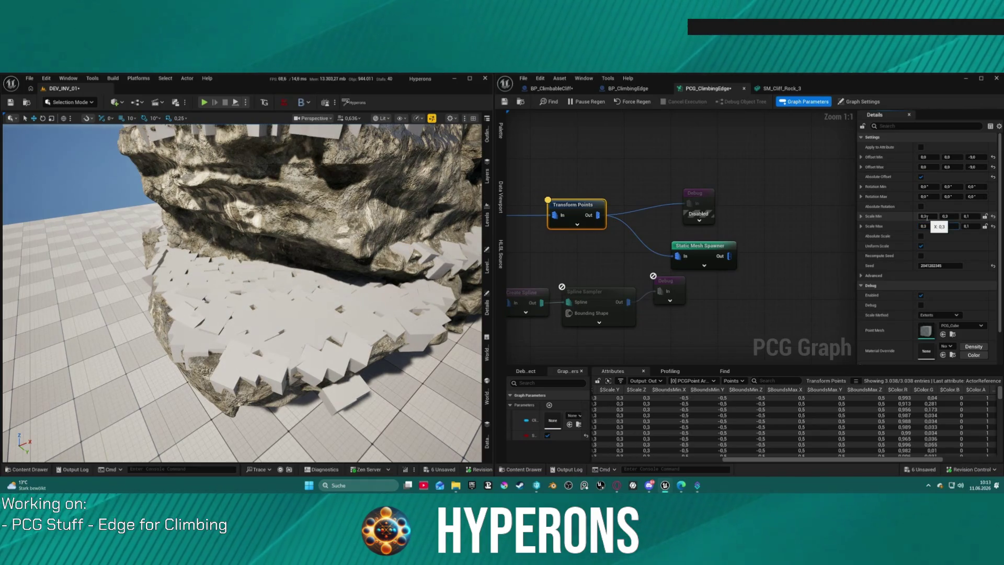
left_click(856, 226)
left_click_drag(596, 215, 652, 262)
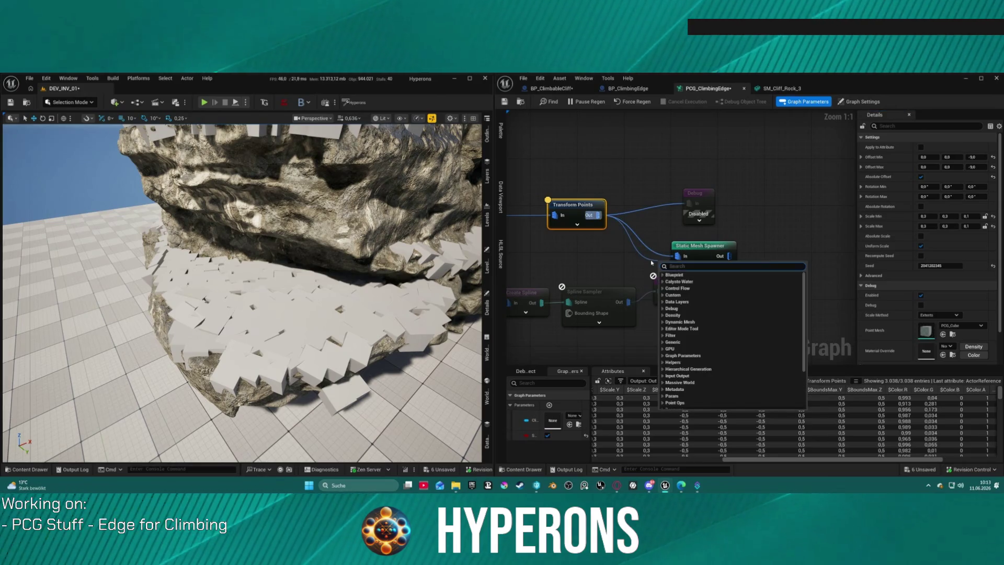
- Add a Self Pruning node from Transform Points, wire it into the Static Mesh Spawner, and choose All Equal
type("prun")
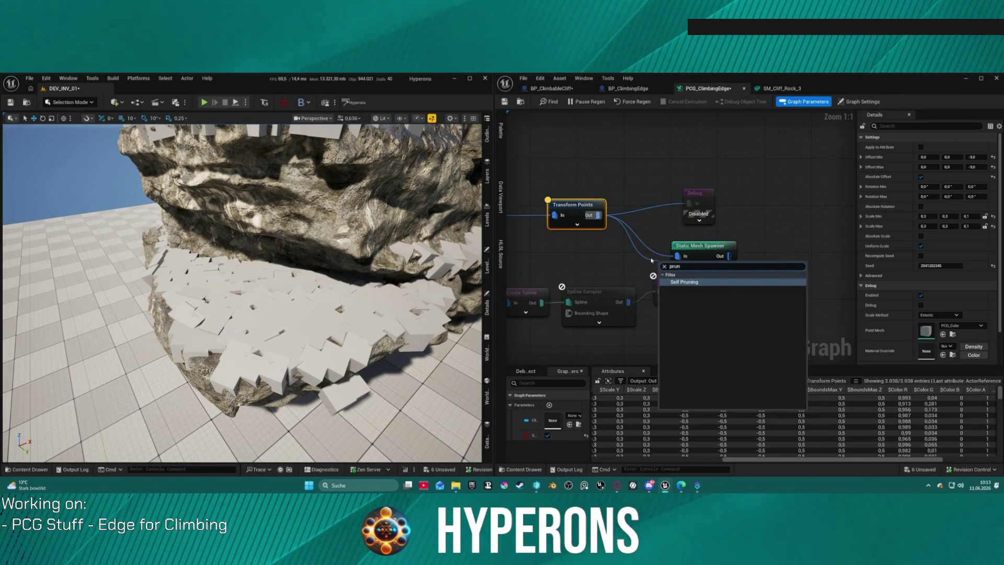
key("Return")
mouse_move(687, 262)
left_mouse_down()
mouse_move(628, 252)
mouse_move(770, 254)
left_mouse_up()
double_click(715, 253)
left_click(709, 271)
mouse_move(715, 253)
left_mouse_down()
mouse_move(696, 276)
mouse_move(666, 240)
left_mouse_up()
left_click(940, 146)
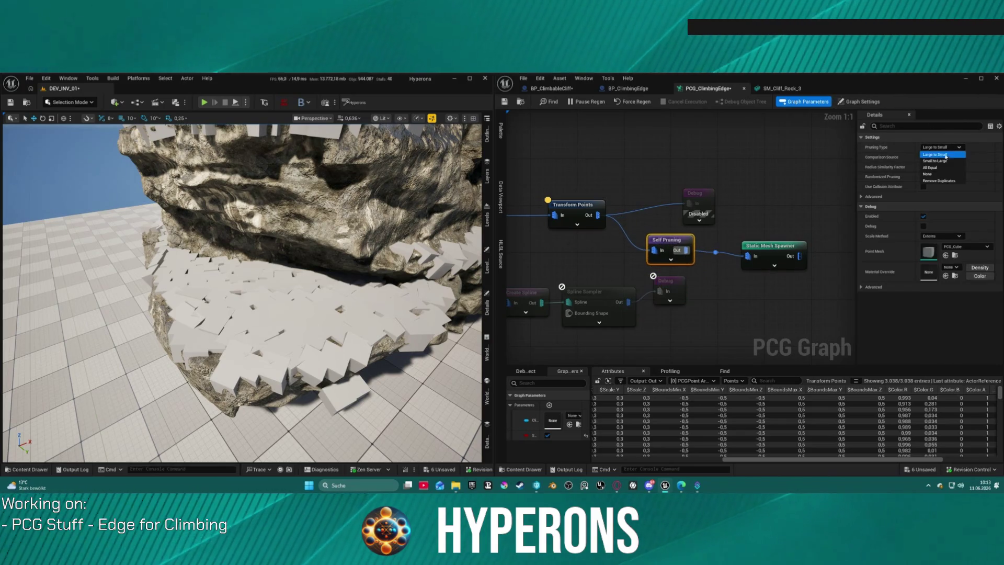
left_click(936, 166)
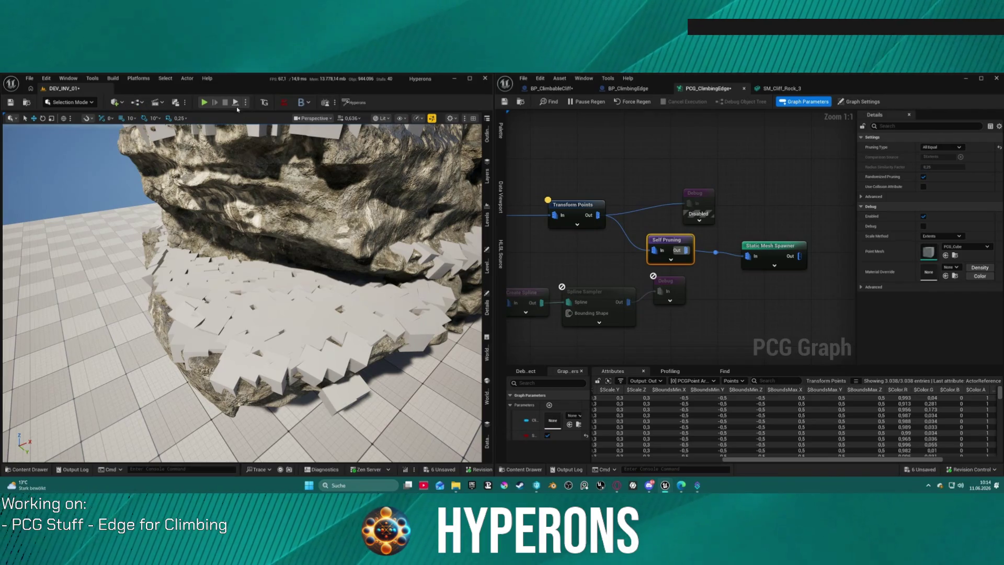
mouse_move(241, 293)
left_mouse_down()
mouse_move(272, 282)
mouse_move(257, 324)
left_mouse_up()
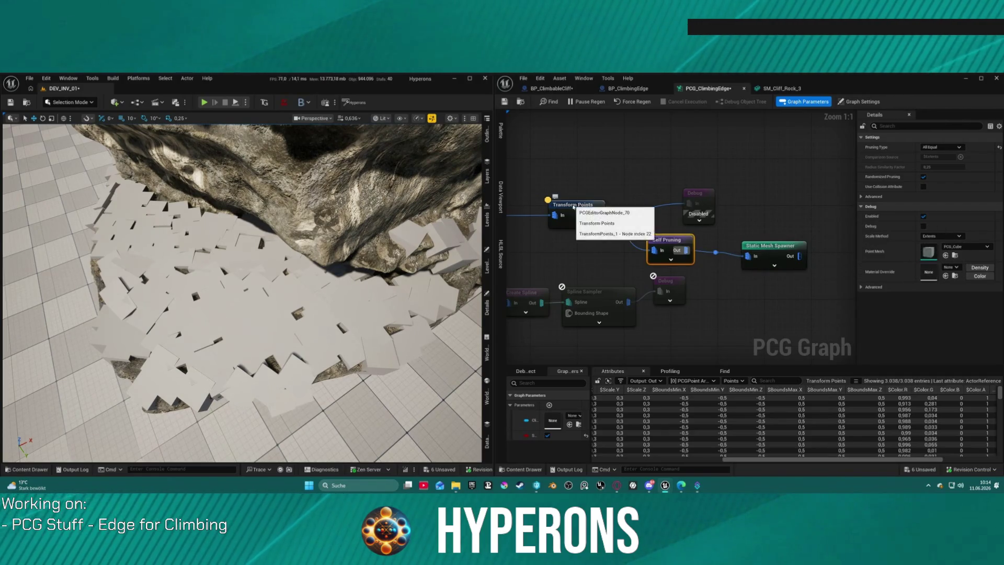
- Add a Bounds Modifier after Transform Points and feed its output into Self Pruning
left_click(773, 250)
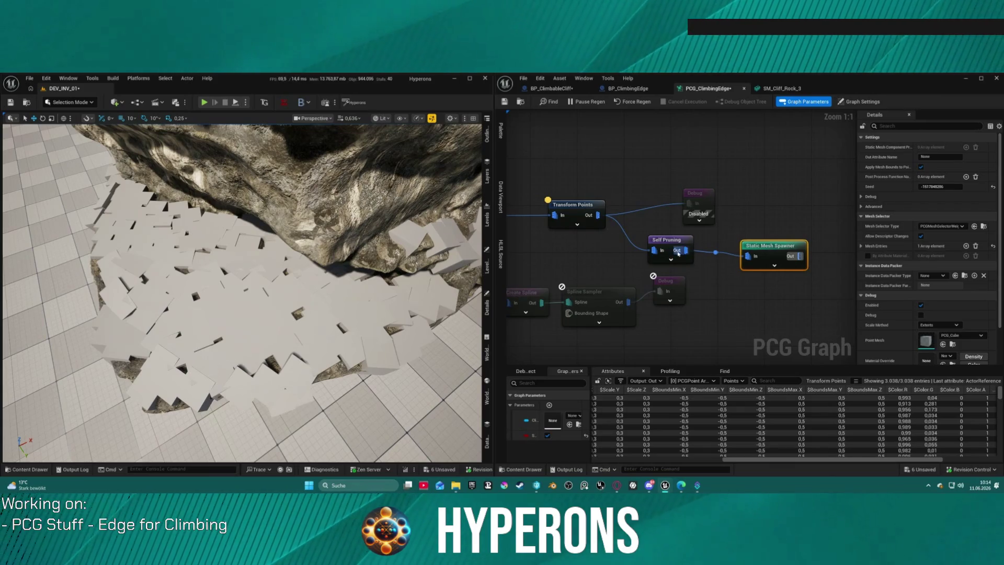
mouse_move(639, 230)
left_mouse_down()
mouse_move(838, 226)
mouse_move(695, 228)
mouse_move(741, 249)
left_mouse_up()
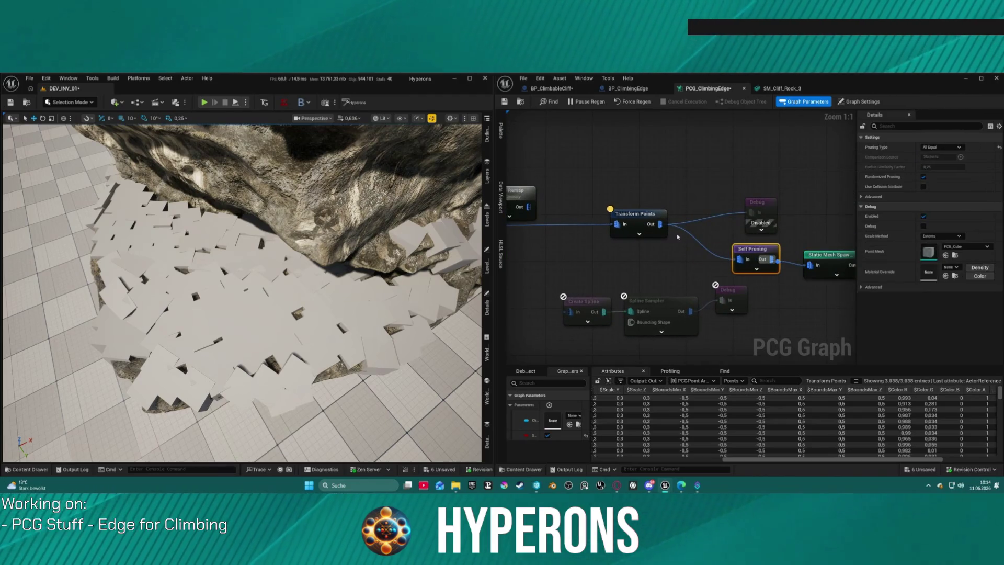
left_click(664, 227)
right_click(668, 247)
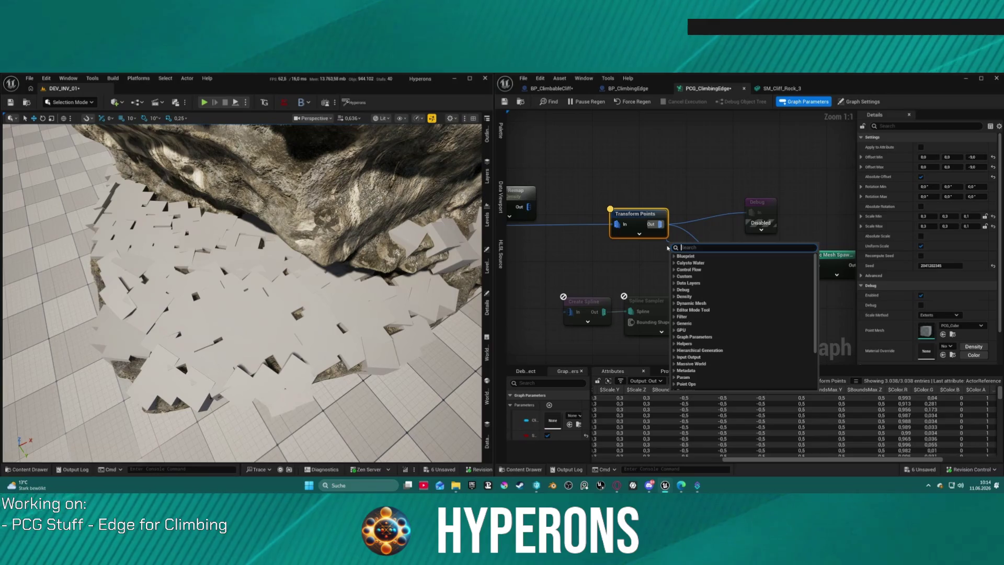
type("b")
mouse_move(644, 215)
left_mouse_down()
mouse_move(593, 218)
mouse_move(638, 253)
left_mouse_up()
type("boun")
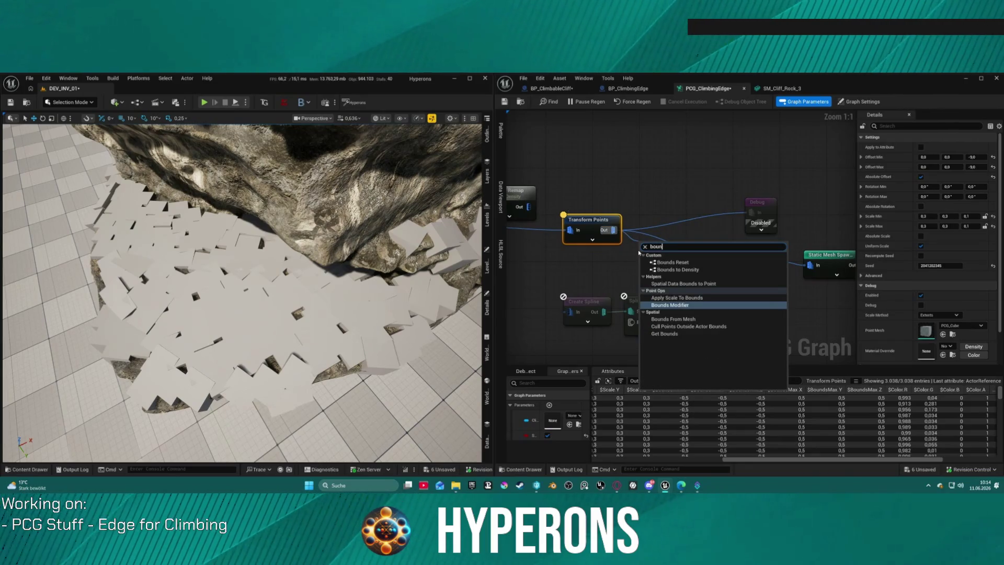
left_click(669, 305)
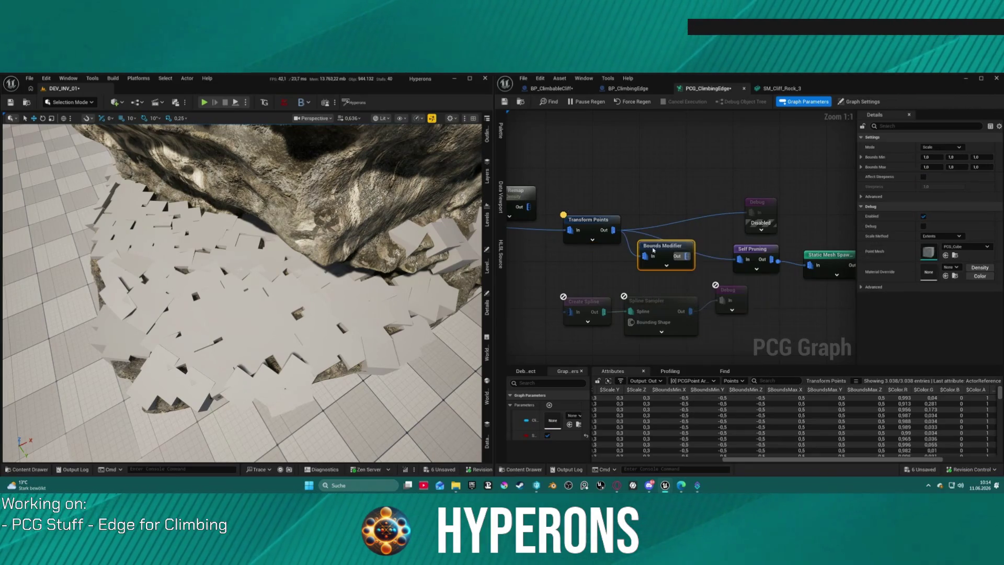
left_click_drag(701, 260, 747, 259)
- Set the Bounds Modifier's Bounds Min and Max to 1,3 and line up the nodes
left_click(604, 233)
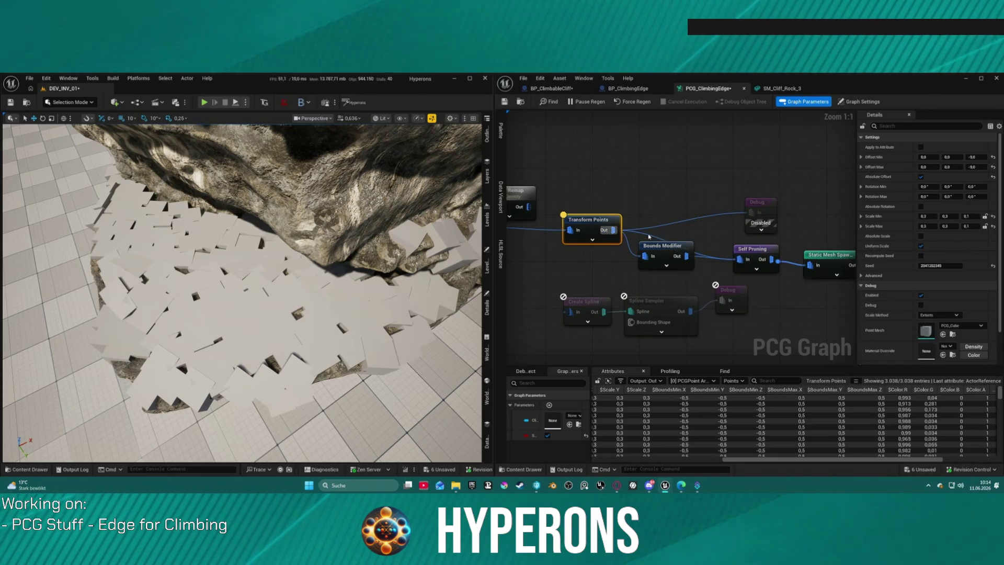
left_click_drag(671, 260, 683, 262)
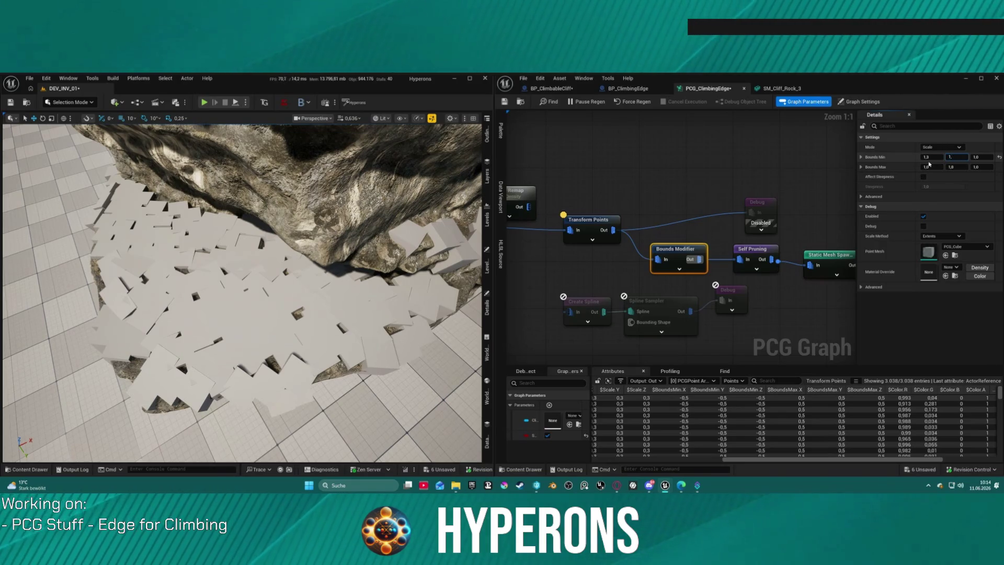
type(",3")
key("Return")
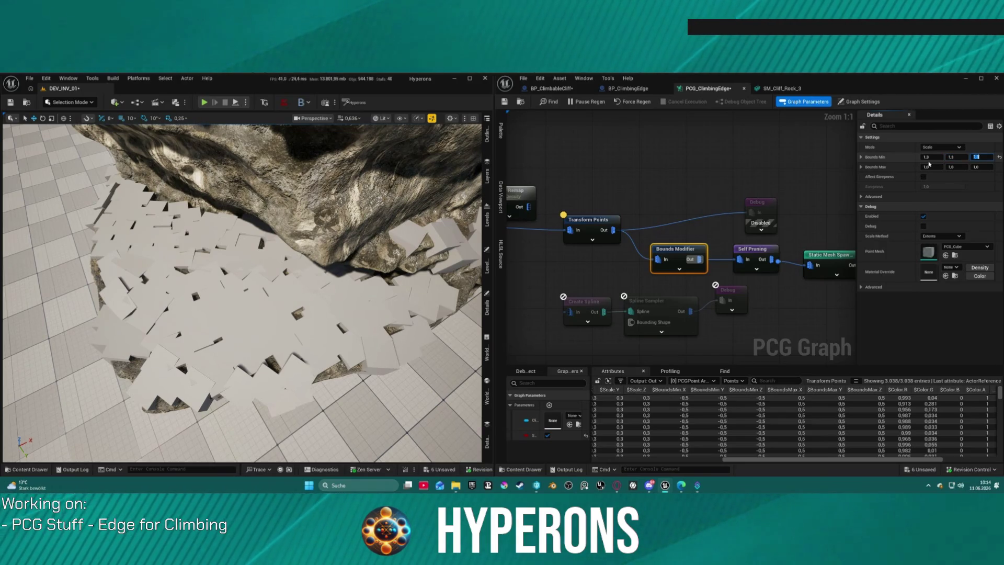
key("ctrl+c")
key("ctrl+v")
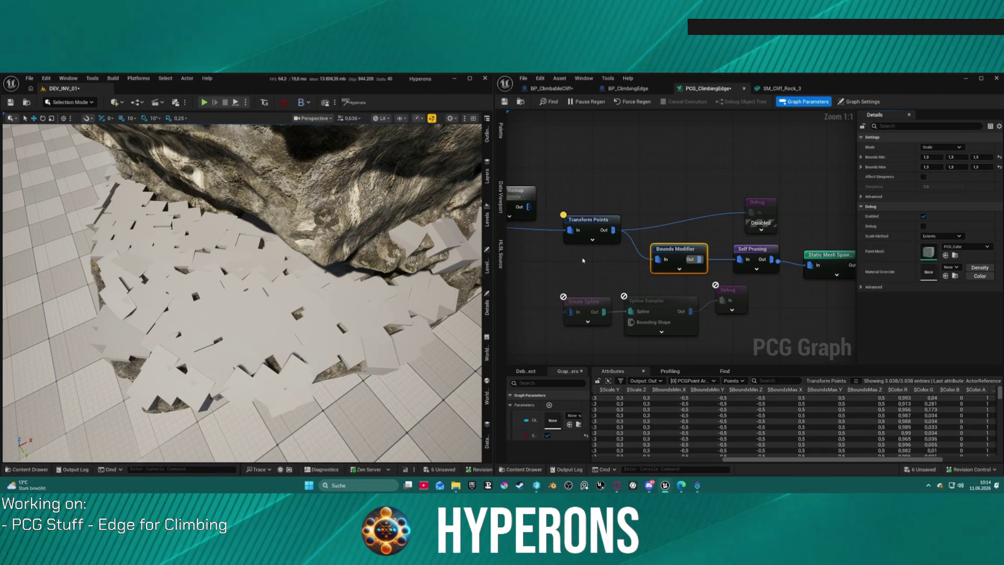
left_click_drag(421, 288, 421, 251)
mouse_move(763, 248)
left_mouse_down()
mouse_move(753, 209)
mouse_move(745, 281)
left_mouse_up()
left_click_drag(811, 291, 804, 286)
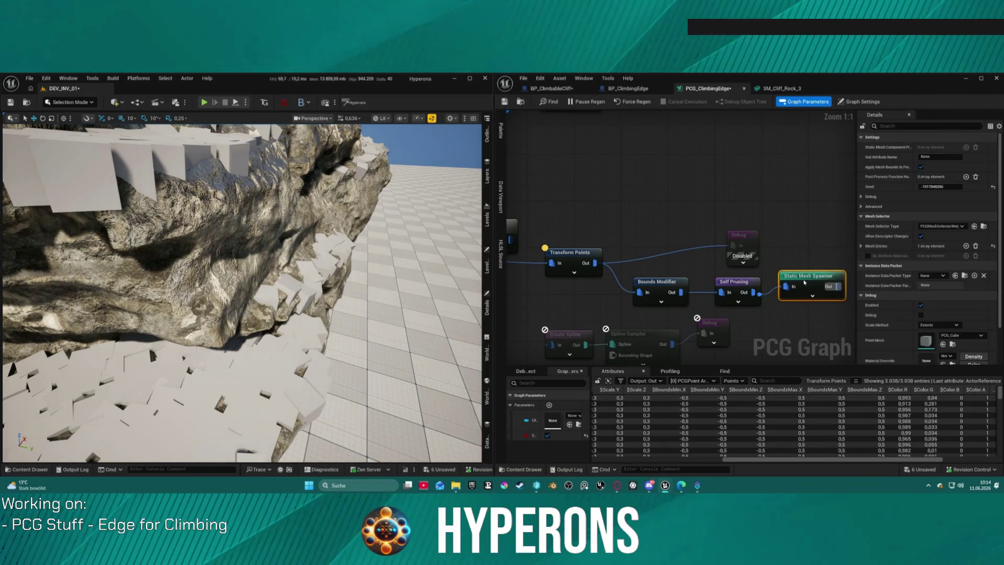
left_click_drag(665, 285, 657, 287)
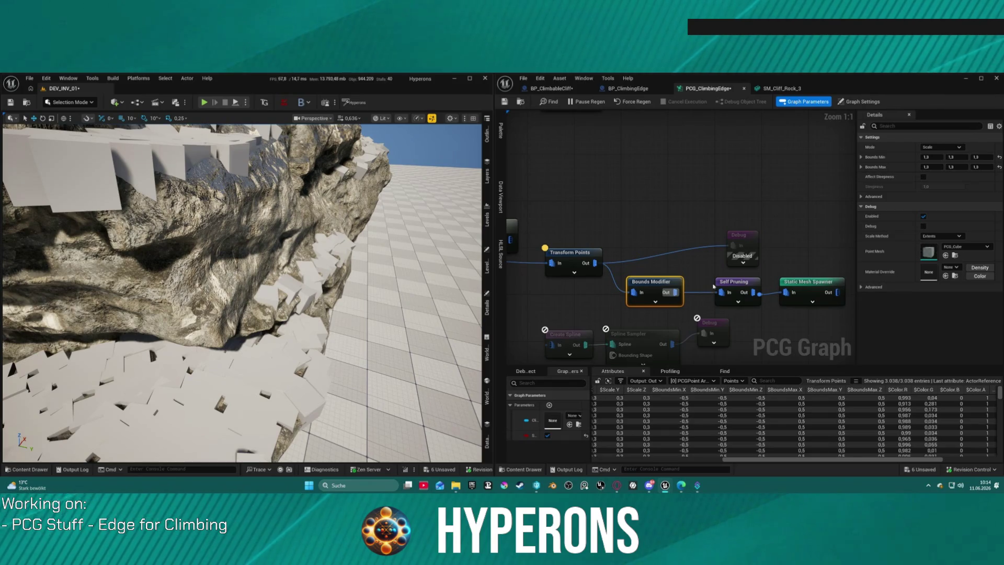
- Try Remove Duplicates, Large to Small and None pruning, then return Self Pruning to All Equal
left_click(733, 282)
left_click(941, 147)
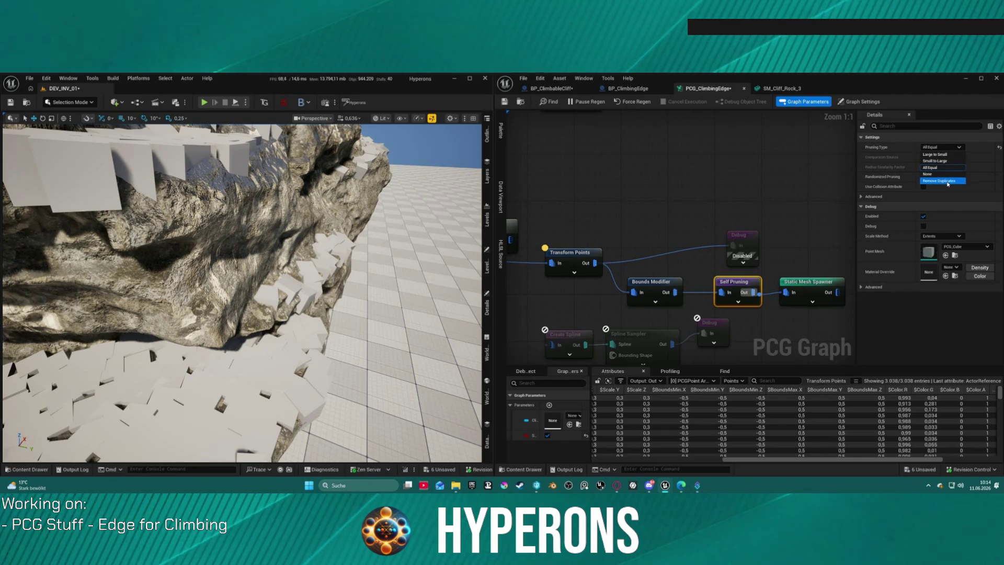
left_click(943, 180)
left_click(941, 147)
left_click(936, 154)
left_click(942, 147)
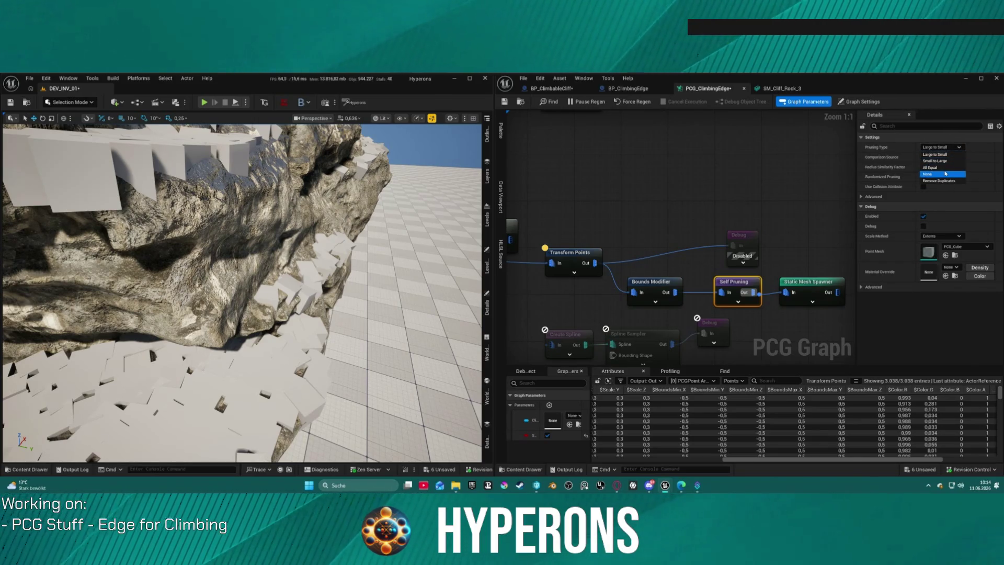
left_click(945, 173)
left_click(941, 147)
left_click(943, 167)
- Disable the Static Mesh Spawner so the slabs vanish, then select the Bounds Modifier
key("w")
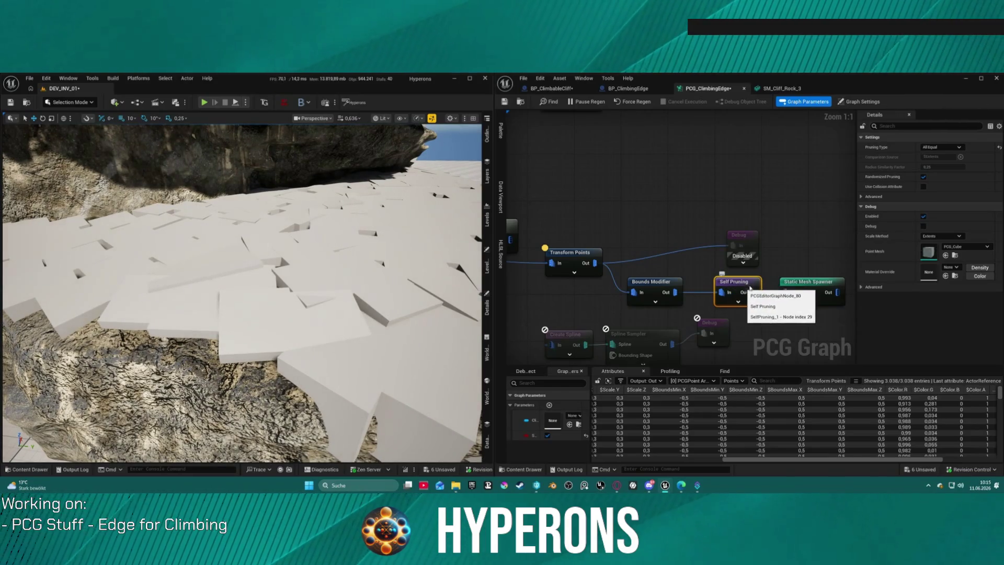
left_click(820, 282)
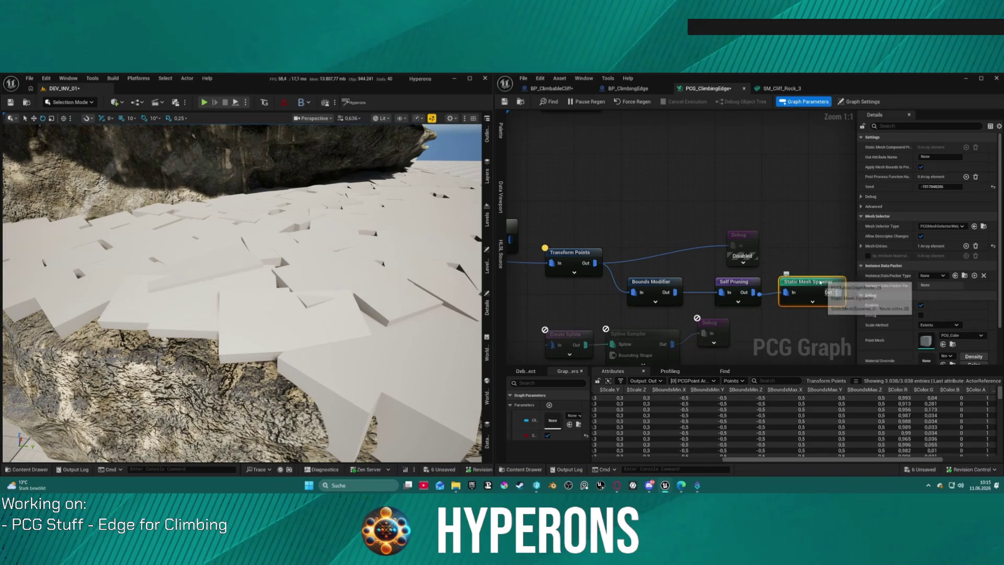
key("e")
left_click(751, 289)
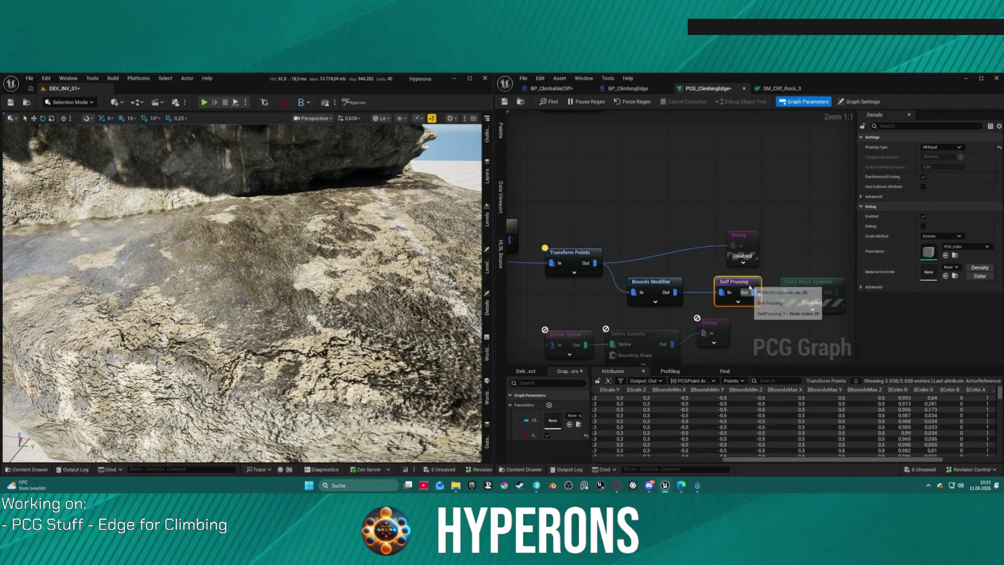
left_click(665, 292)
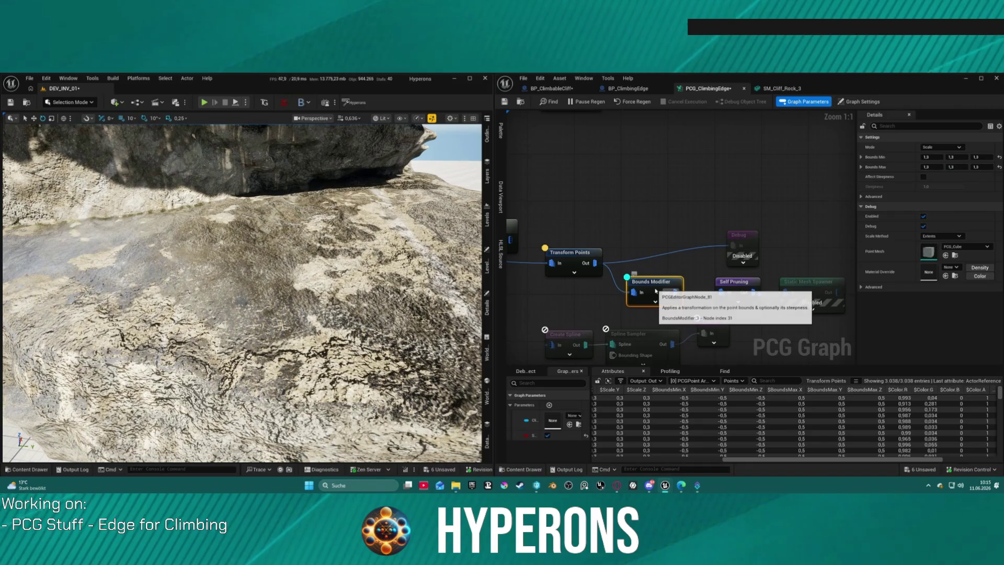
- Turn off Bounds Modifier debug and add a Get Bounds node beside the Debug node
key("d")
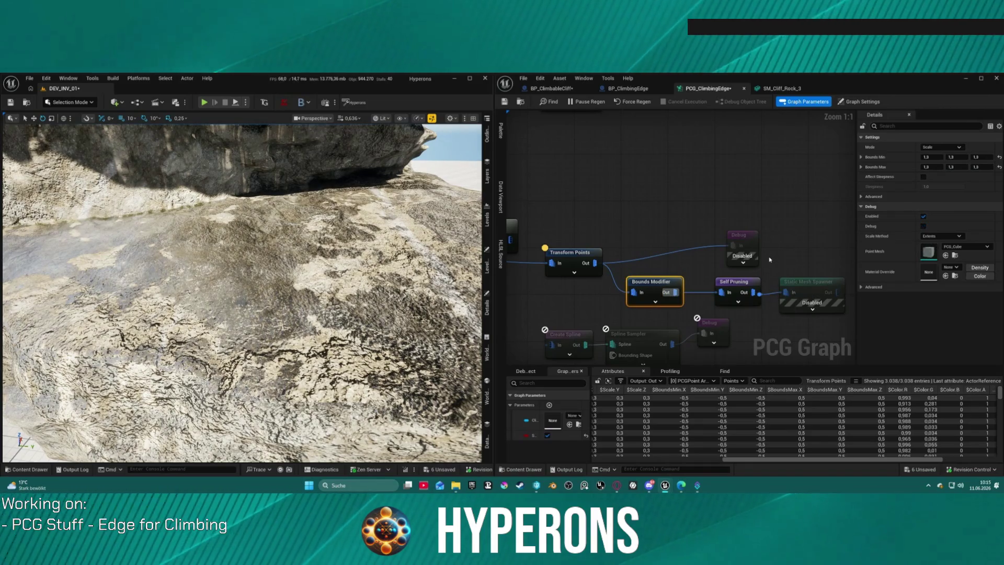
mouse_move(684, 269)
left_mouse_down()
mouse_move(675, 136)
mouse_move(670, 172)
mouse_move(664, 157)
mouse_move(676, 89)
mouse_move(523, 74)
mouse_move(552, 50)
mouse_move(498, 68)
left_mouse_up()
left_click_drag(821, 240, 853, 299)
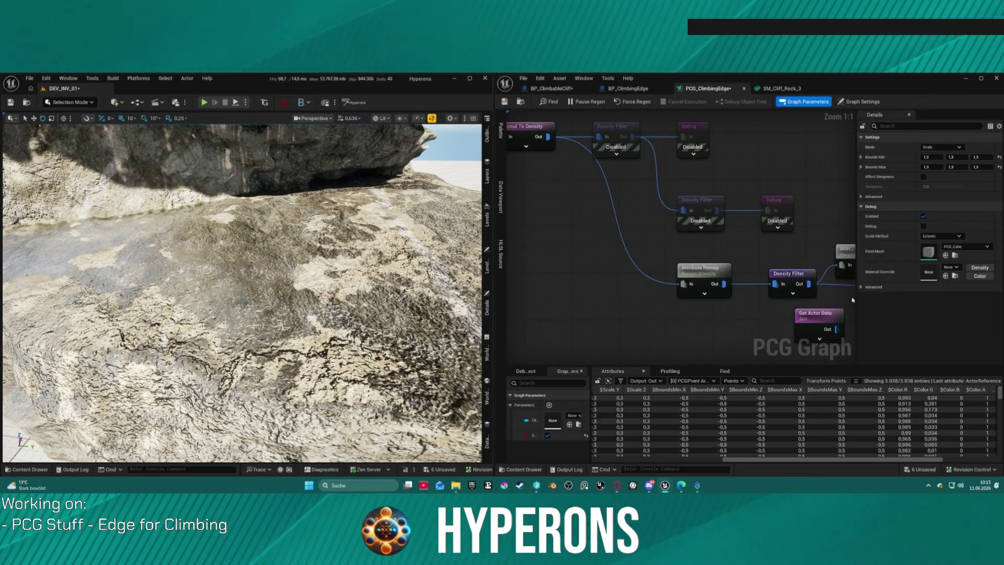
left_click_drag(746, 275, 633, 272)
right_click(677, 254)
type("g")
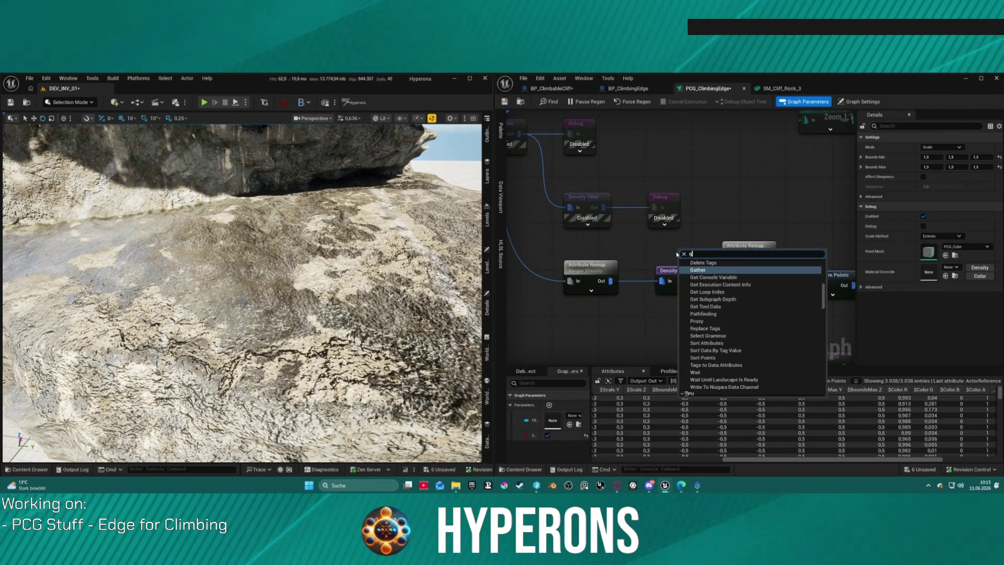
type("et bou")
key("Return")
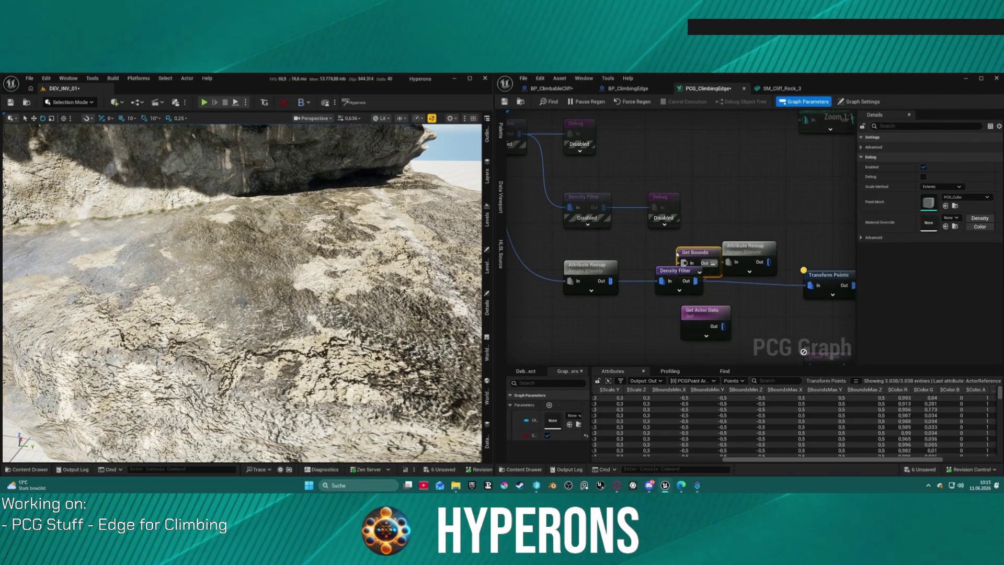
mouse_move(679, 256)
left_mouse_down()
mouse_move(688, 208)
mouse_move(694, 228)
left_mouse_up()
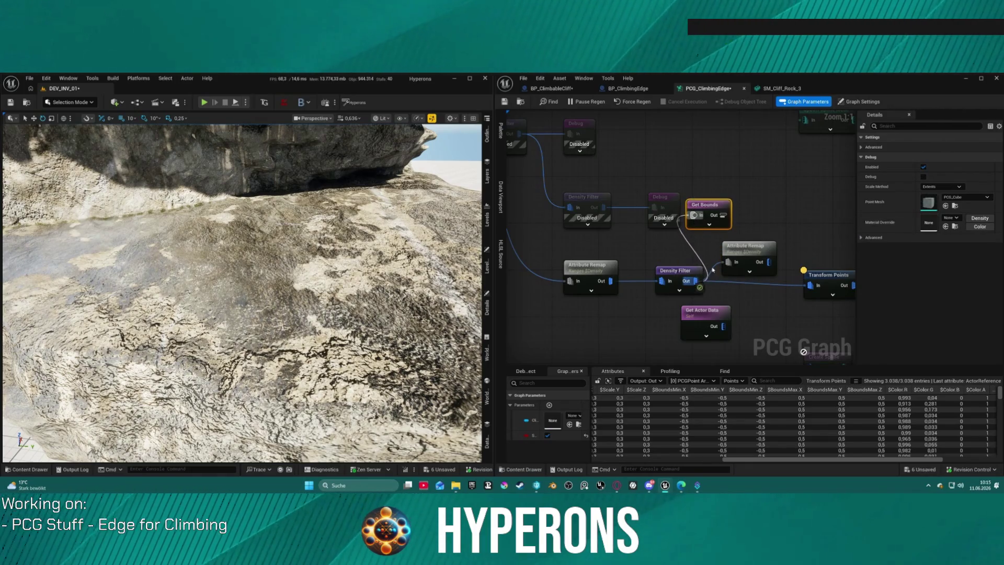
left_click_drag(705, 276, 706, 277)
left_click(684, 272)
- Add a Bounds From Mesh node beside Transform Points, moving Get Actor Data aside and adjusting the Density Filter link
right_click(719, 183)
type("bound t")
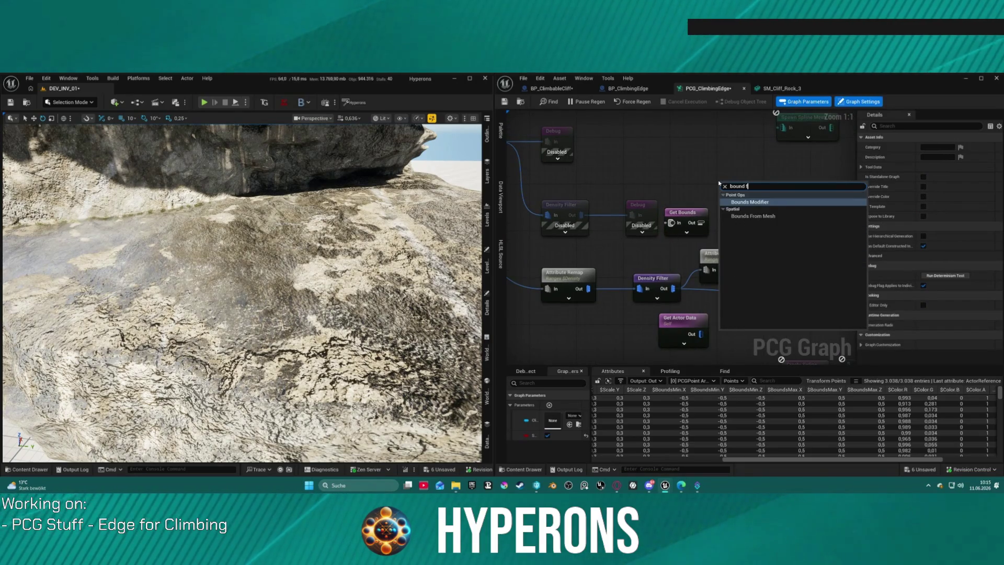
left_click(753, 215)
scroll(767, 199, "down", 1)
left_click_drag(762, 185, 760, 280)
left_click_drag(707, 308, 646, 327)
mouse_move(733, 282)
left_mouse_down()
mouse_move(718, 298)
mouse_move(639, 302)
left_mouse_up()
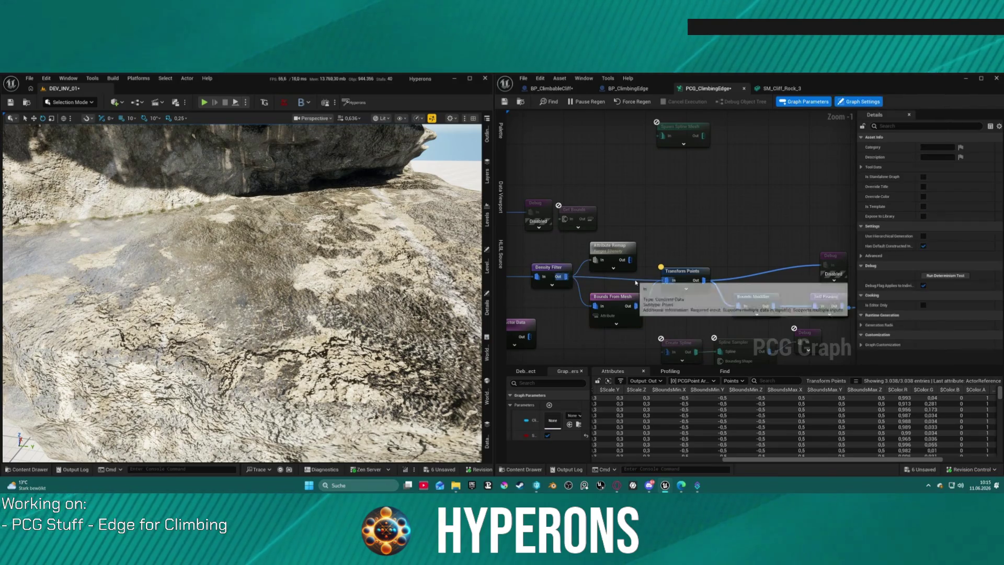
left_click_drag(633, 298, 638, 283)
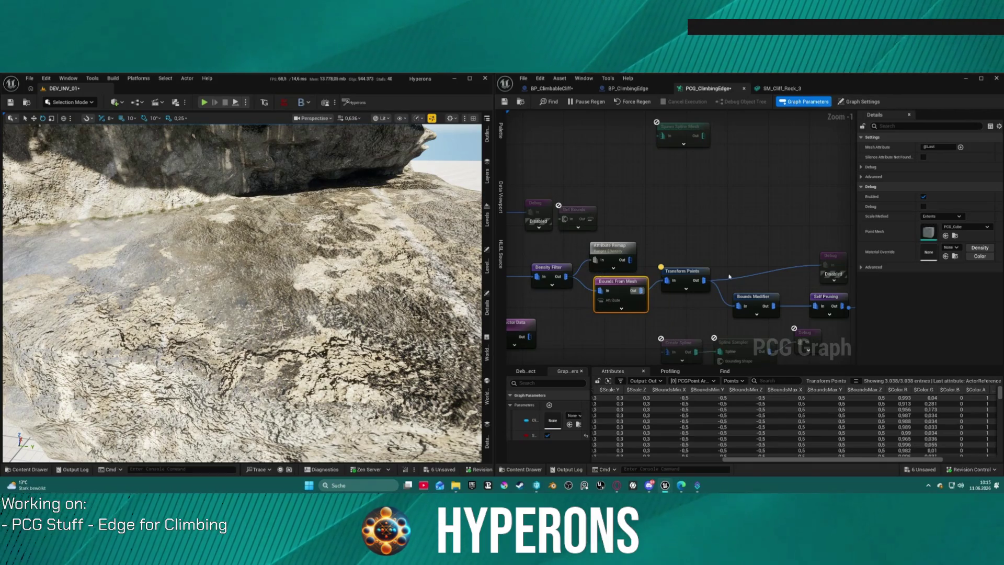
left_click_drag(596, 280, 622, 266)
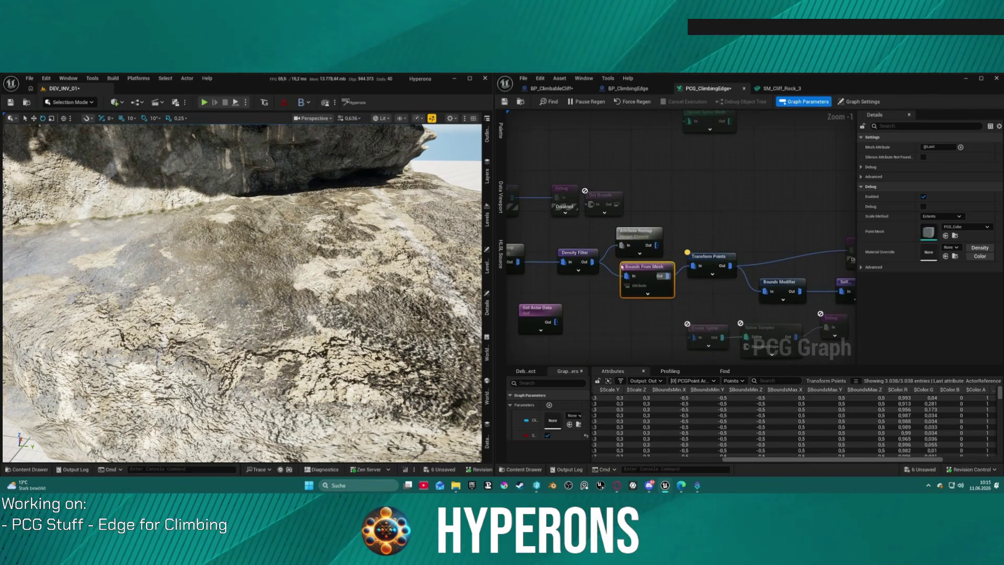
left_click(610, 270, "alt")
- Box-select Bounds Modifier and Self Pruning, shift them right, and wire Bounds From Mesh into Bounds Modifier
left_click(711, 259)
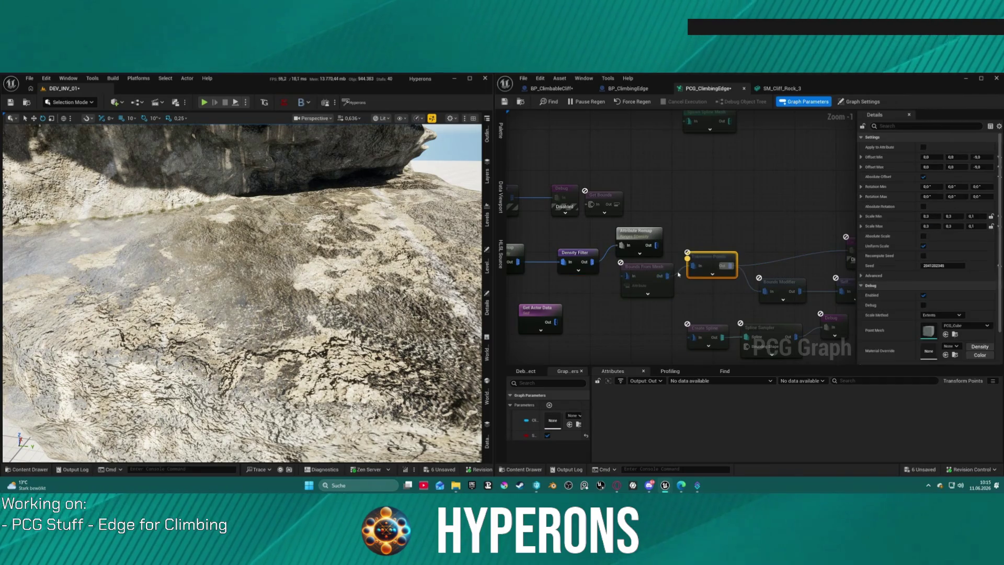
left_click(644, 273)
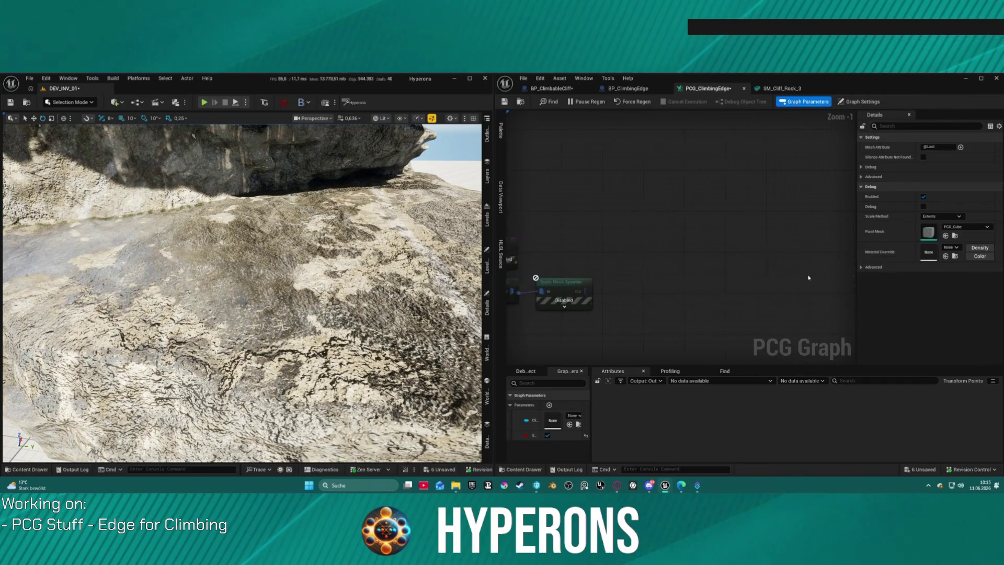
left_click(576, 290)
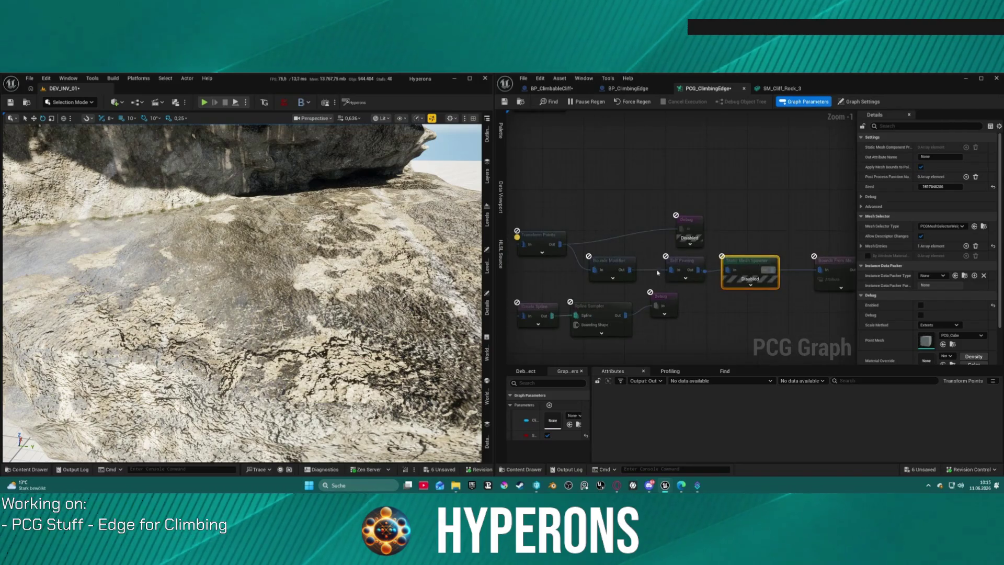
left_click_drag(581, 254, 706, 277)
left_click(610, 239)
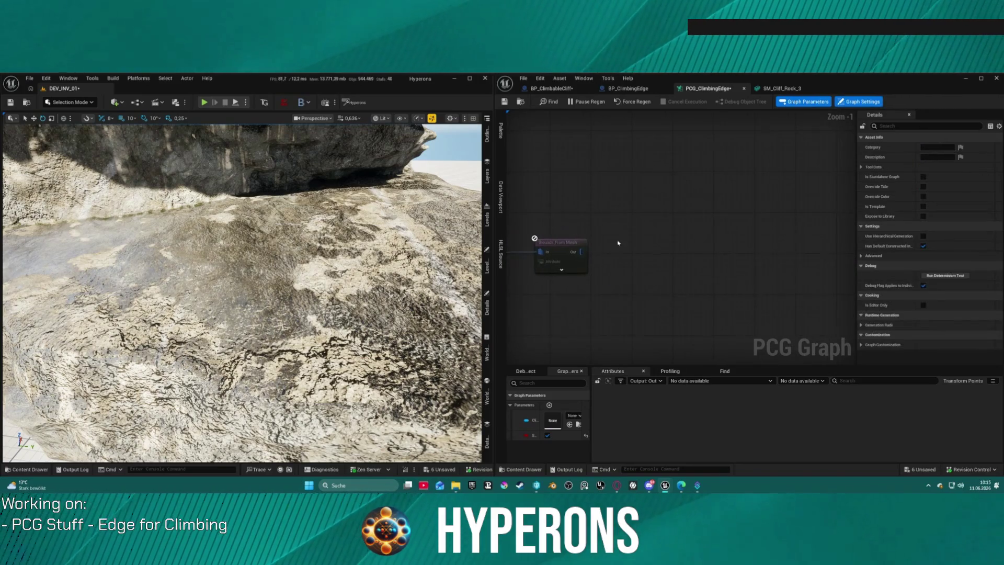
key("ctrl+z")
mouse_move(573, 237)
left_mouse_down()
mouse_move(648, 238)
mouse_move(624, 266)
left_mouse_up()
mouse_move(687, 269)
left_mouse_down()
mouse_move(758, 264)
mouse_move(572, 236)
mouse_move(763, 272)
mouse_move(809, 270)
mouse_move(704, 259)
left_mouse_up()
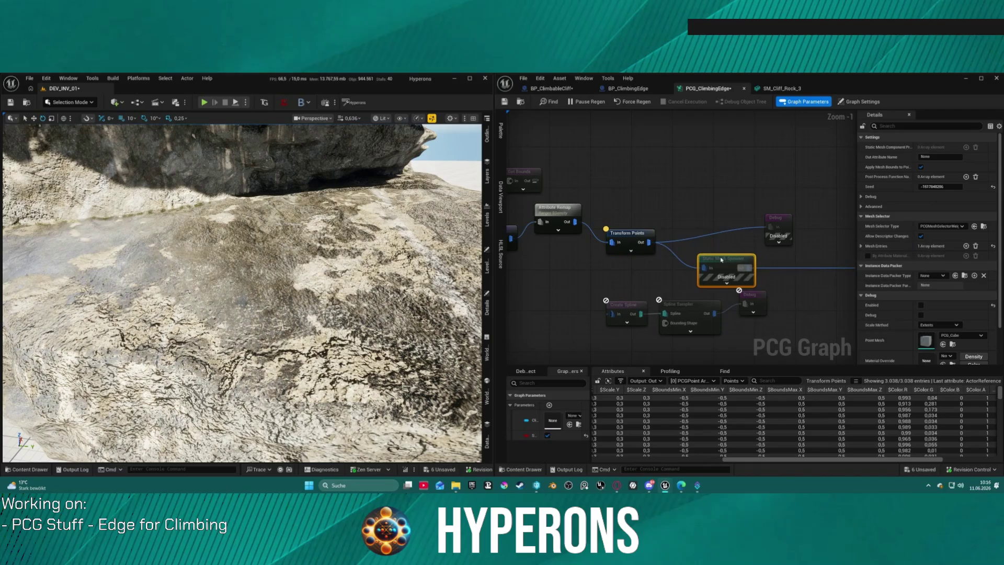
- Fly the viewport camera over the cliff rock to review the spawned slab tops
scroll(242, 293, "down", 5)
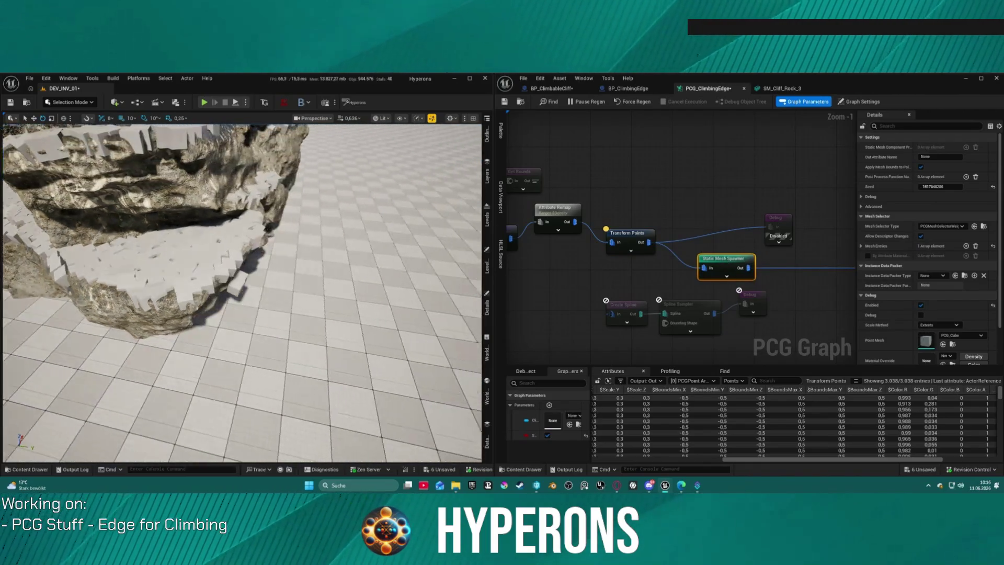
scroll(324, 307, "up", 5)
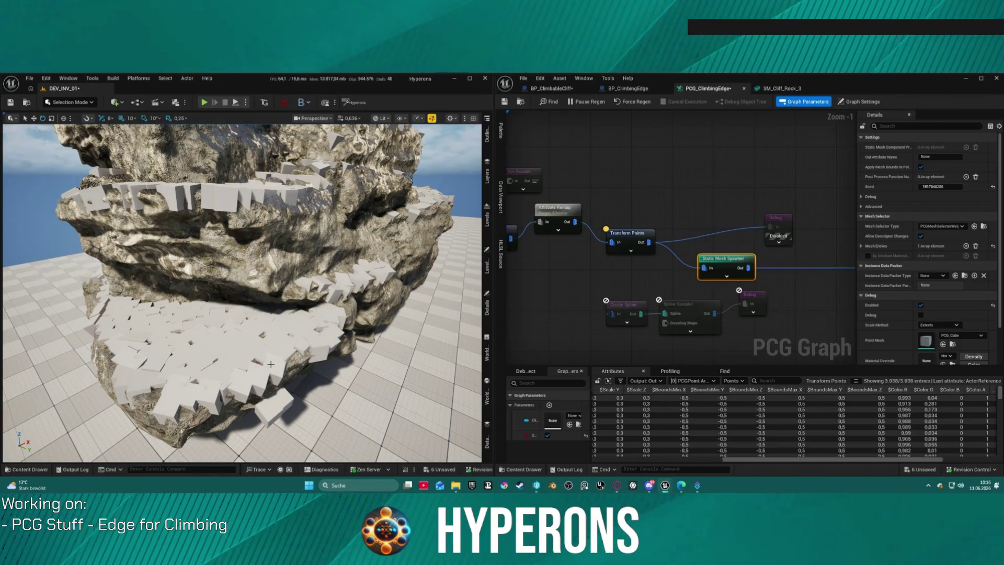
left_click_drag(219, 202, 220, 202)
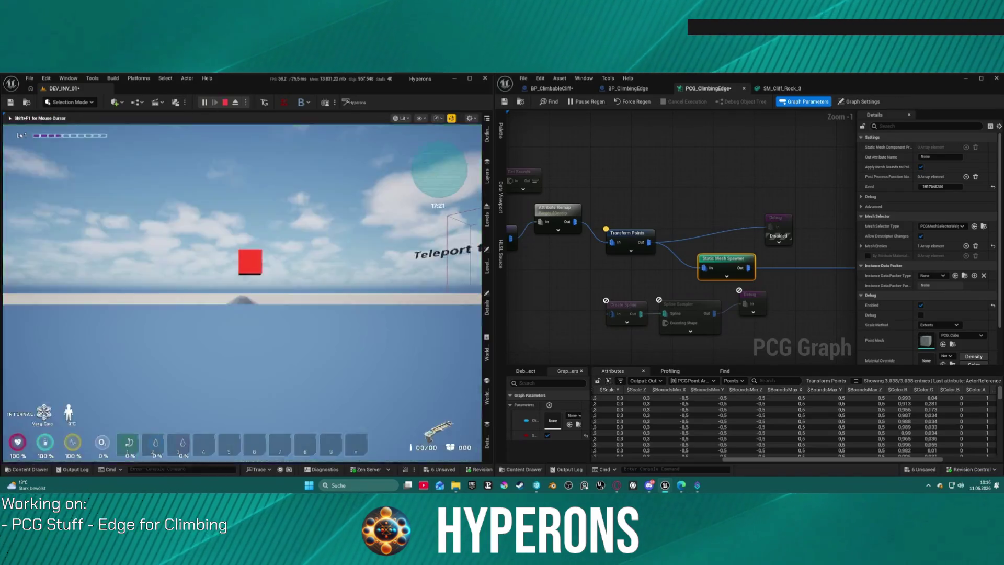
- Run the character at the rock wall, climb onto the slab ledge, then stop the playtest with Esc
key("w")
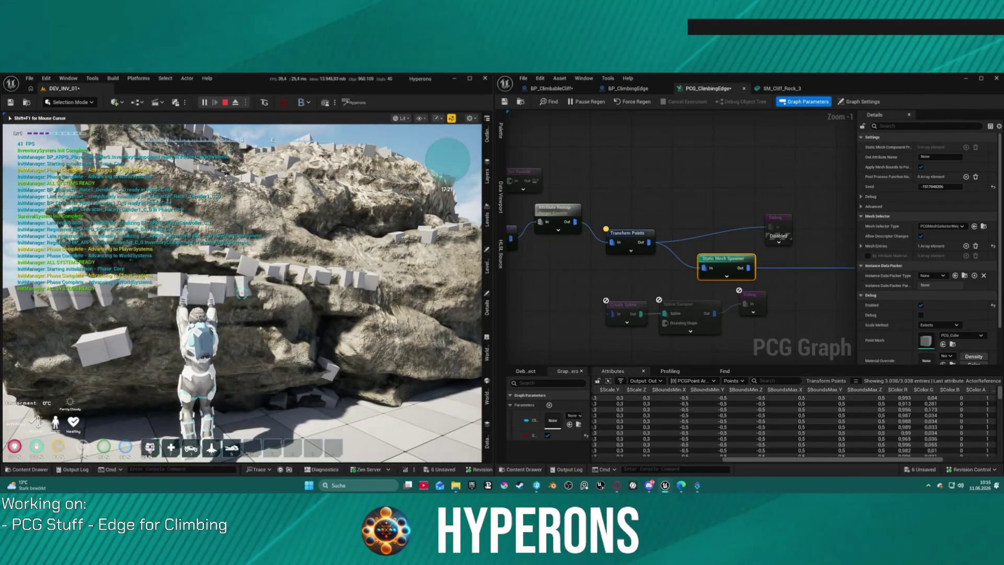
key("w")
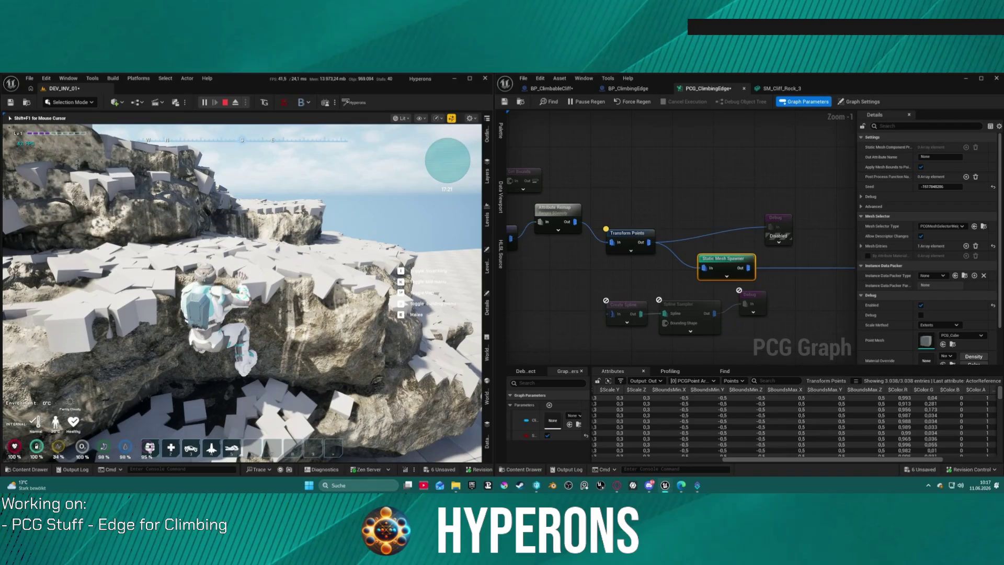
key("Escape")
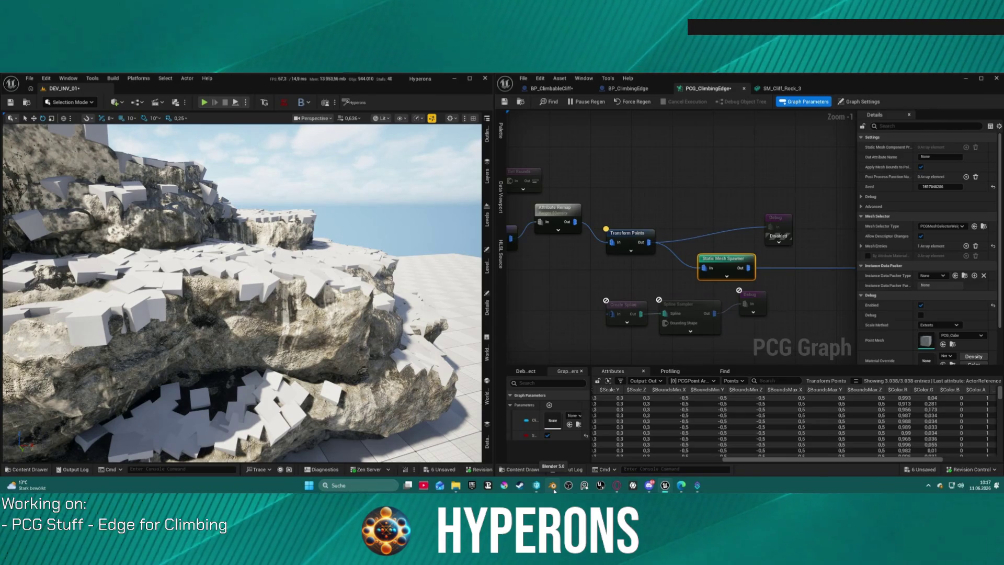
- Launch Blender 5.0 from the Windows taskbar
left_click(553, 486)
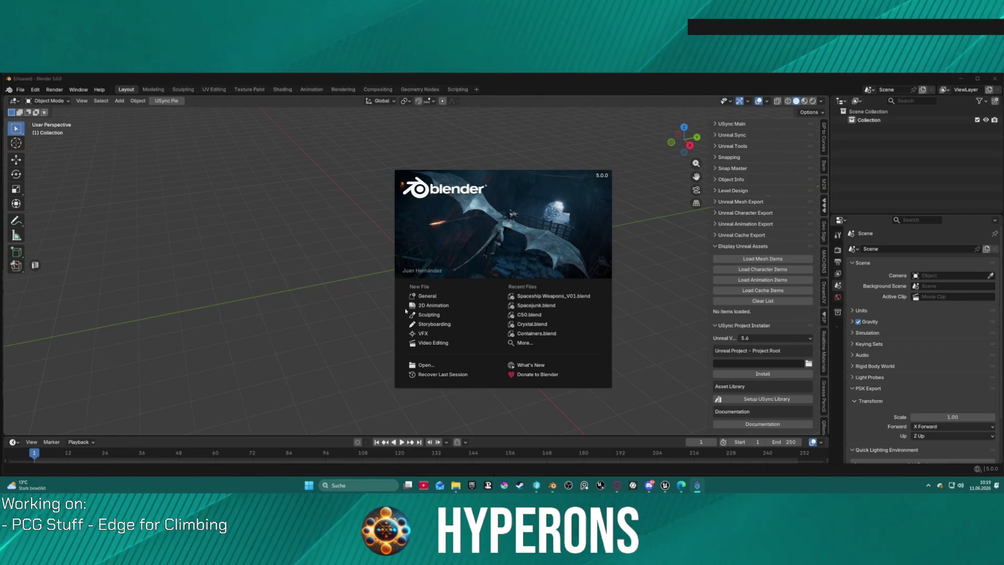
- Start a General scene and add a rock through Add > Mesh > Rock Generator
left_click(426, 297)
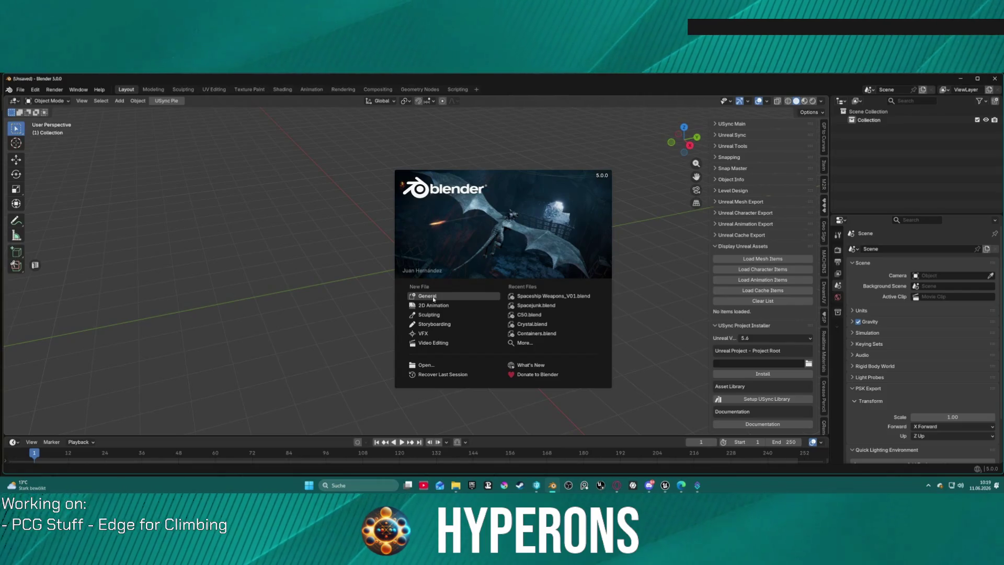
left_click(662, 291)
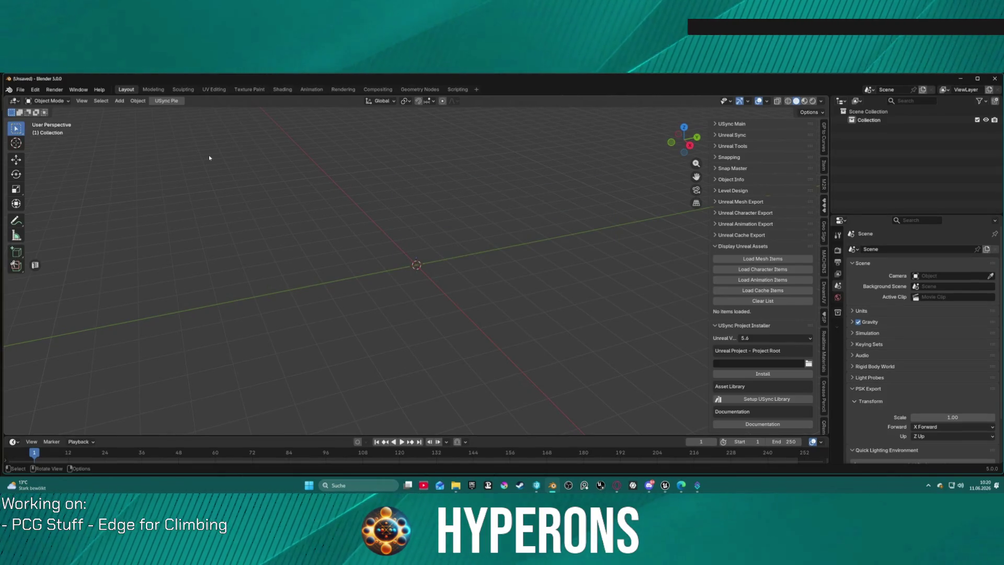
left_click(118, 103)
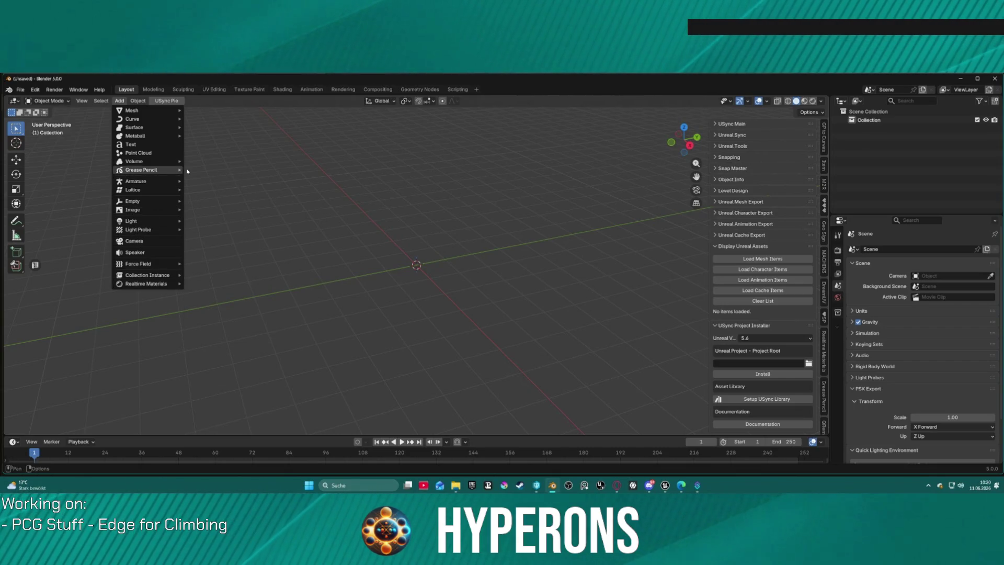
mouse_move(156, 170)
mouse_move(152, 110)
mouse_move(220, 266)
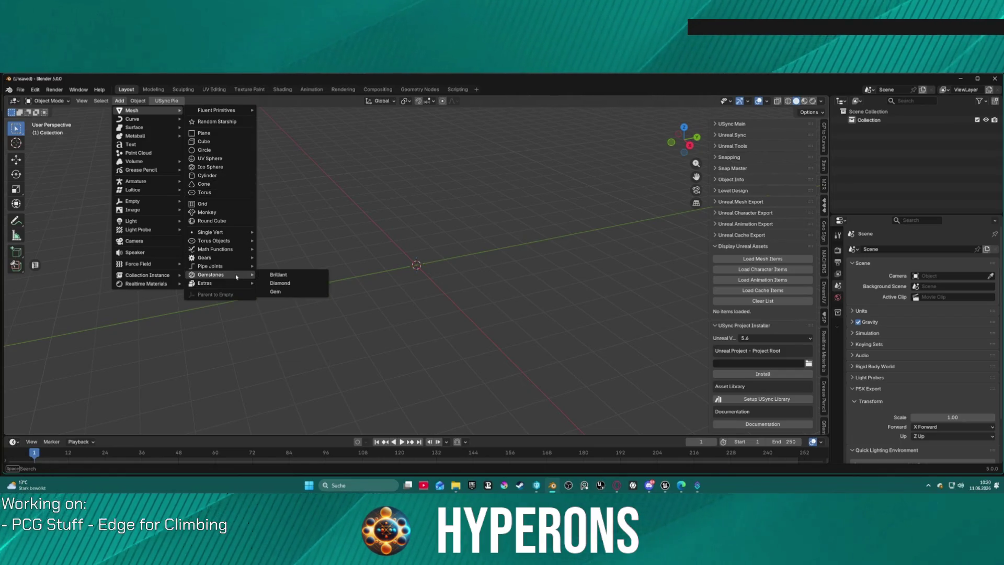
left_click(300, 283)
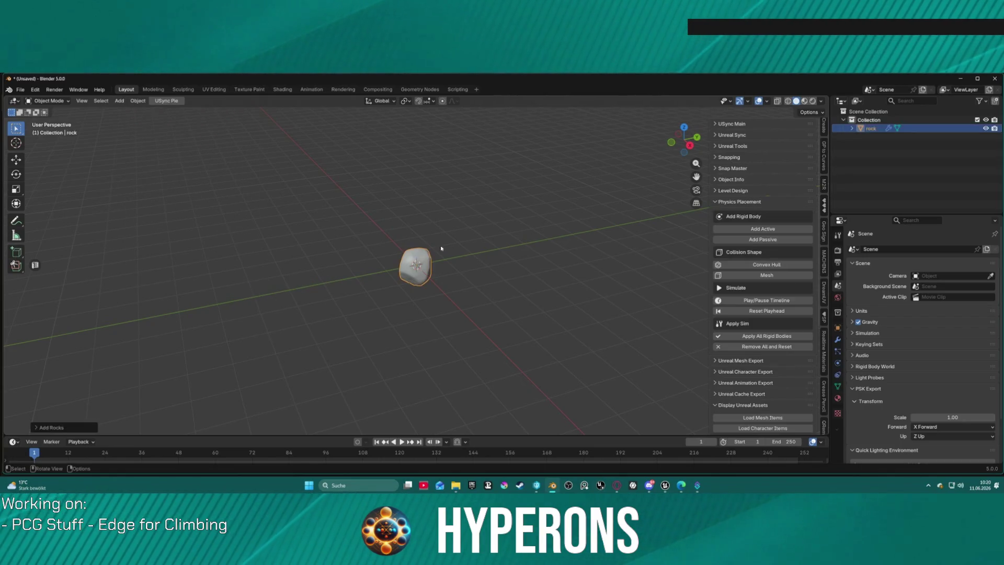
right_click(532, 240)
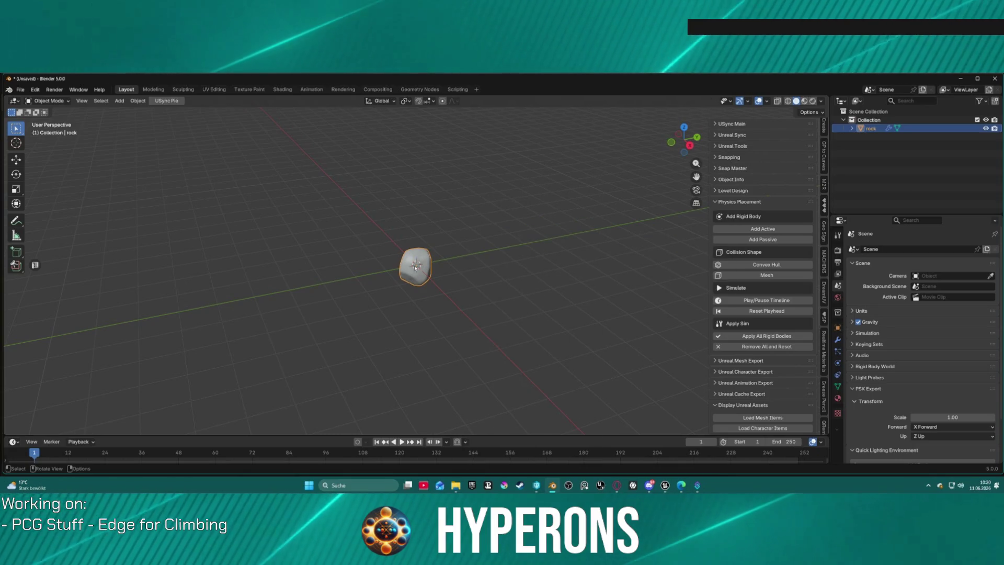
- In the Add Rocks panel, reduce the rock count to 1 and set the X, Y, Z scale values to 3
key("F9")
double_click(149, 198)
type("11")
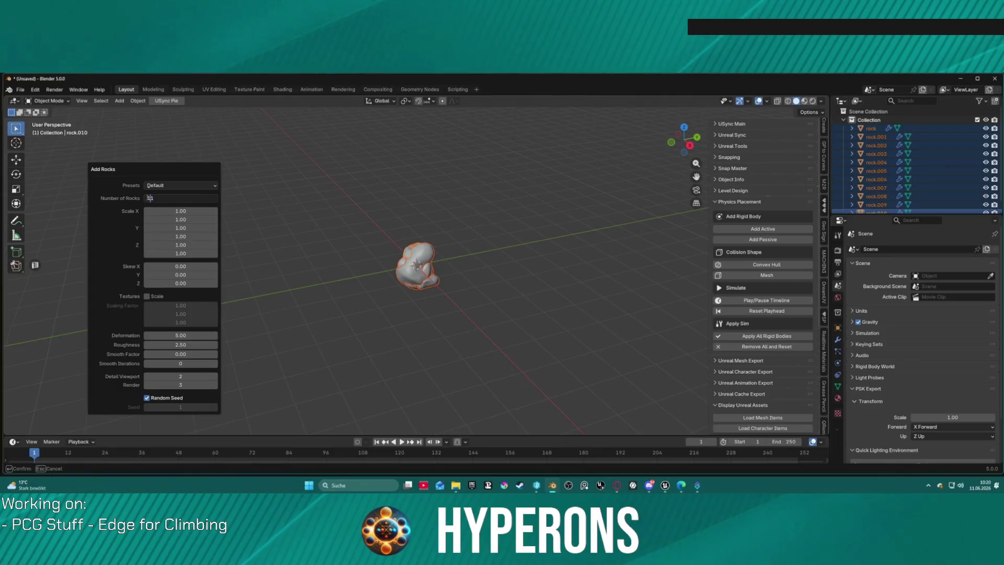
type("1")
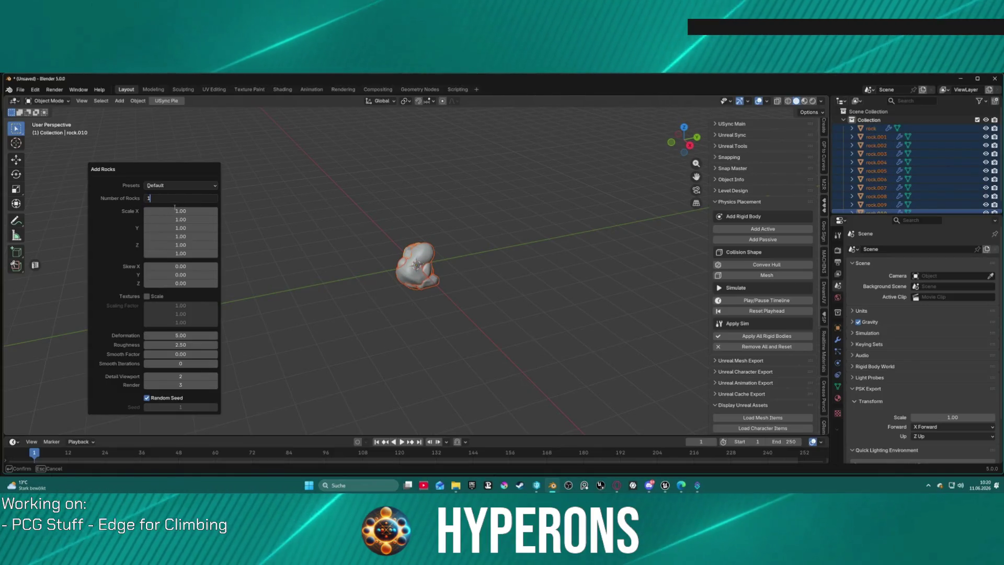
left_click(180, 211)
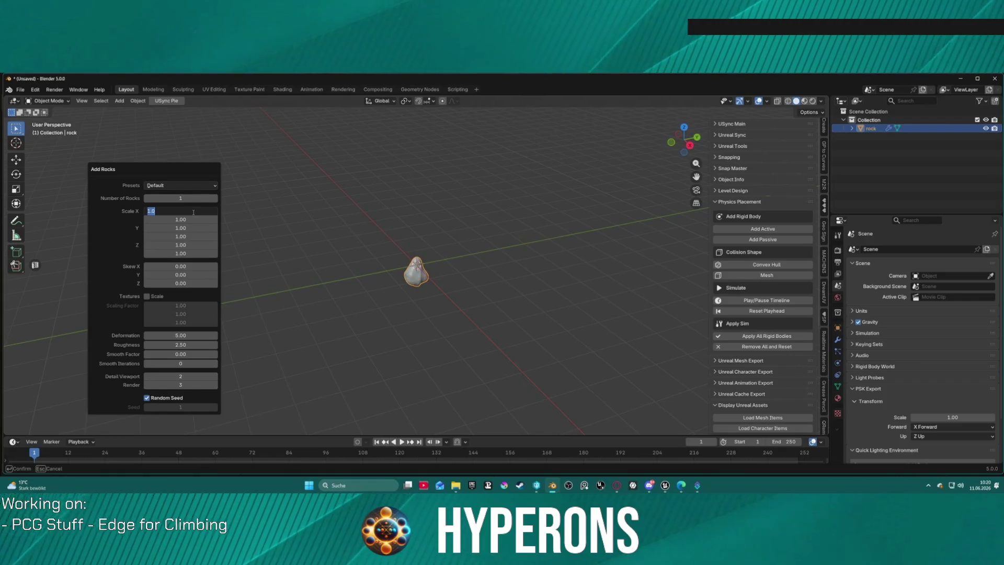
type("3")
key("Return")
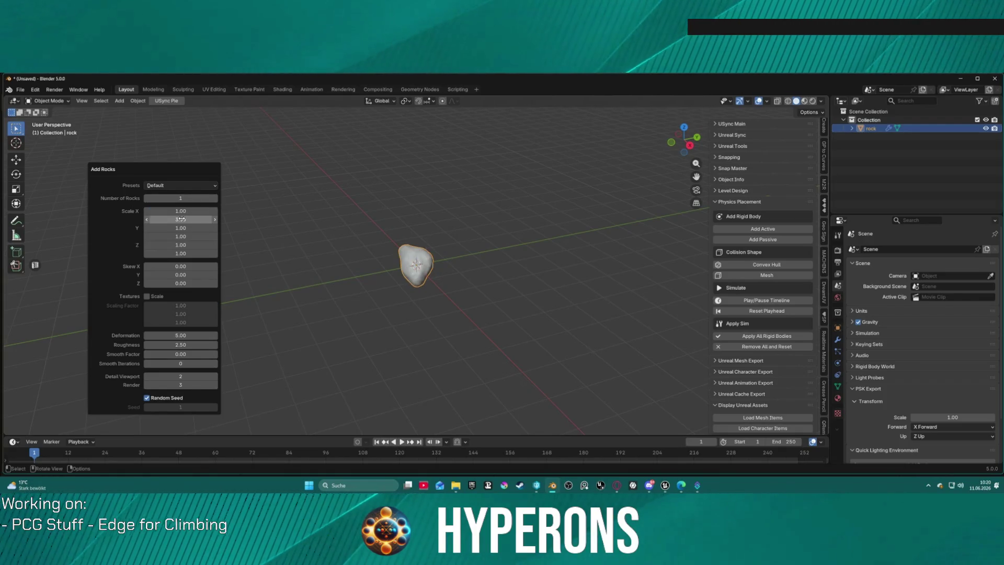
double_click(191, 220)
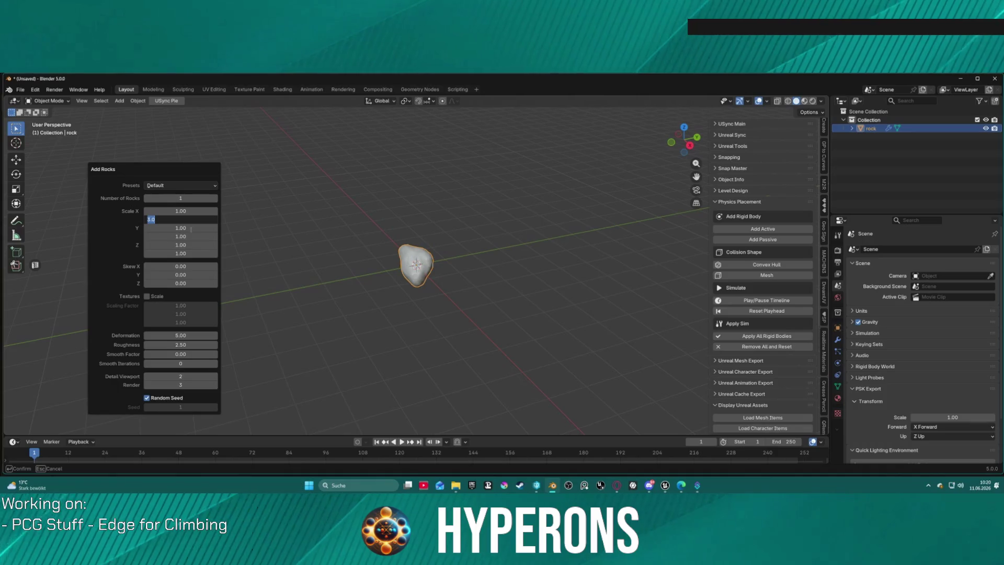
key("Return")
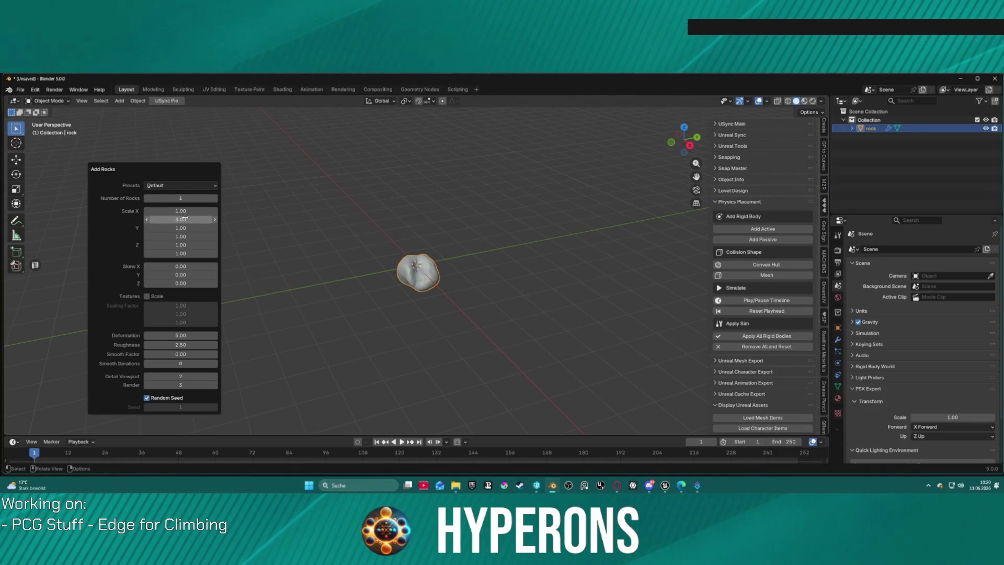
double_click(181, 236)
type("3")
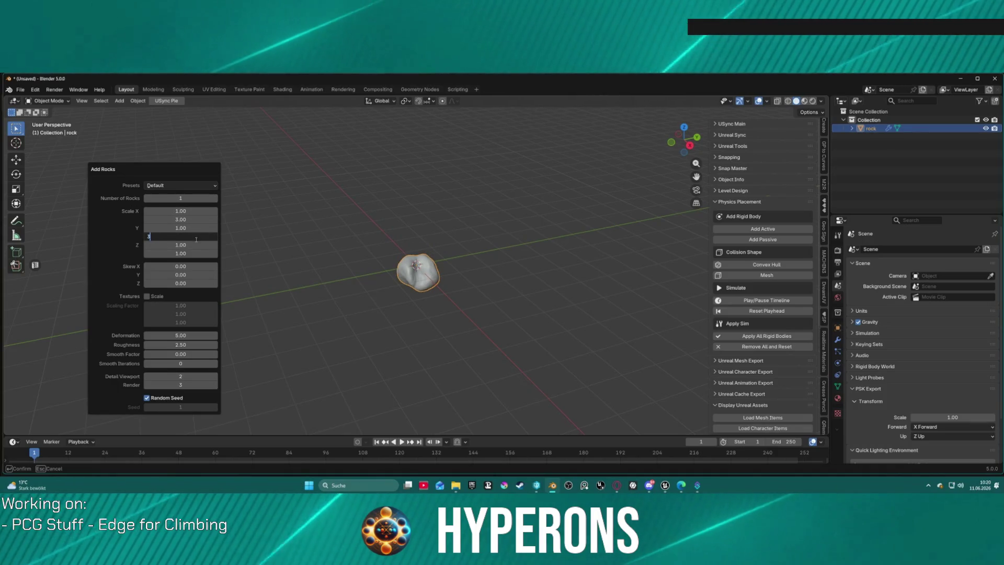
key("Return")
double_click(190, 254)
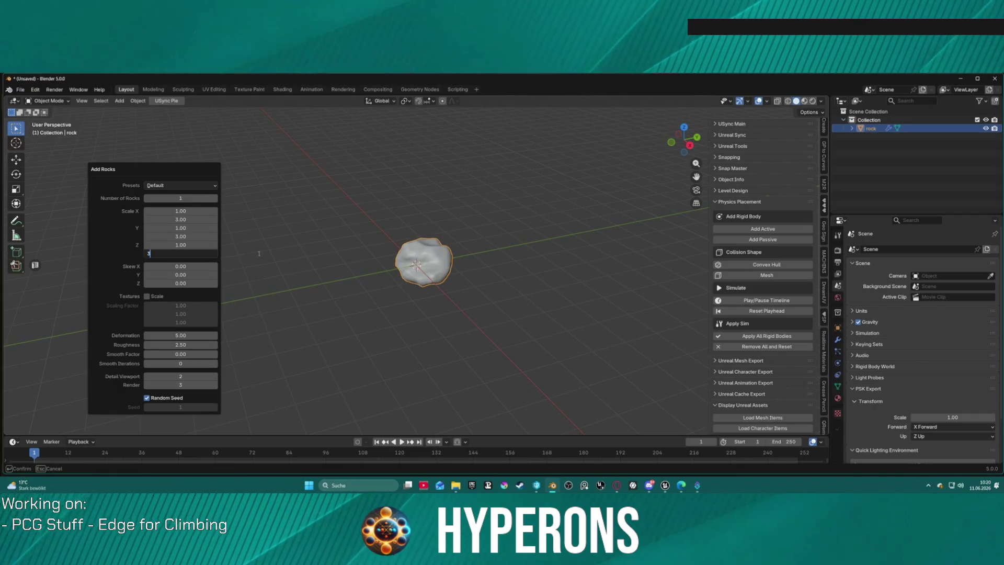
key("Return")
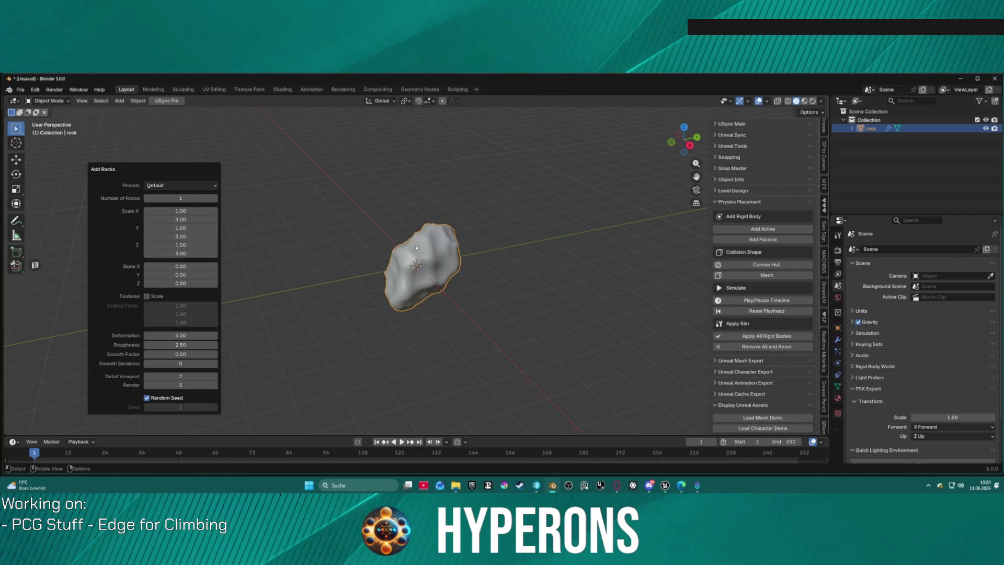
- Skew the rock along X, set Deformation 23.03, Smooth Factor 0.69, Roughness 0.97, and fixed seed 75
mouse_move(170, 266)
left_mouse_down()
mouse_move(147, 267)
mouse_move(157, 266)
left_mouse_up()
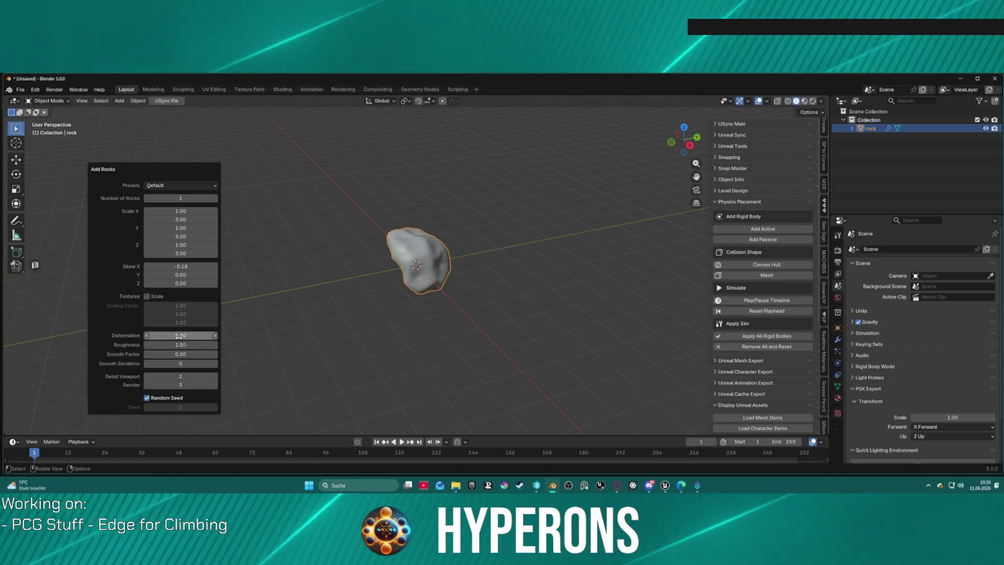
mouse_move(179, 335)
left_mouse_down()
mouse_move(220, 335)
mouse_move(188, 345)
mouse_move(218, 344)
mouse_move(177, 345)
left_mouse_up()
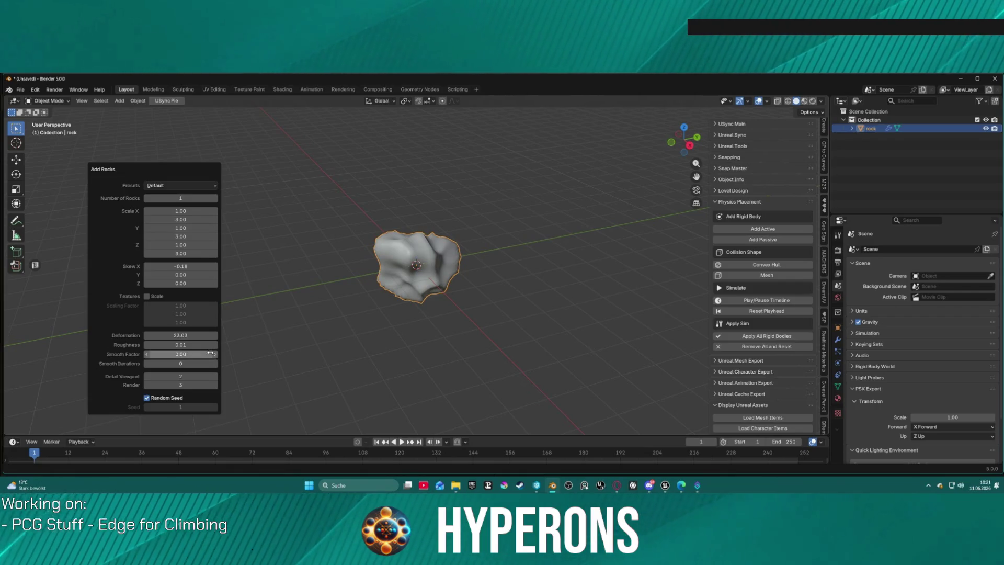
mouse_move(197, 354)
left_mouse_down()
mouse_move(208, 354)
mouse_move(181, 344)
left_mouse_up()
left_click(181, 344)
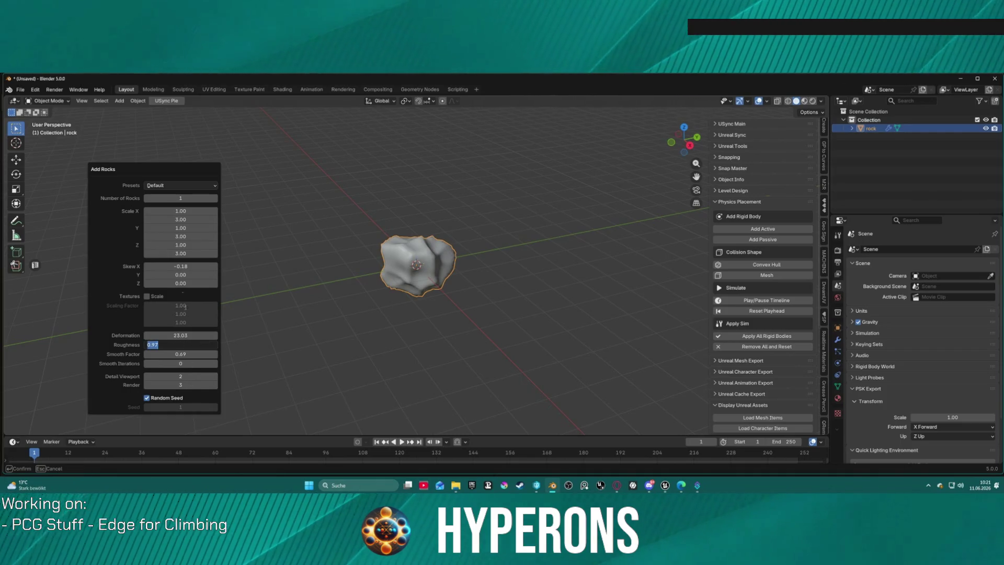
left_click(148, 398)
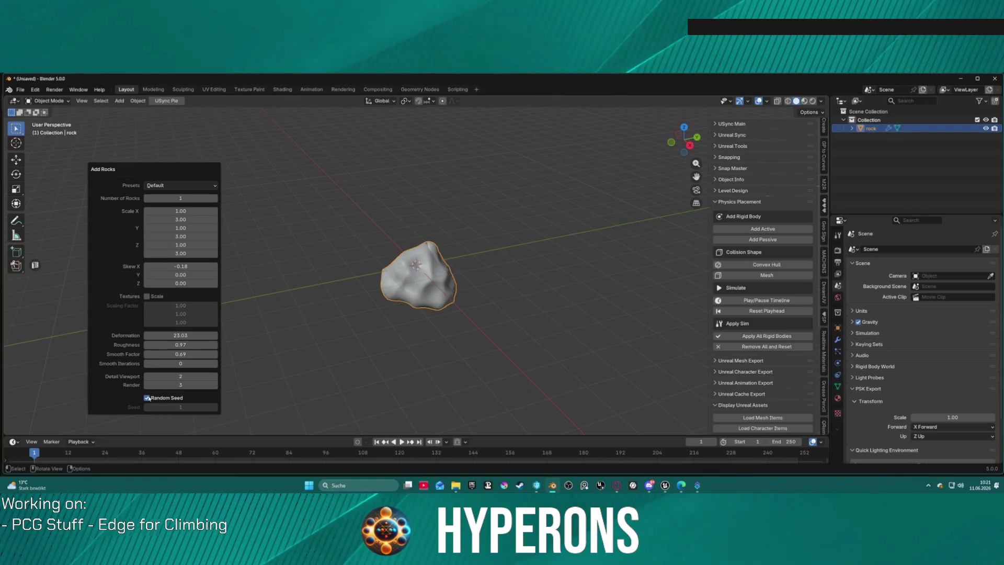
left_click(155, 400)
mouse_move(177, 406)
left_mouse_down()
mouse_move(212, 407)
mouse_move(178, 407)
left_mouse_up()
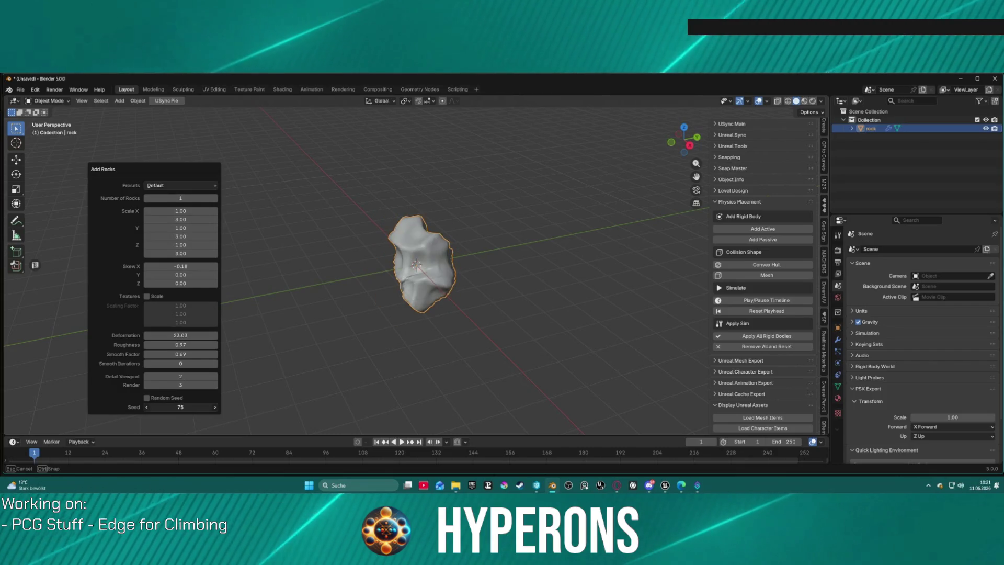
right_click(428, 212)
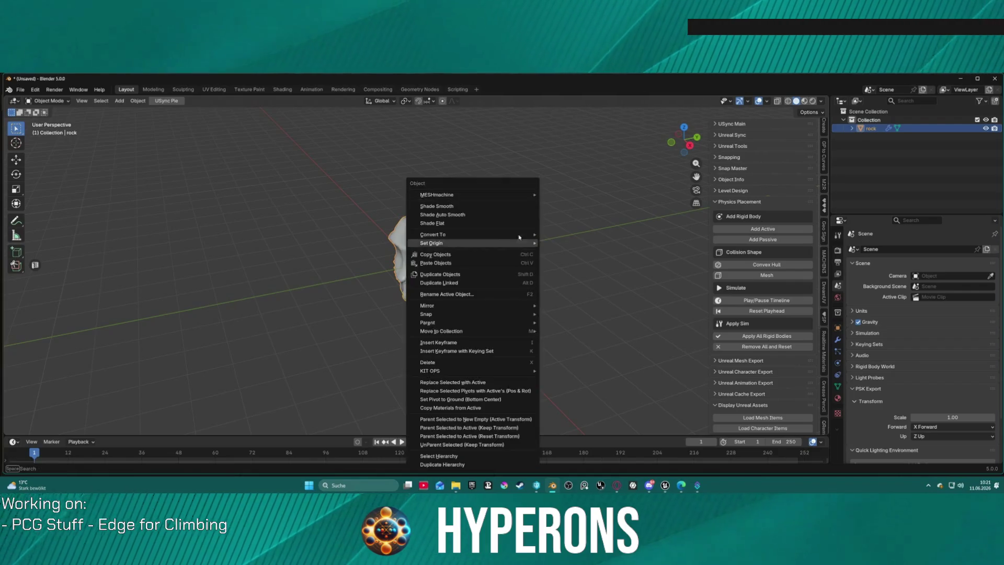
- Apply Shade Auto Smooth to the rock, then reselect it in the viewport
left_click(429, 211)
scroll(339, 214, "up", 3)
scroll(340, 213, "down", 3)
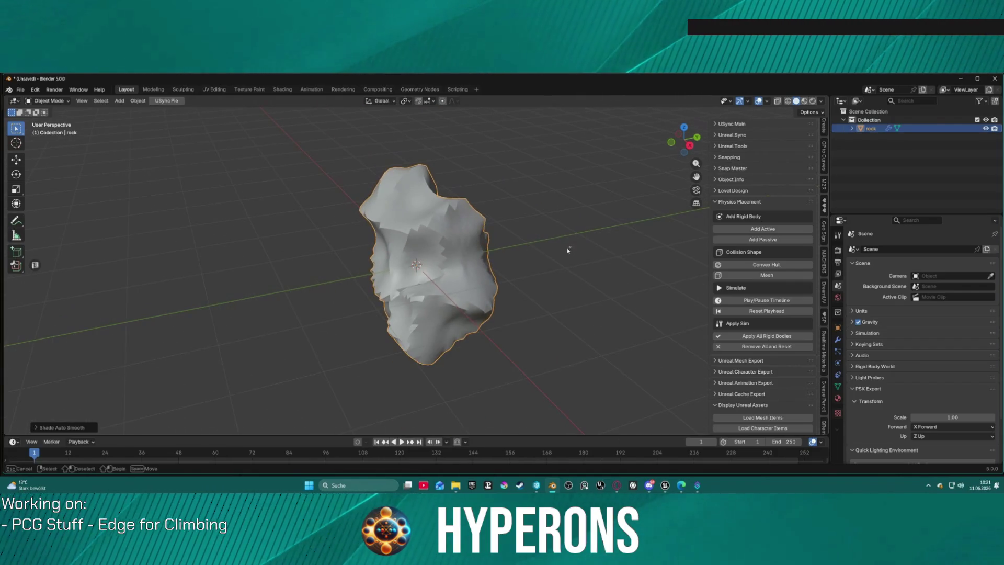
left_click(568, 248)
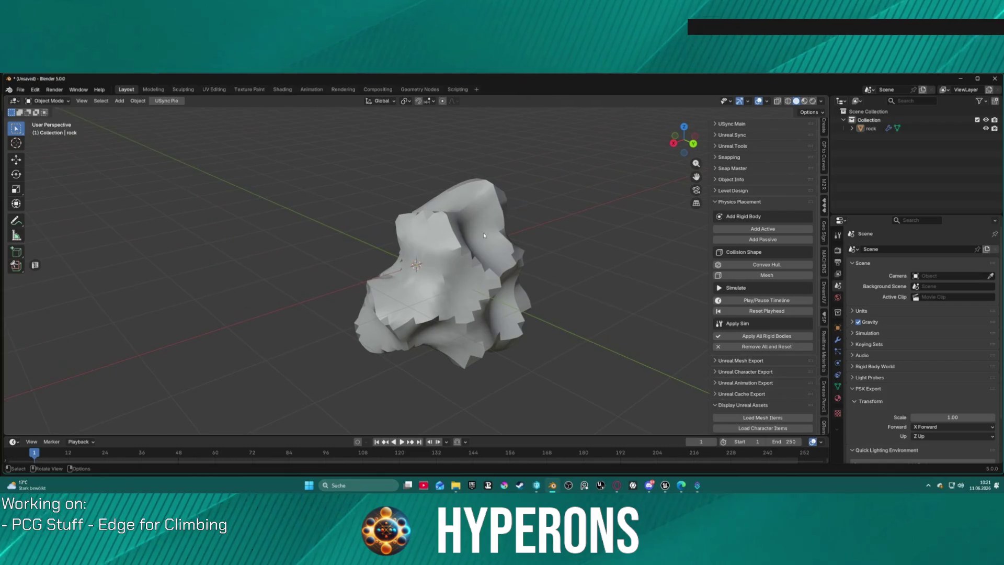
left_click(482, 241)
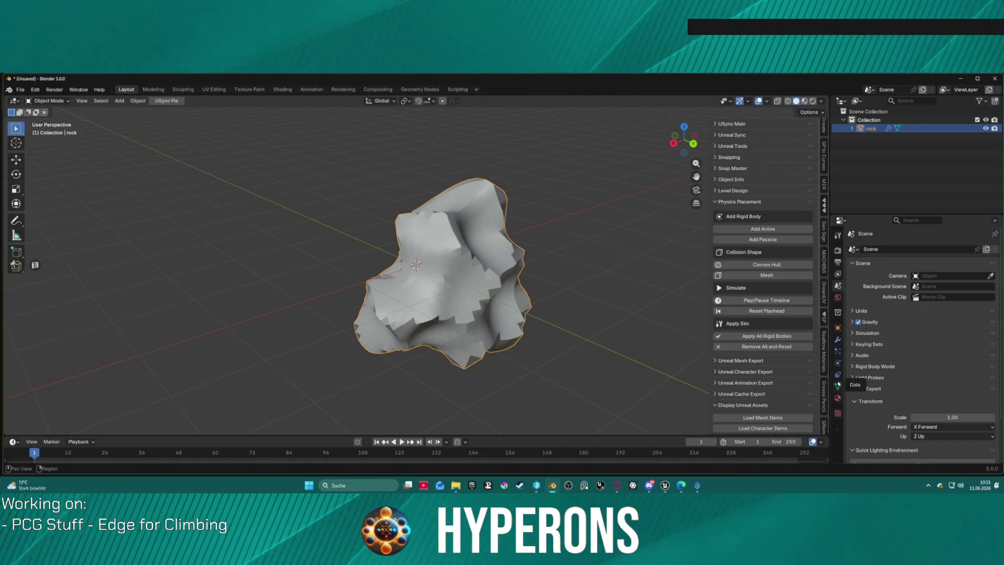
- Review the rock's Subdivision and Displace modifiers, toggle Edit Mode and back, then delete the rock
left_click(839, 339)
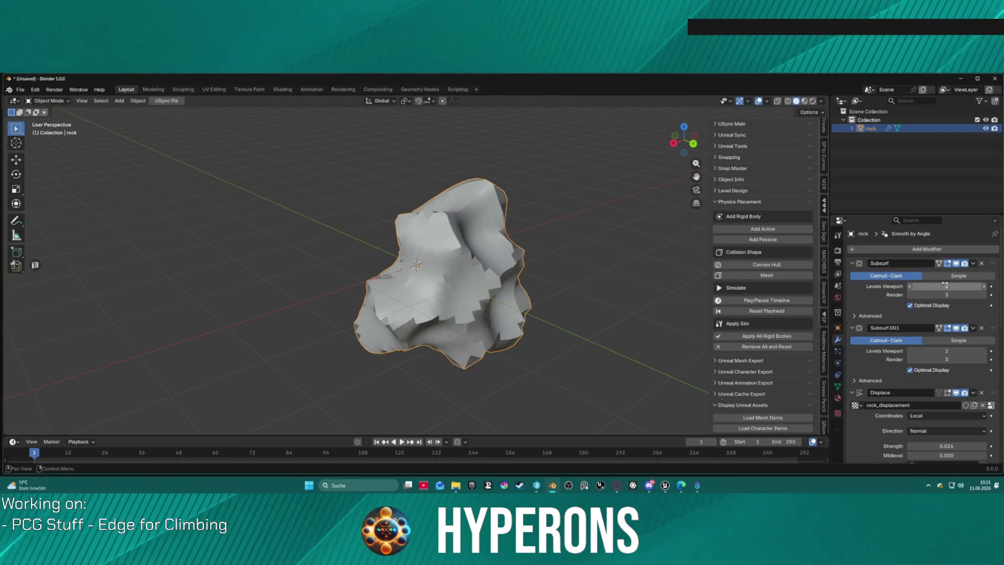
key("ctrl+Tab")
left_click(442, 206)
key("ctrl+Tab")
left_click(367, 206)
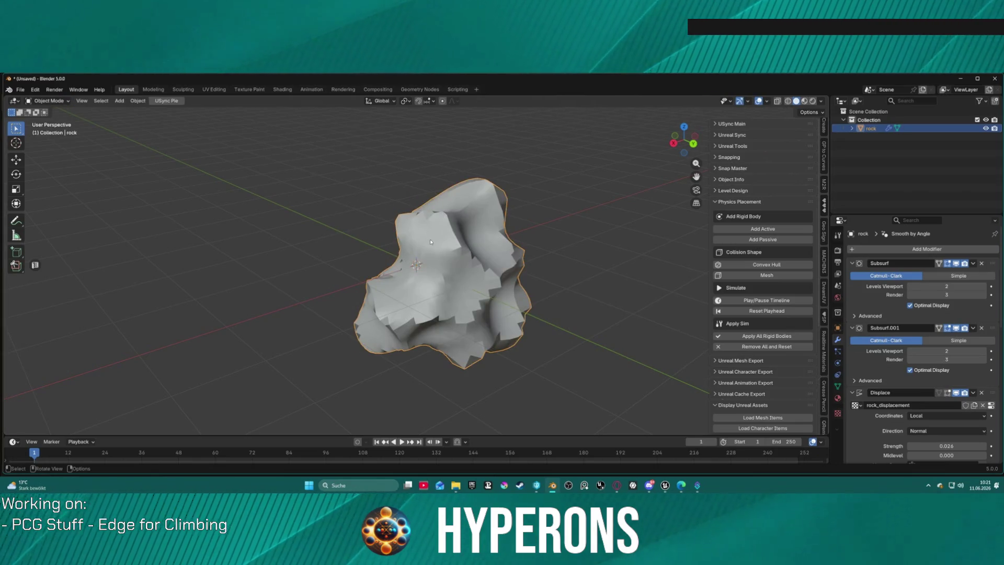
scroll(936, 324, "down", 4)
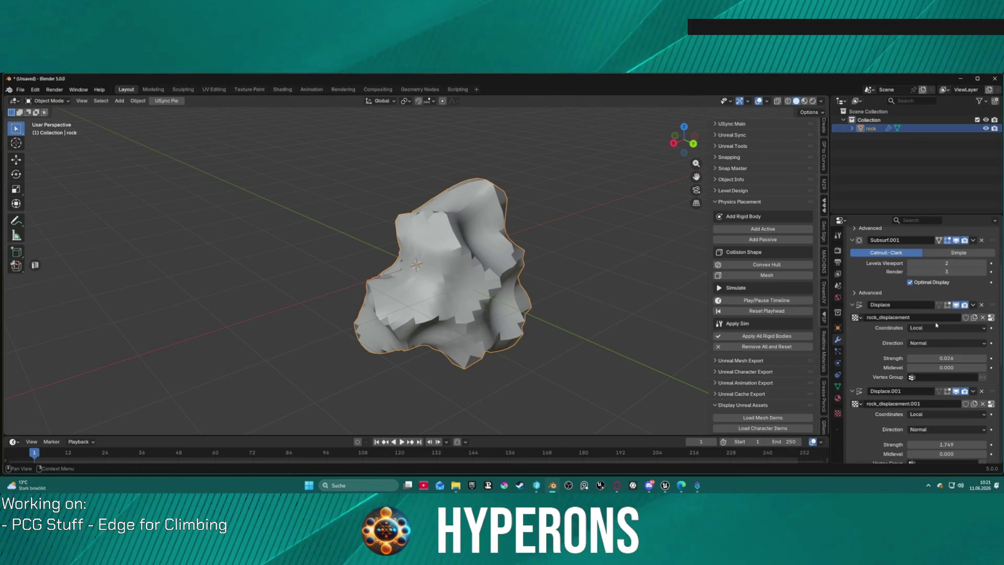
scroll(935, 325, "down", 3)
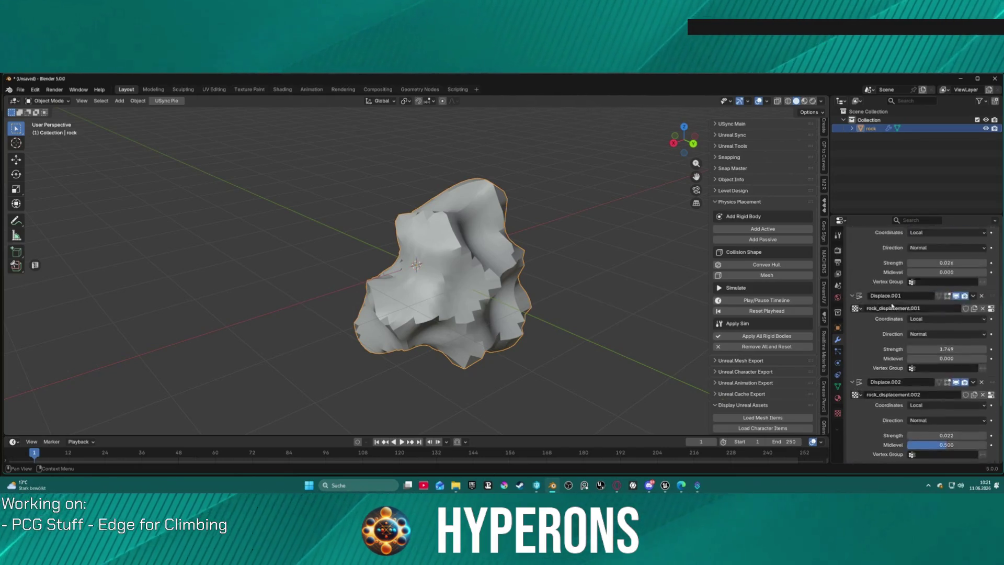
scroll(601, 279, "up", 4)
scroll(599, 279, "down", 4)
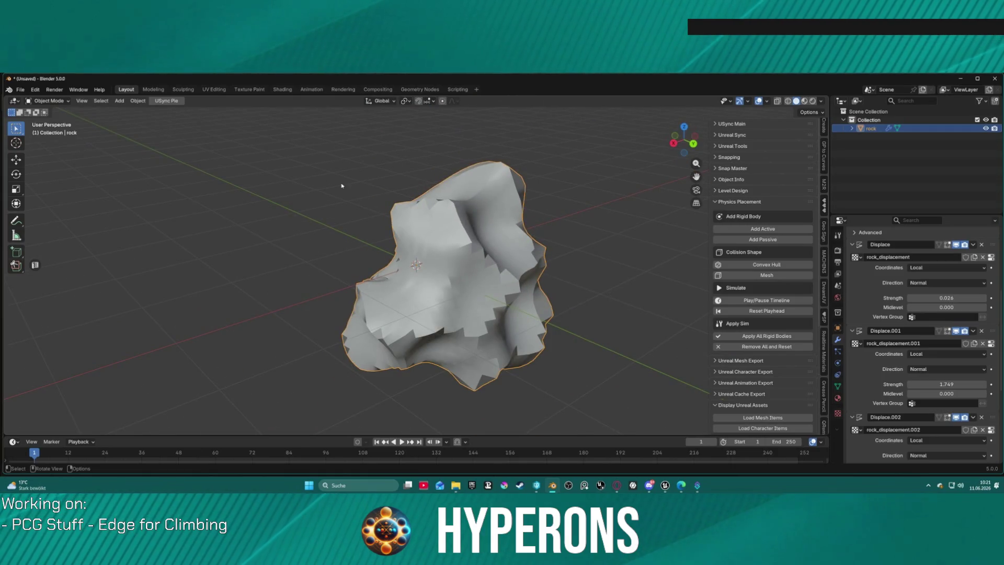
key("Delete")
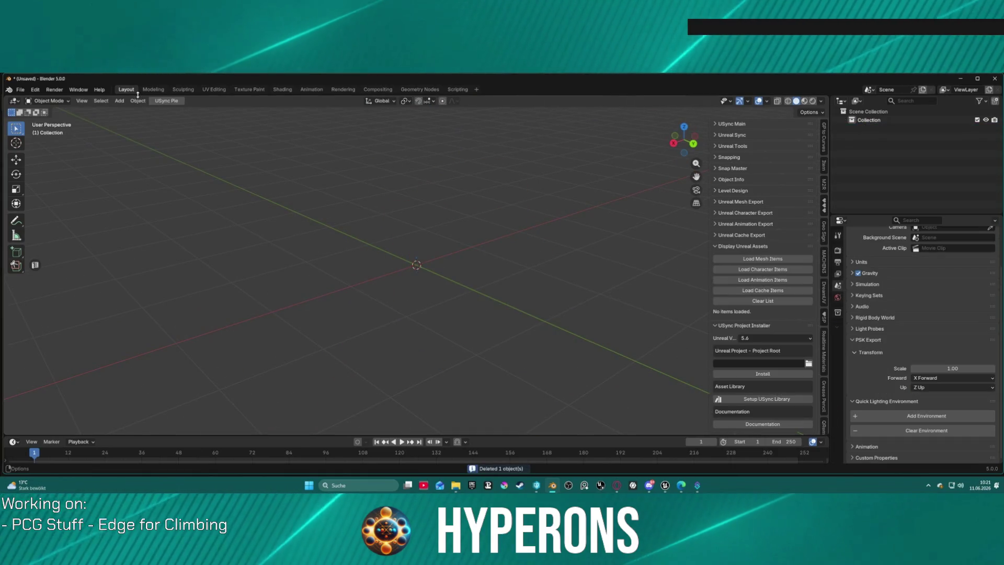
- Add a cube to the empty scene
left_click(137, 100)
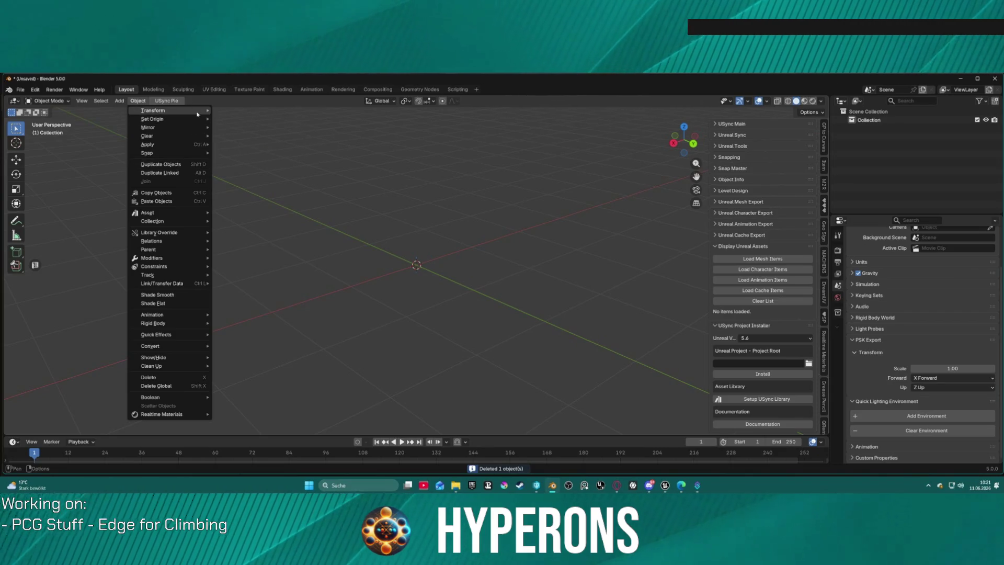
mouse_move(118, 103)
key("Escape")
left_click(117, 100)
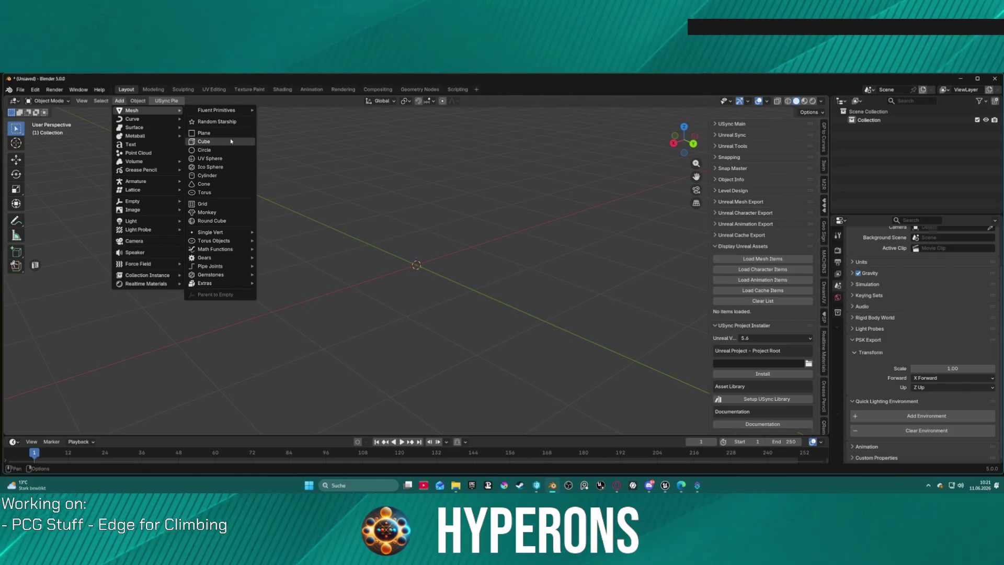
left_click(230, 141)
- In Edit Mode, extrude the cube's top face upward, scale it smaller, and raise it along Z
key("Tab")
left_click(438, 256)
left_click(413, 248)
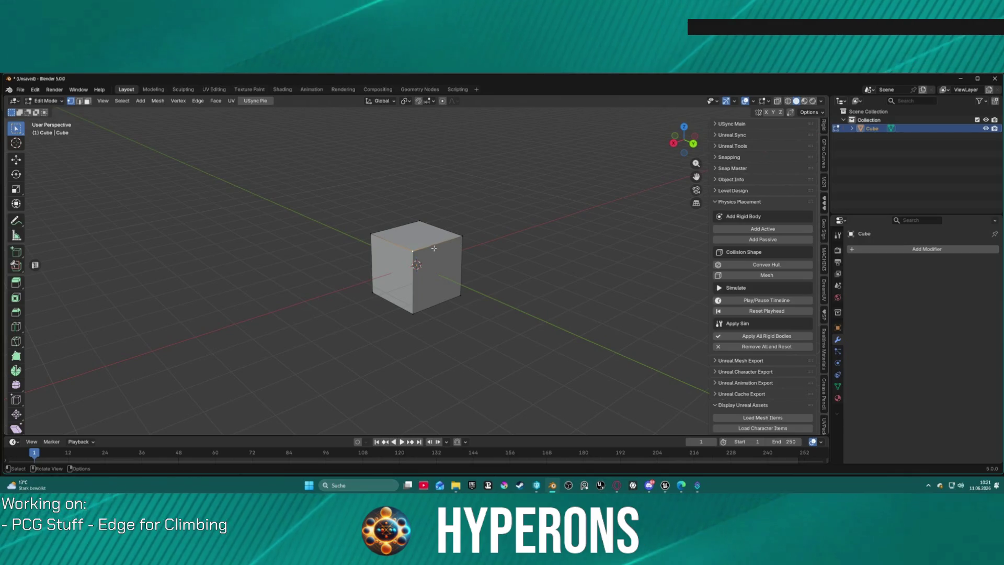
left_click(406, 239)
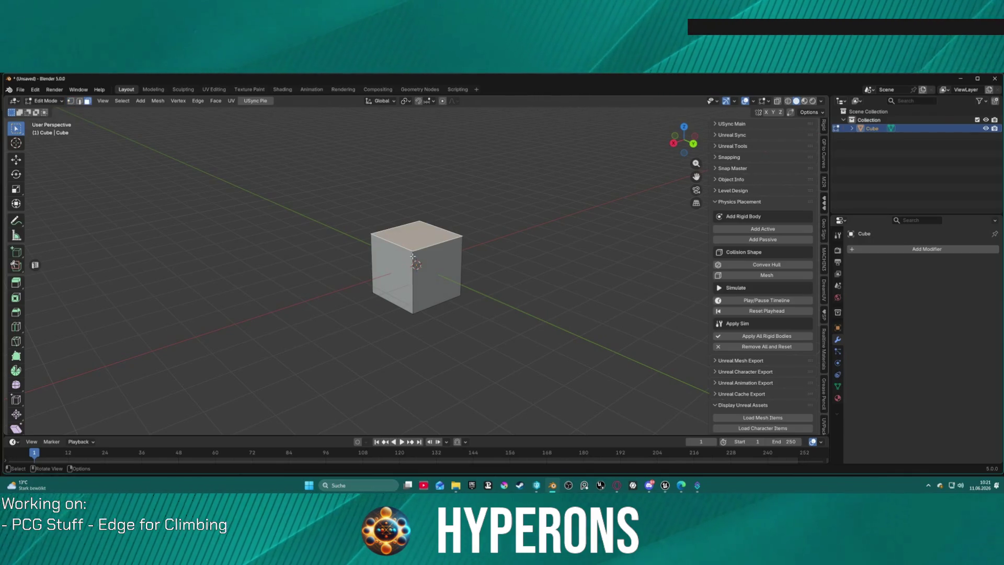
key("e")
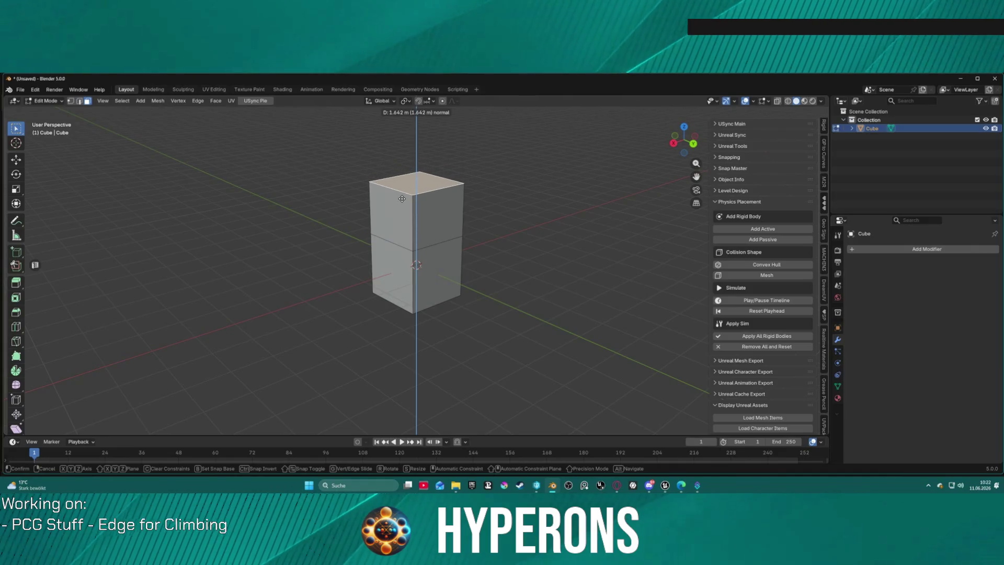
left_click(401, 198)
key("s")
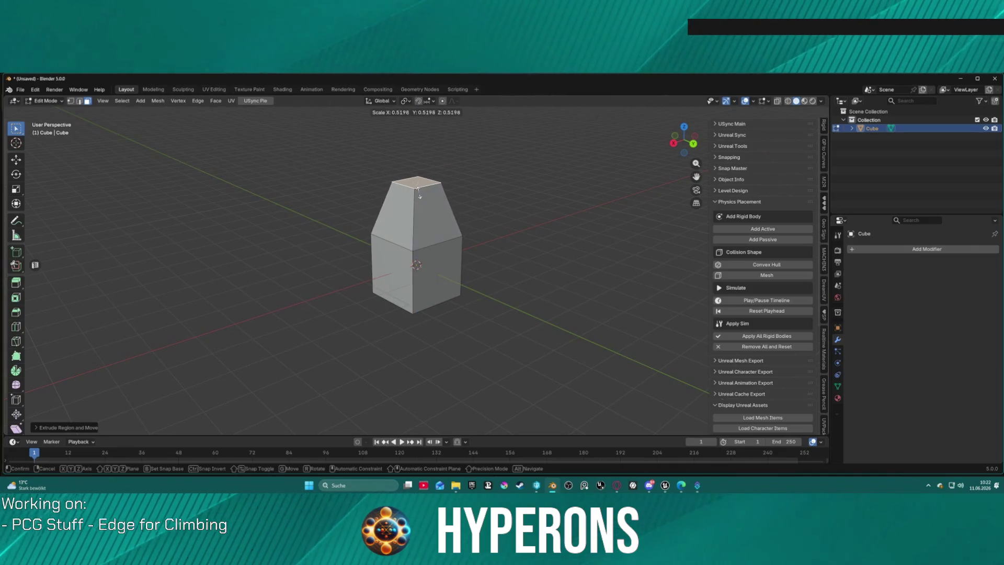
left_click(446, 224)
key("g")
key("z")
key("z")
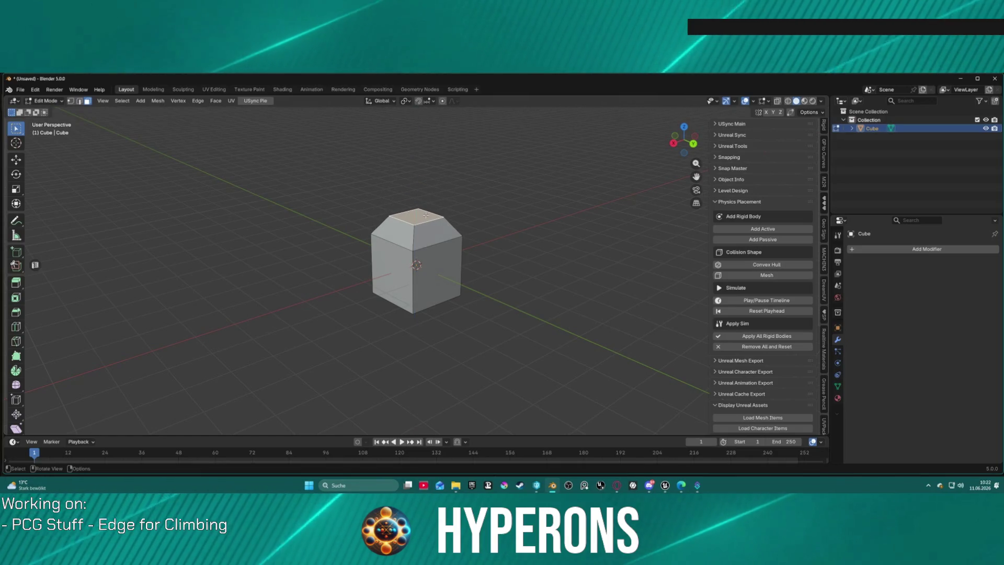
left_click(414, 179)
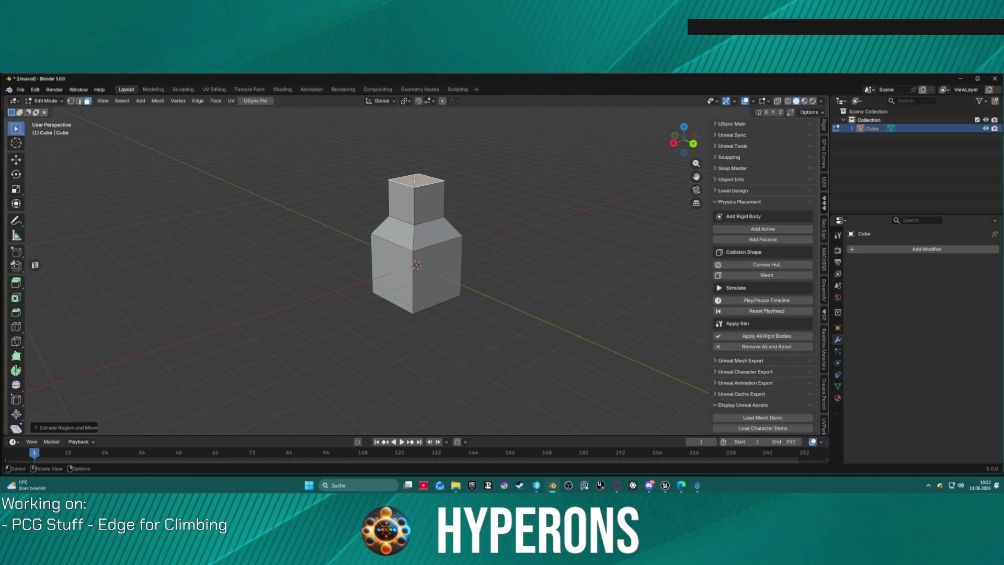
- Extrude the cube's left and right side faces outward into two side blocks
left_click(406, 258)
key("e")
left_click(358, 271)
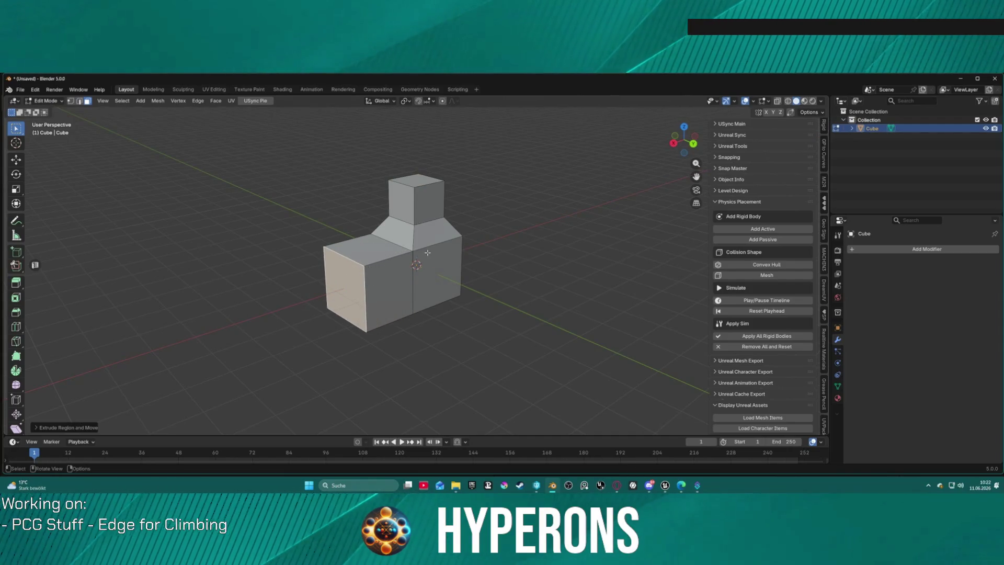
left_click(427, 253)
key("e")
left_click(501, 234)
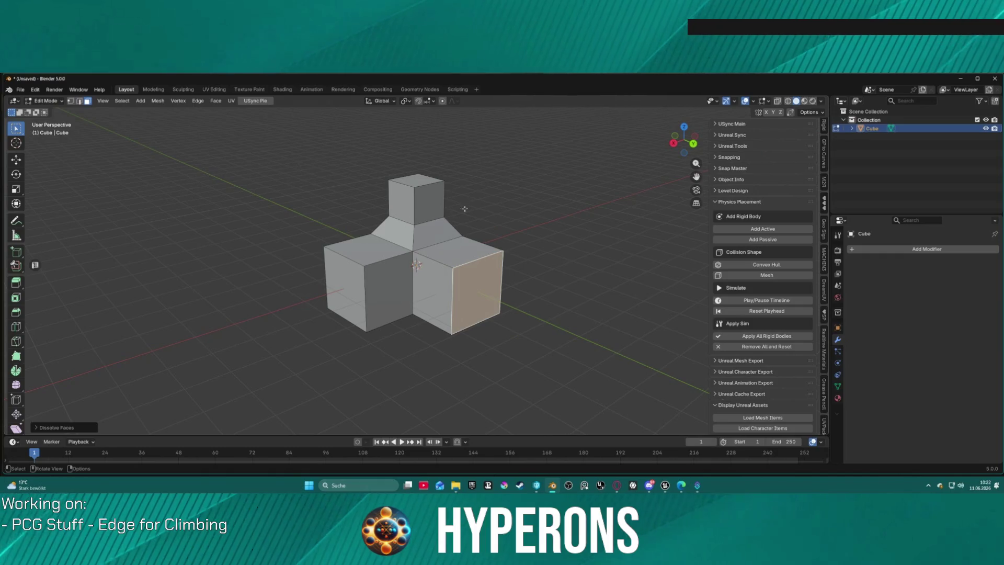
scroll(457, 211, "up", 3)
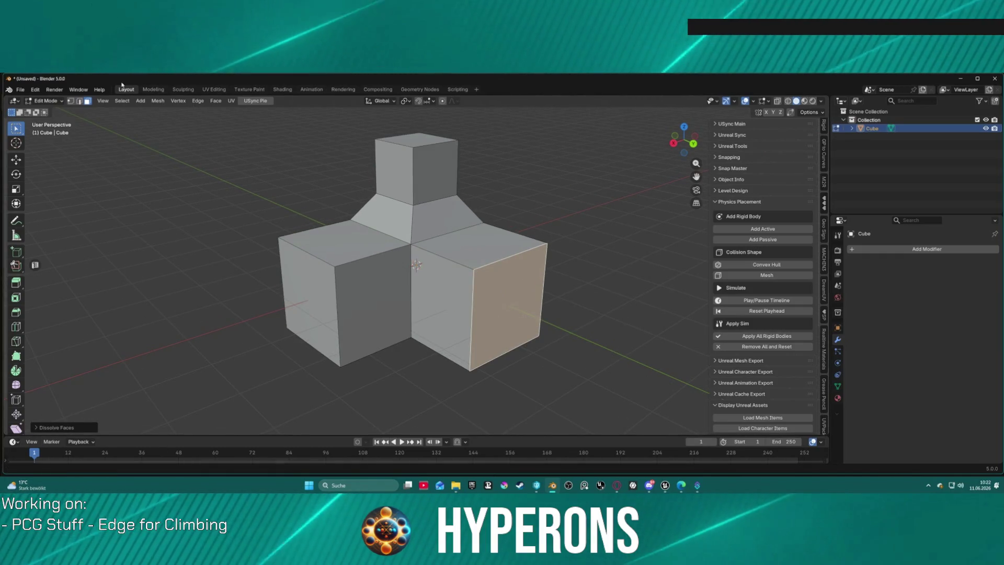
left_click(87, 94)
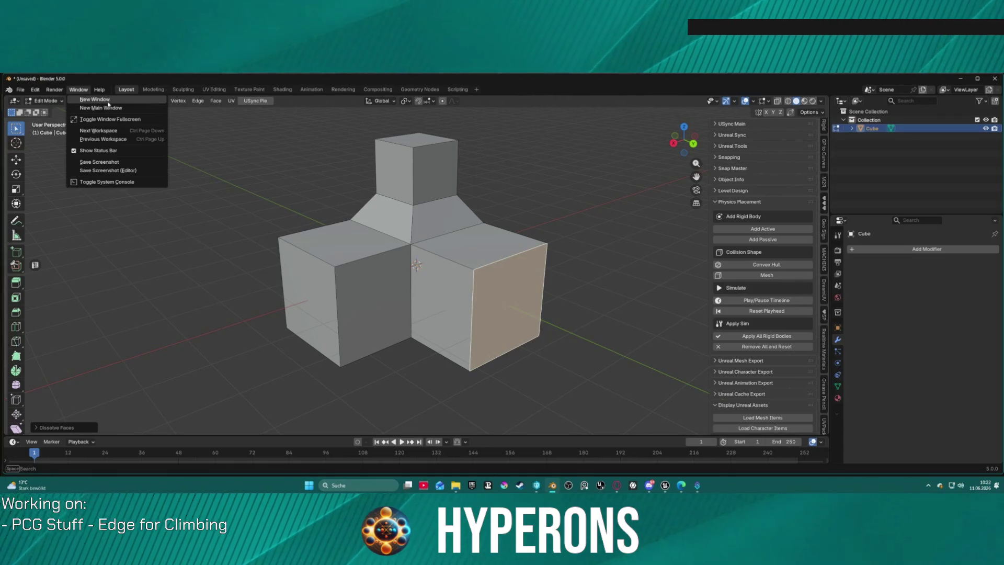
left_click(99, 105)
key("alt+F4")
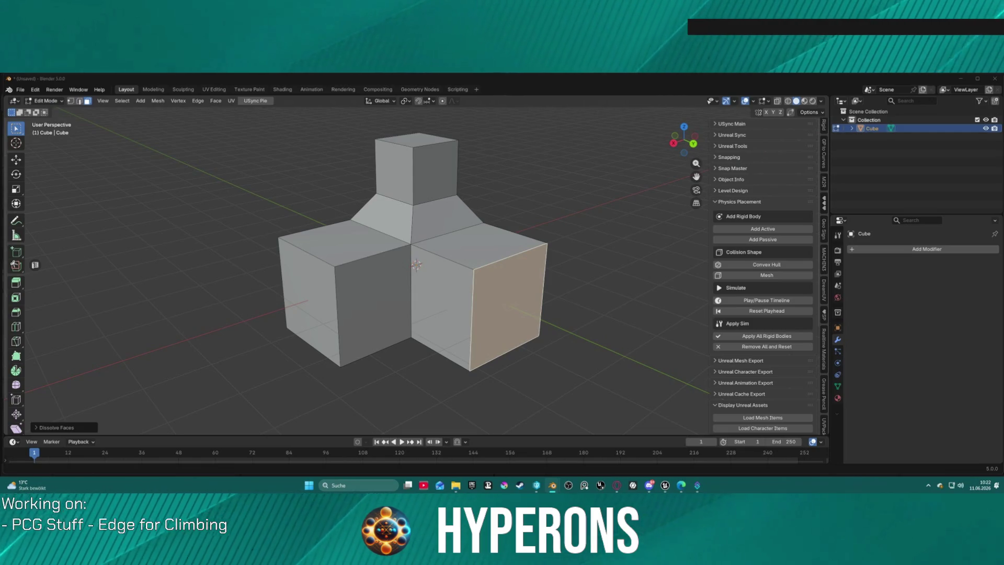
key("alt+Tab")
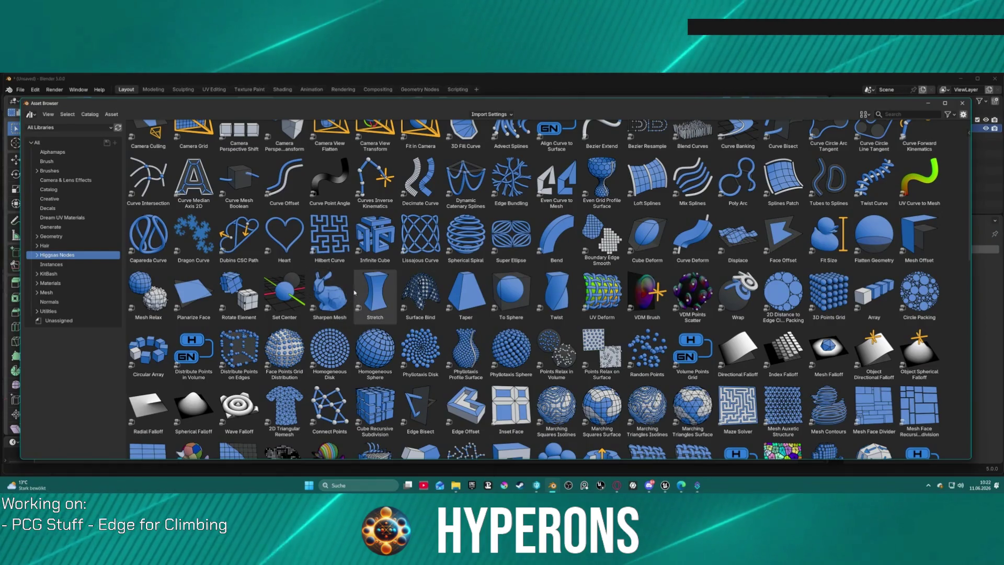
- Scroll through the Higgsas Nodes assets to locate Edge Angle Selection among the selection nodes
scroll(614, 244, "up", 1)
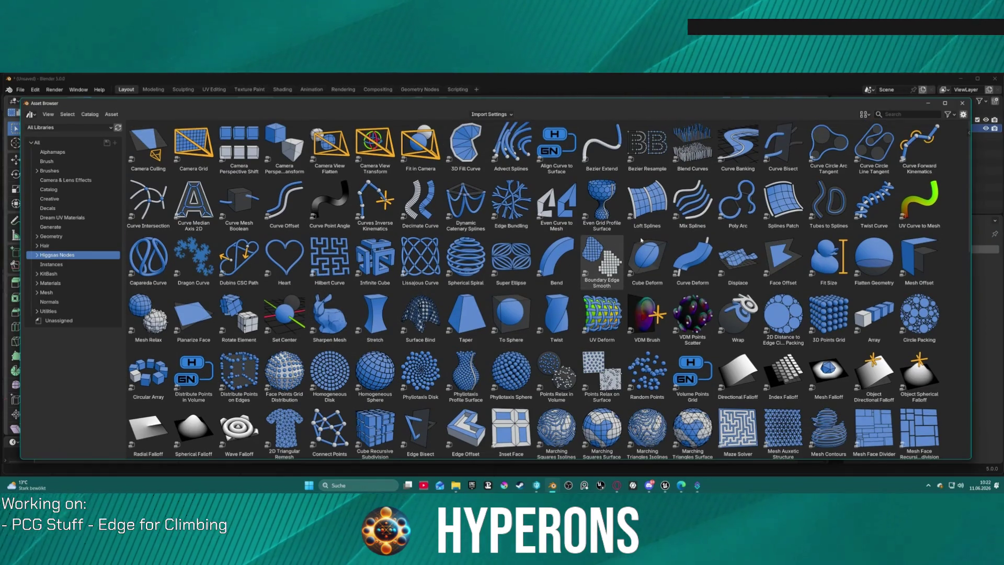
scroll(639, 239, "down", 1)
scroll(638, 236, "up", 1)
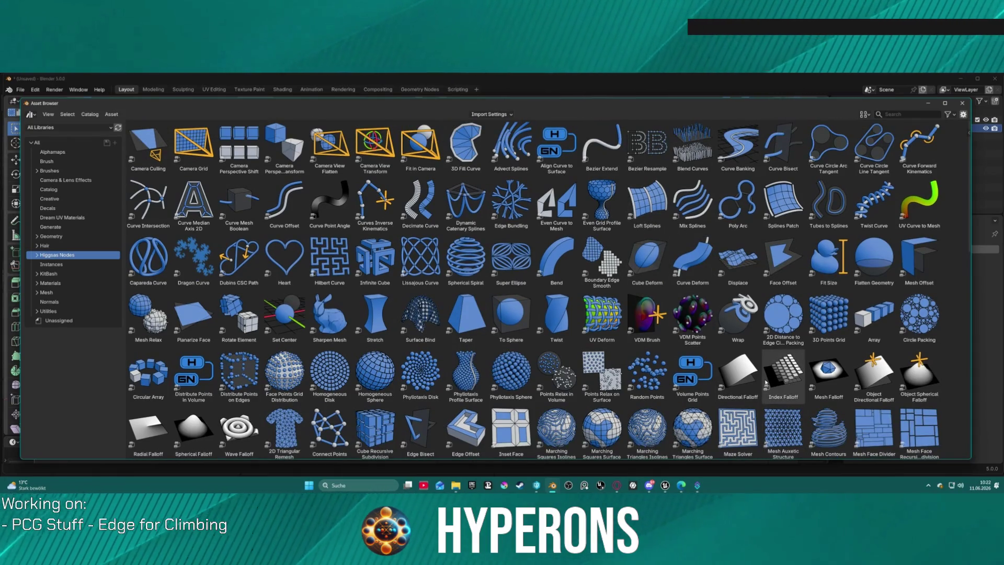
scroll(780, 381, "down", 1)
scroll(780, 380, "down", 2)
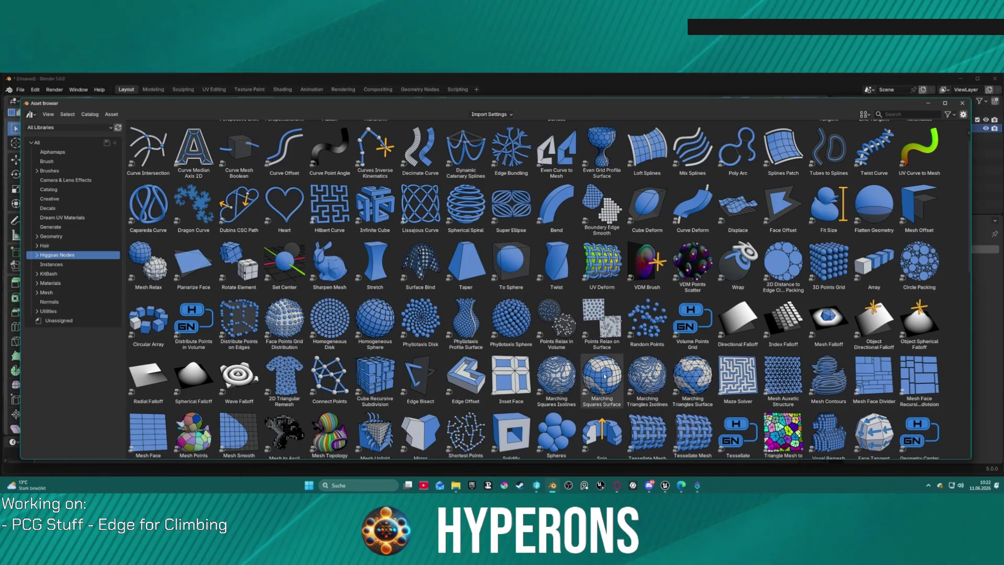
scroll(601, 380, "down", 1)
scroll(492, 374, "down", 6)
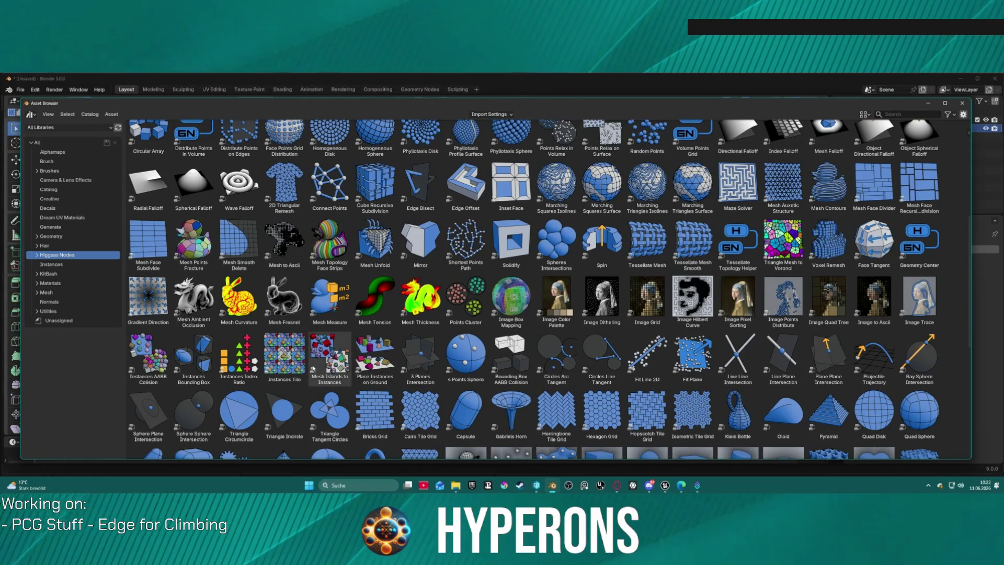
scroll(406, 361, "down", 2)
scroll(405, 361, "down", 5)
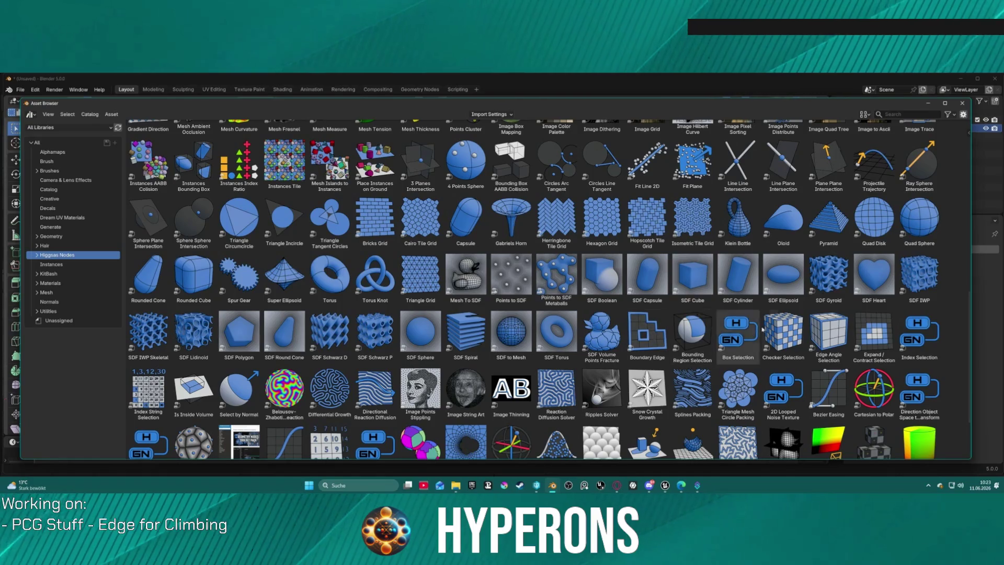
scroll(781, 327, "down", 3)
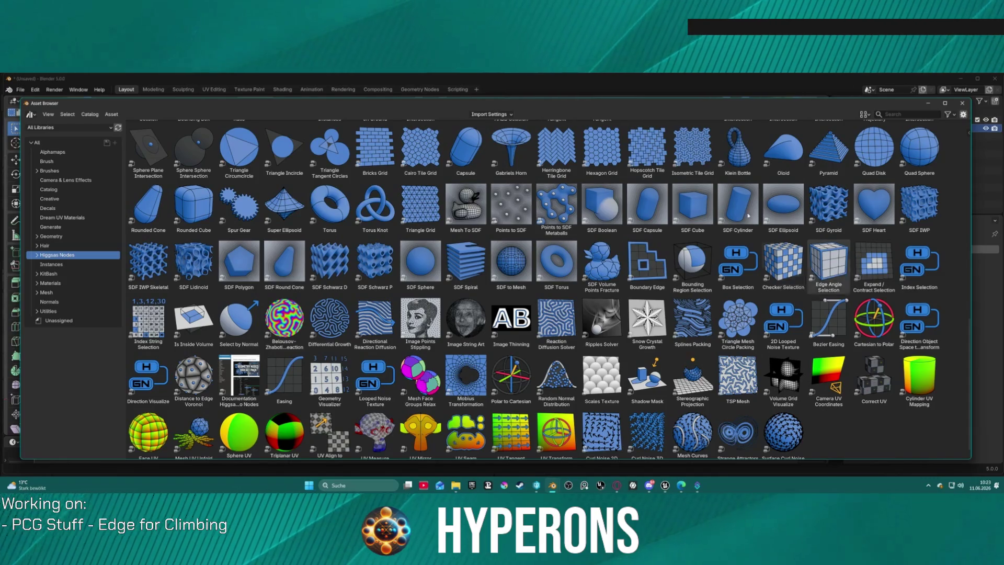
- Scroll back to the top of the Higgsas Nodes asset grid and close the floating Asset Browser
scroll(491, 324, "up", 5)
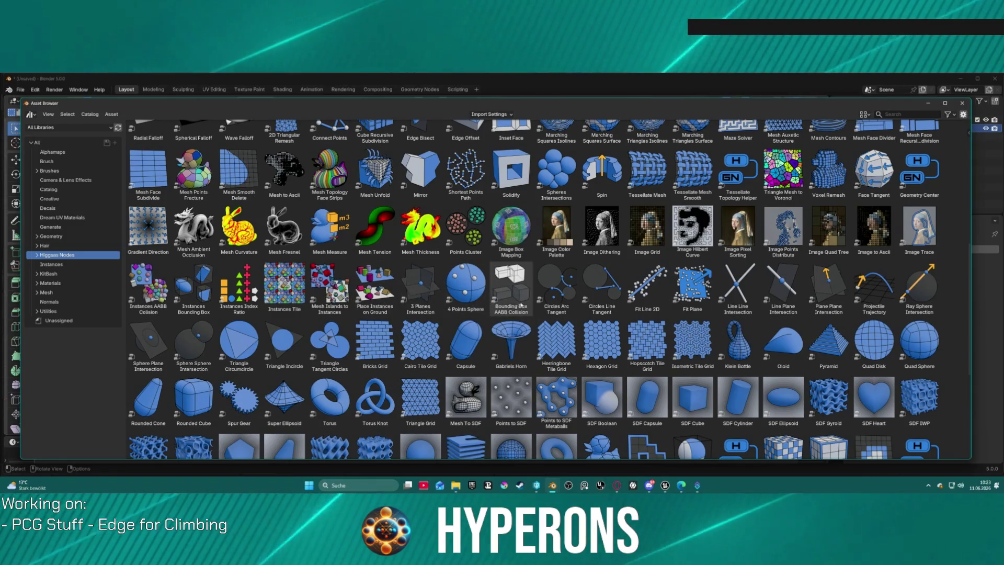
scroll(695, 251, "up", 5)
scroll(643, 255, "up", 6)
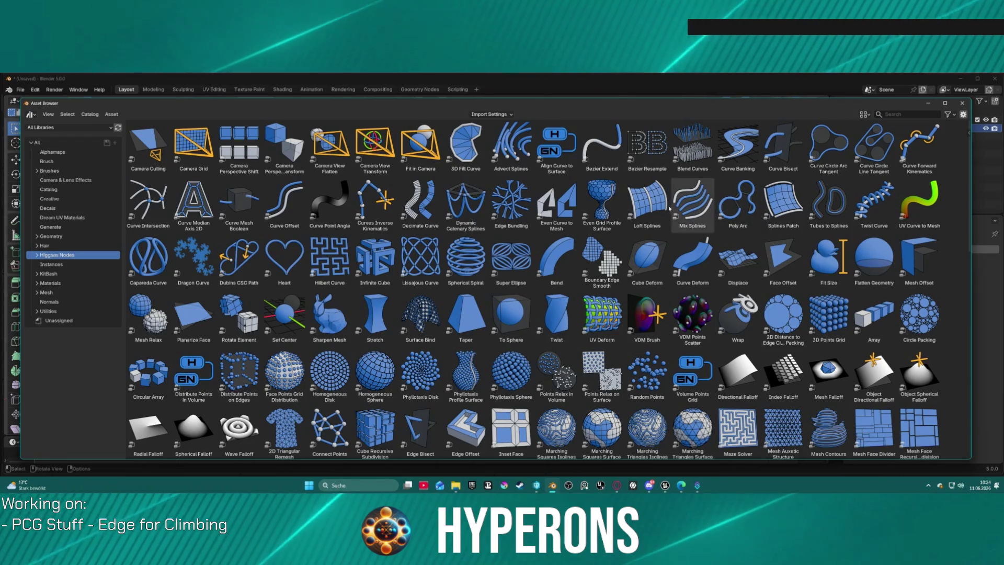
scroll(648, 204, "down", 1)
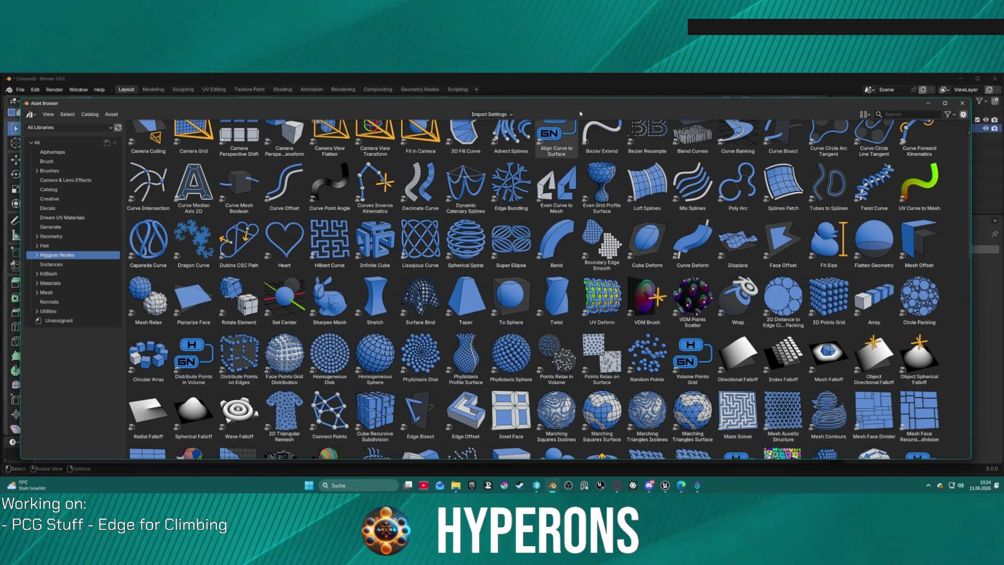
left_click(962, 103)
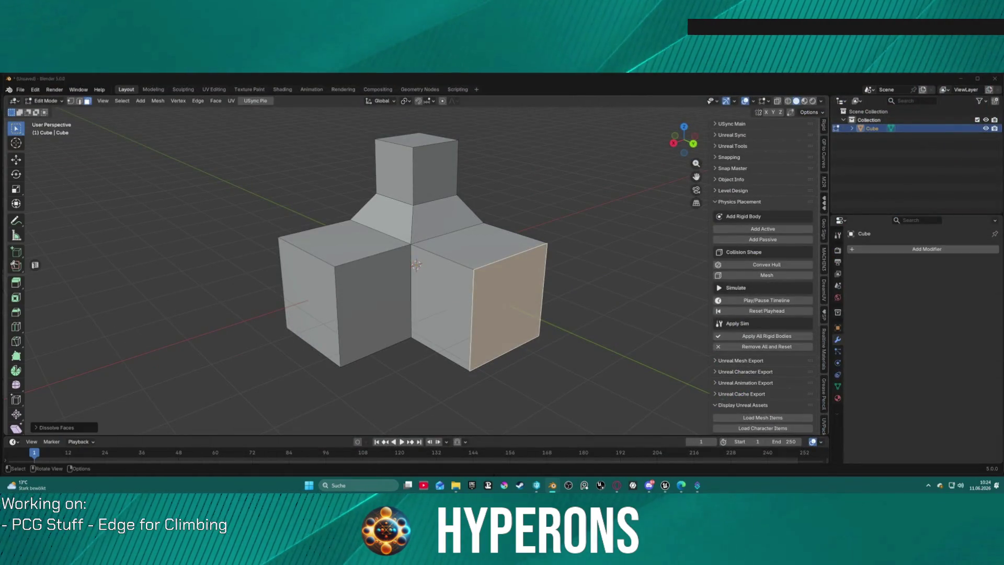
- Apply the Distribute Points on Edges node asset to the cube mesh
mouse_move(322, 191)
left_mouse_down()
mouse_move(341, 276)
mouse_move(419, 261)
mouse_move(458, 274)
left_mouse_up()
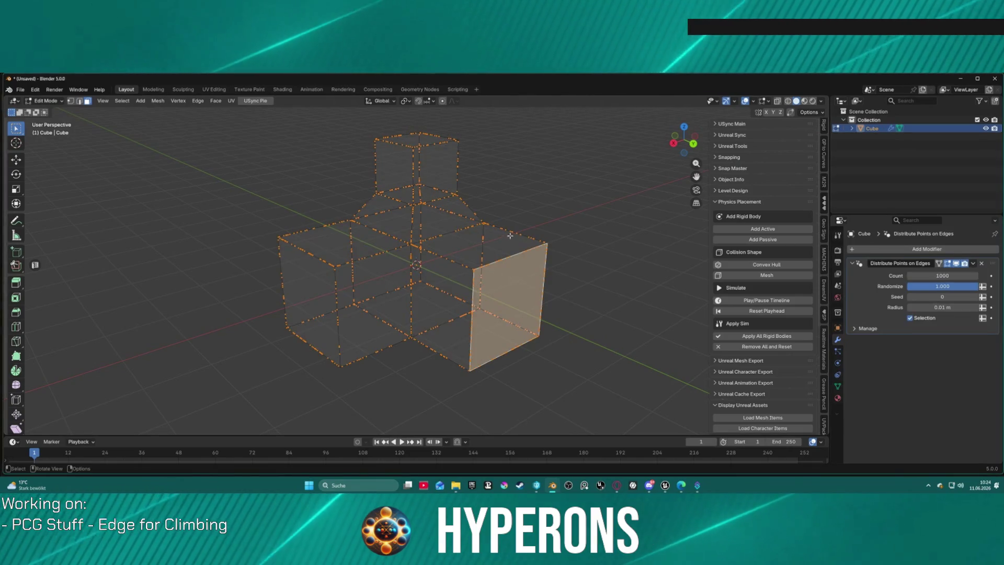
right_click(492, 215)
scroll(388, 192, "up", 6)
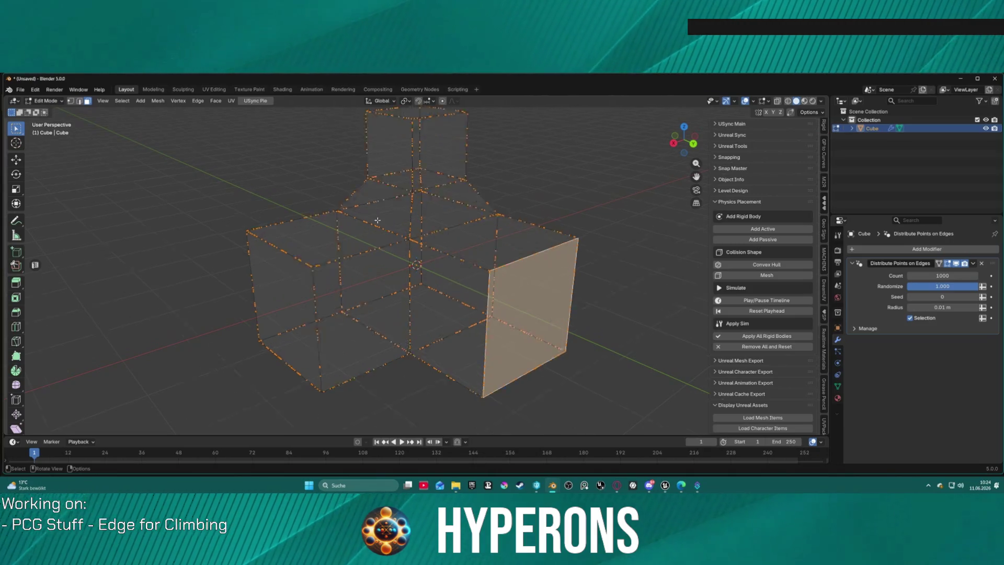
scroll(388, 192, "down", 5)
mouse_move(388, 191)
left_mouse_down()
mouse_move(569, 160)
mouse_move(482, 186)
left_mouse_up()
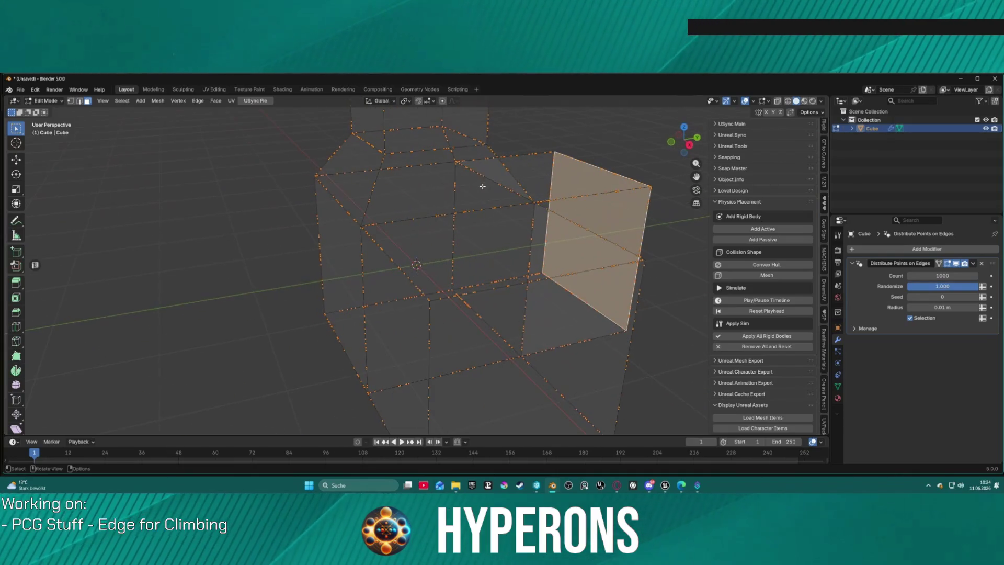
- Set the distributed point count to 100 and enlarge the point radius
left_click(958, 276)
type("10")
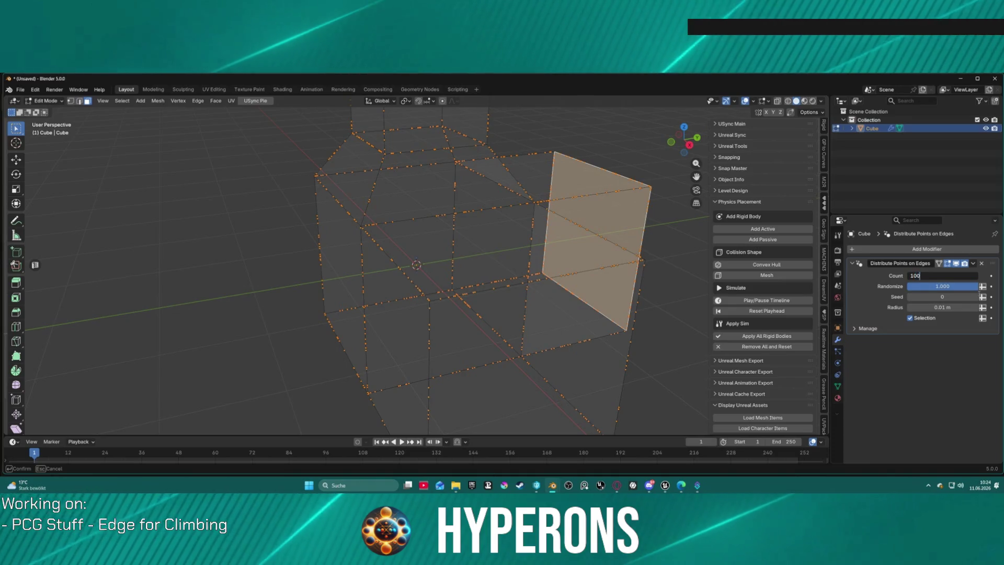
type("0")
key("Return")
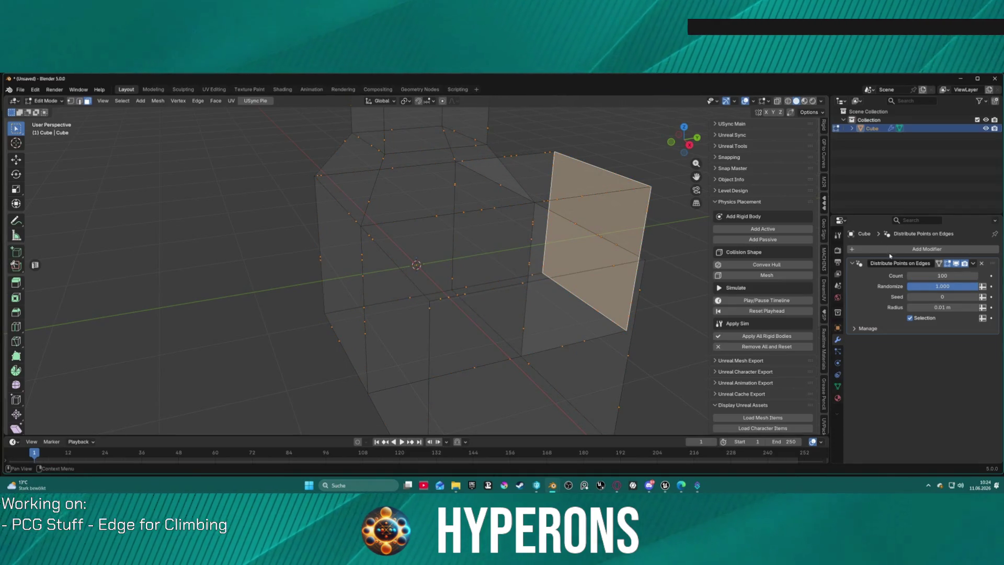
left_click_drag(941, 307, 972, 306)
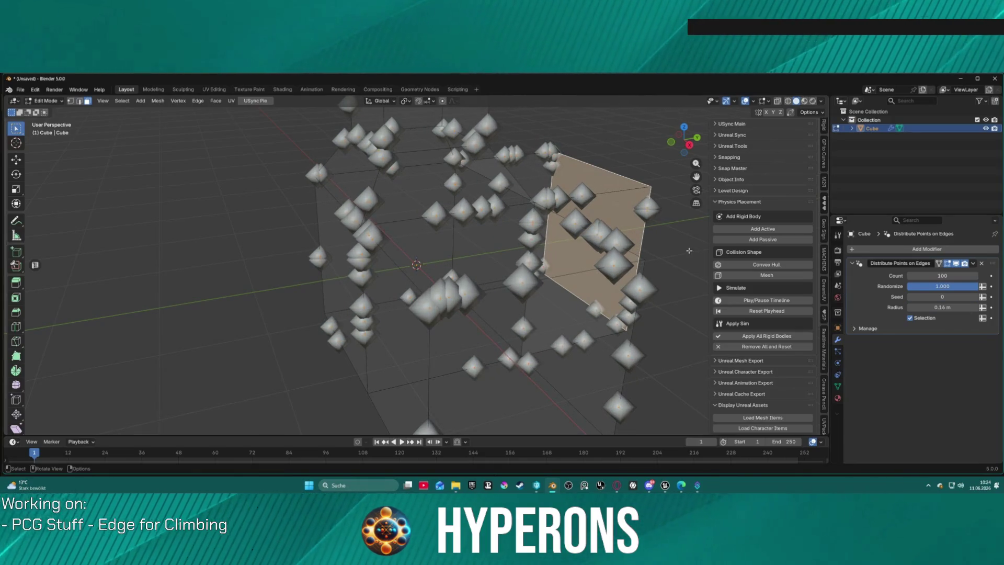
scroll(690, 251, "down", 10)
mouse_move(594, 239)
left_mouse_down()
mouse_move(493, 215)
mouse_move(511, 246)
mouse_move(502, 282)
left_mouse_up()
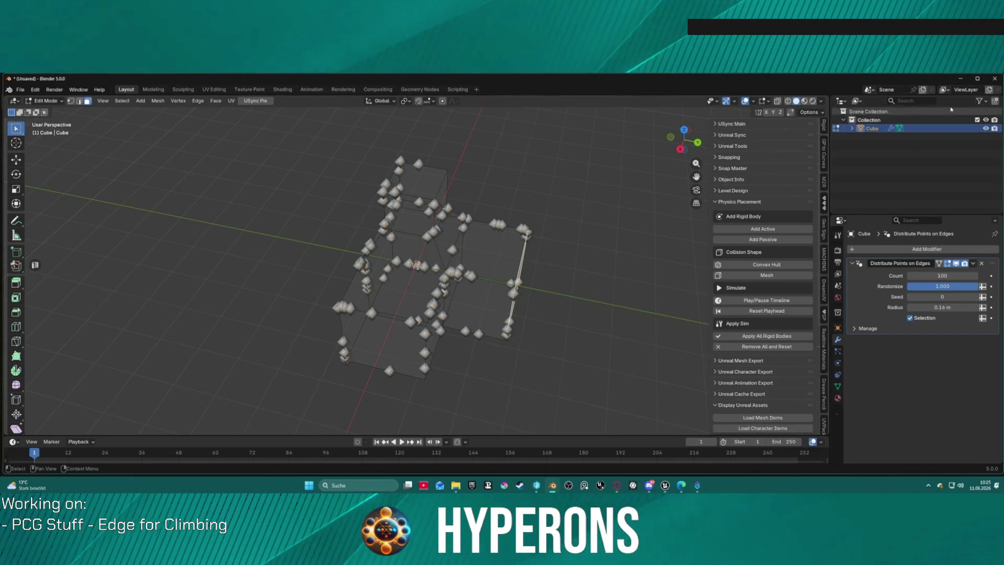
- Quit Blender without saving the changes
left_click(988, 79)
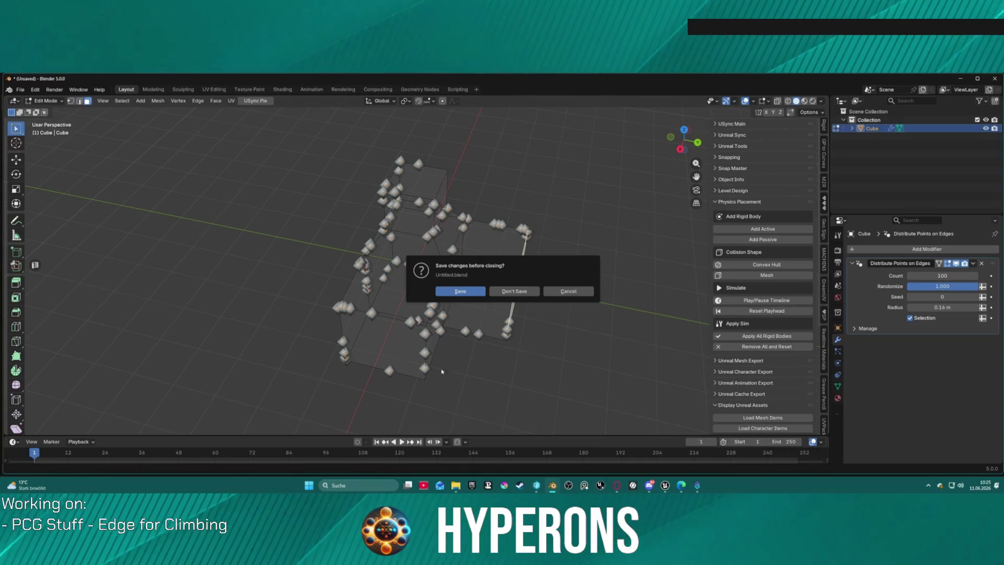
key("d")
mouse_move(336, 275)
left_mouse_down()
mouse_move(330, 245)
mouse_move(335, 293)
mouse_move(314, 301)
mouse_move(220, 272)
left_mouse_up()
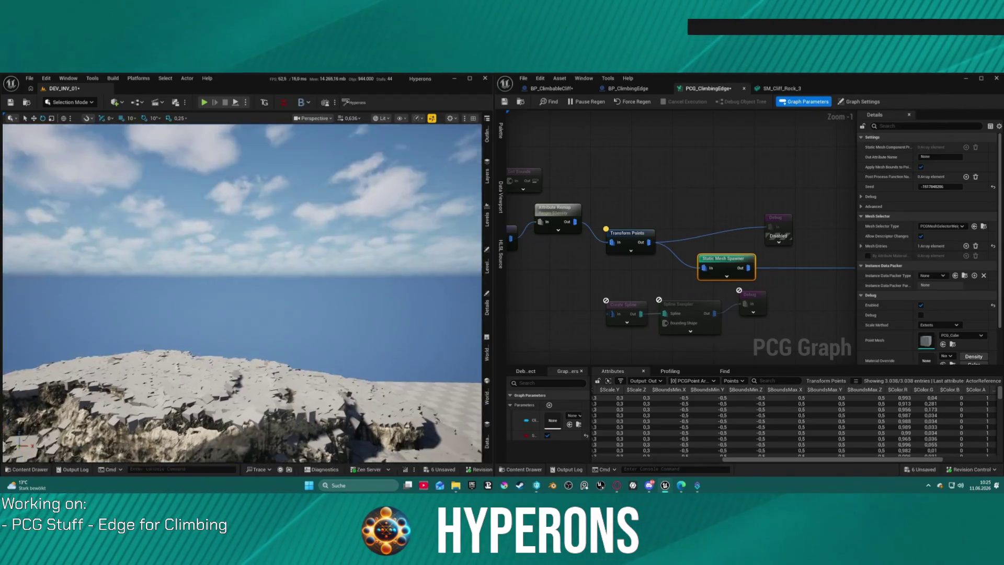
left_click_drag(220, 272, 220, 345)
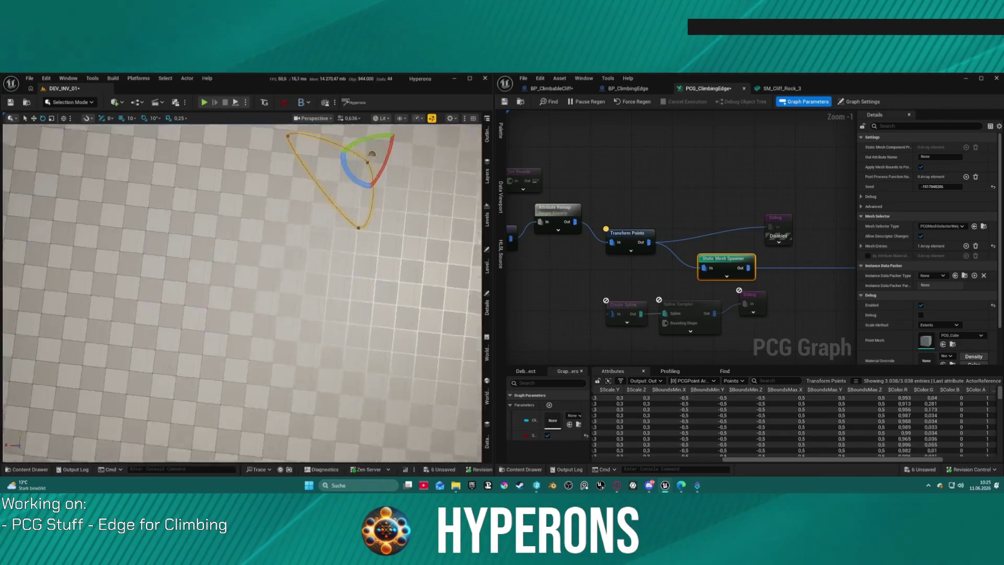
mouse_move(241, 293)
left_mouse_down()
mouse_move(262, 293)
mouse_move(272, 246)
mouse_move(272, 325)
mouse_move(272, 295)
mouse_move(251, 292)
mouse_move(255, 271)
left_mouse_up()
mouse_move(791, 247)
left_mouse_down()
mouse_move(781, 293)
mouse_move(761, 274)
left_mouse_up()
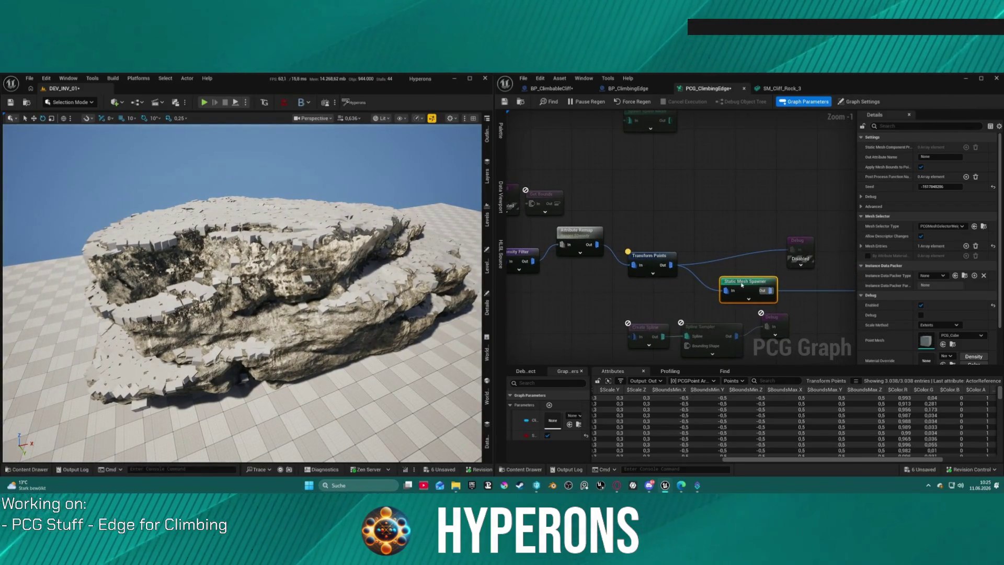
- Disable the Static Mesh Spawner node in the PCG graph
key("d")
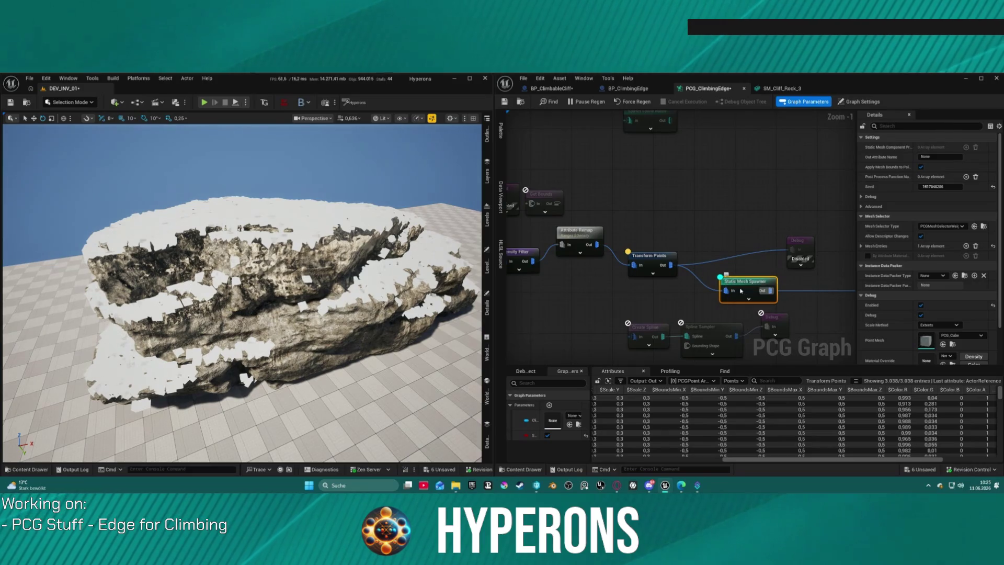
key("e")
left_click_drag(651, 284, 479, 269)
- Enable debug display on the Debug node so cubes appear across the cliff rock
left_click(627, 235)
key("e")
mouse_move(240, 293)
left_mouse_down()
mouse_move(241, 251)
mouse_move(241, 361)
mouse_move(298, 324)
left_mouse_up()
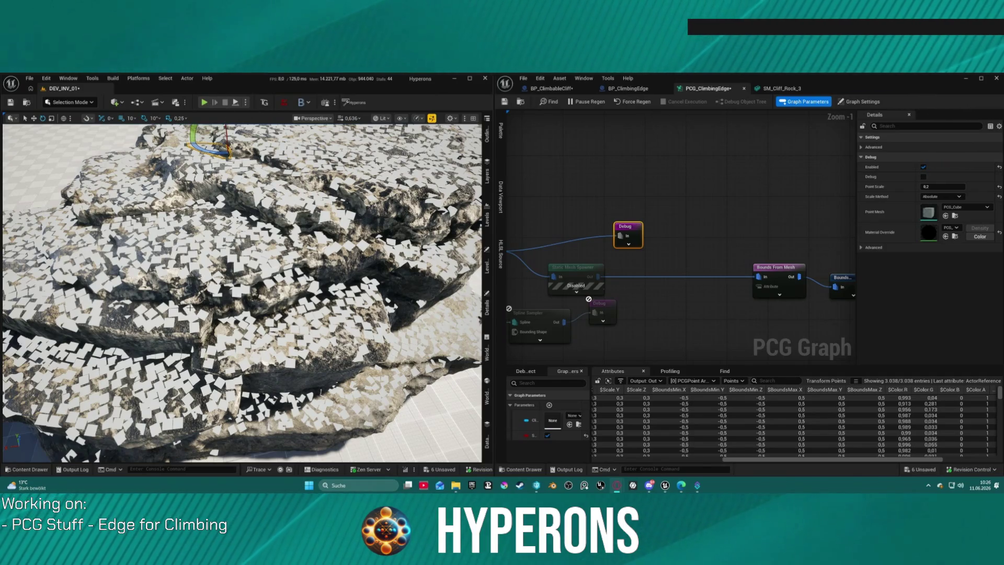
left_click(70, 103)
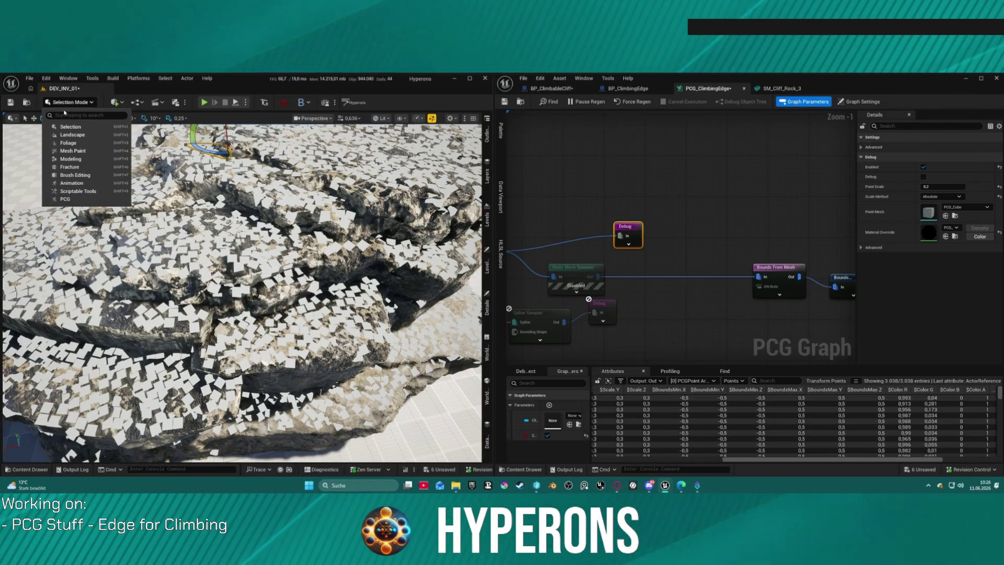
left_click(68, 102)
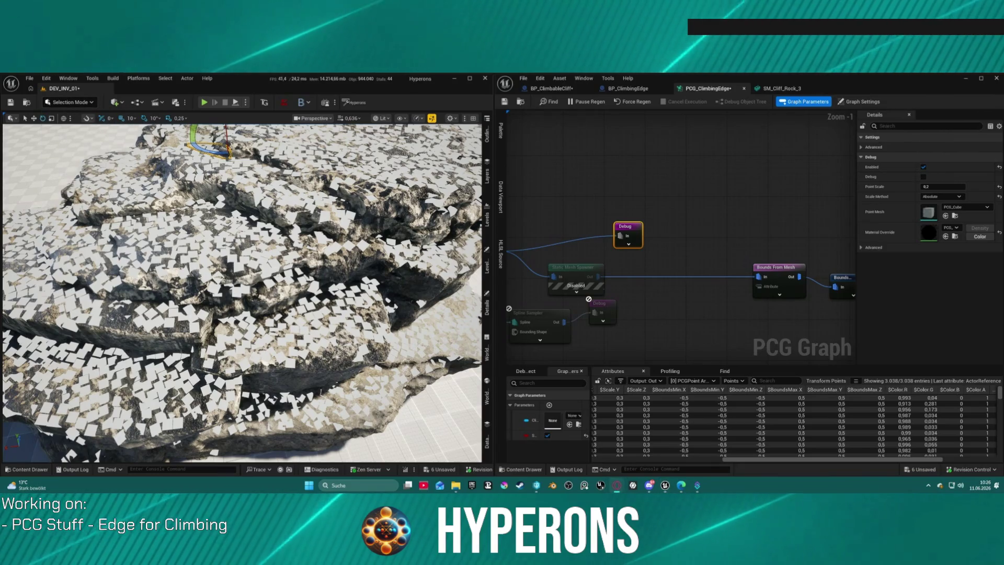
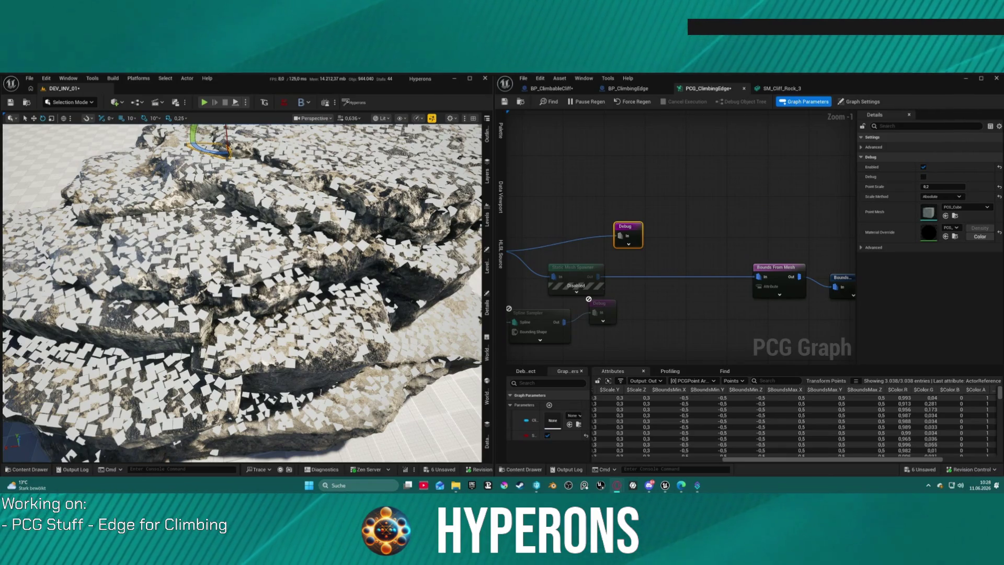
- Swing the viewport to the cliff edge, then skim the Part 3 vines video to about 0:40
mouse_move(240, 293)
left_mouse_down()
mouse_move(240, 314)
mouse_move(240, 272)
mouse_move(209, 256)
mouse_move(241, 251)
mouse_move(120, 256)
left_mouse_up()
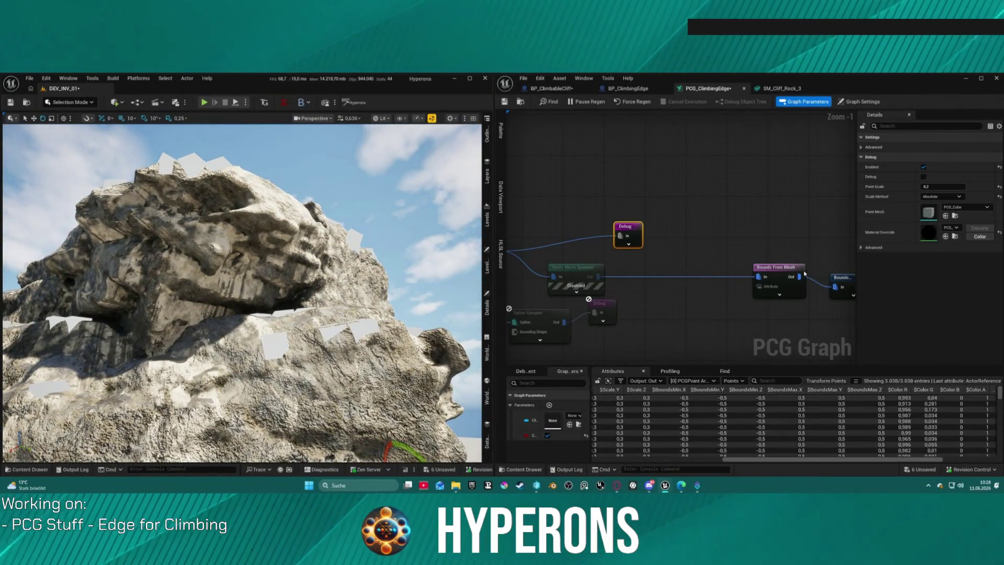
mouse_move(168, 265)
left_mouse_down()
mouse_move(177, 248)
mouse_move(181, 264)
left_mouse_up()
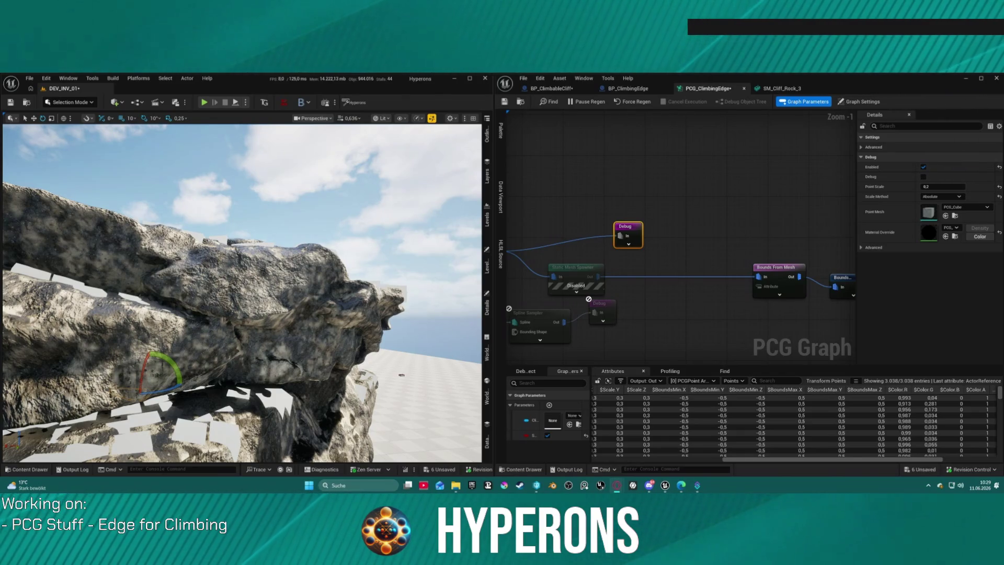
key("alt+Tab")
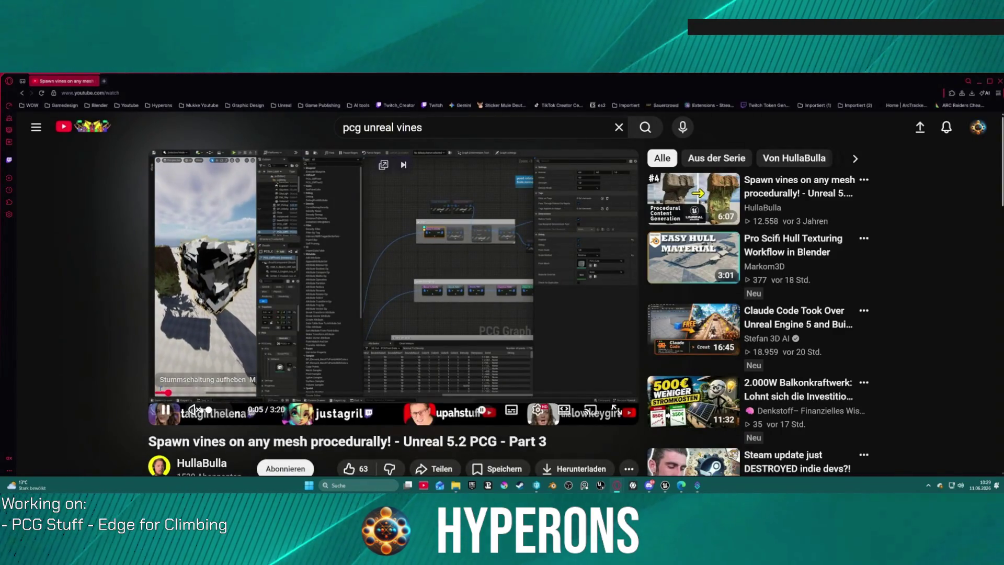
key("Right")
key("Right")
key("Right")
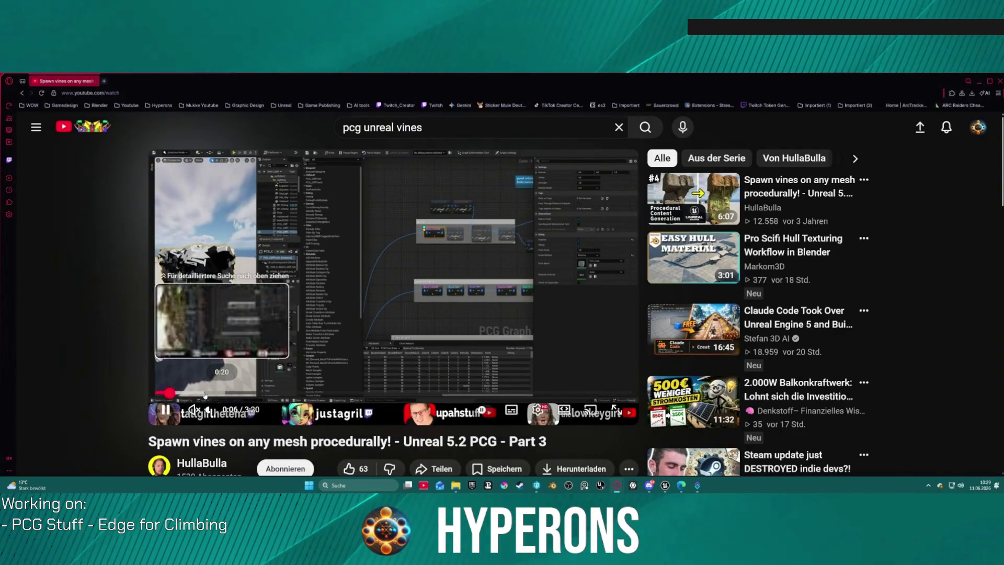
left_click_drag(252, 393, 320, 393)
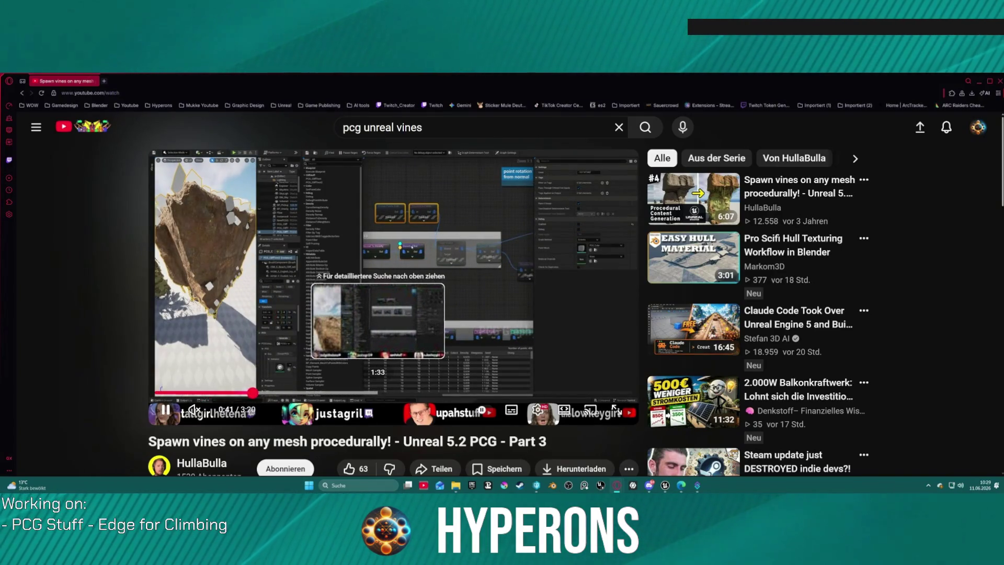
- Turn off YouTube autoplay and skim the video ahead to about 3:12 of 3:20
left_click(483, 411)
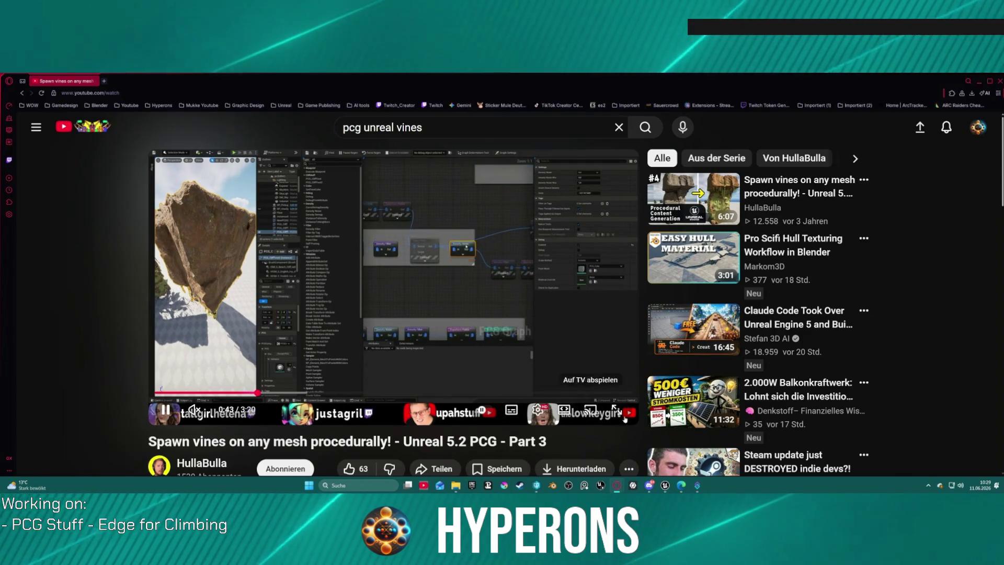
left_click_drag(305, 394, 451, 393)
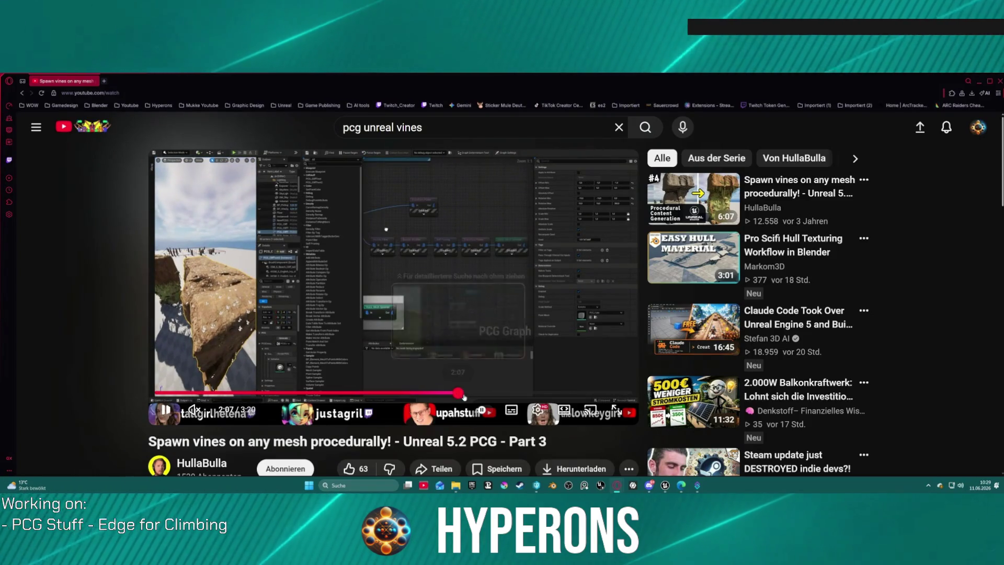
left_click_drag(460, 395, 582, 394)
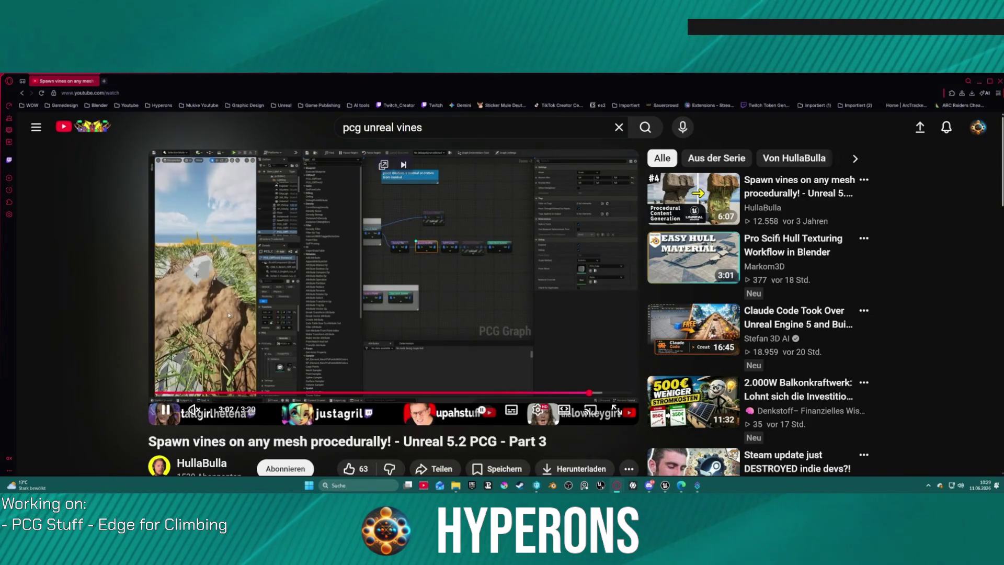
key("Right")
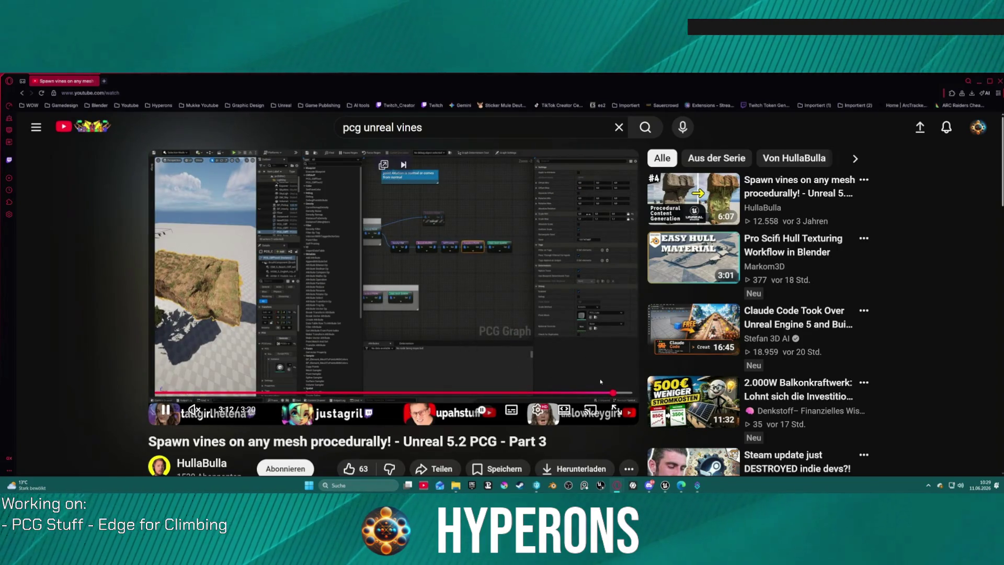
key("Right")
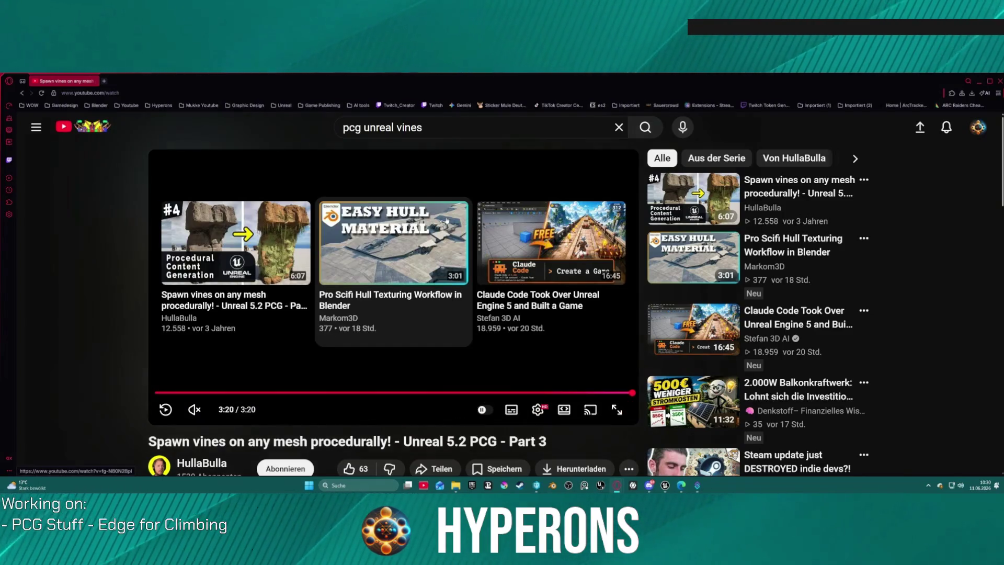
- Skim the Part 4 vines video through 1:38, 3:21, 4:37 and 5:16, then return to Part 3
left_click(240, 319)
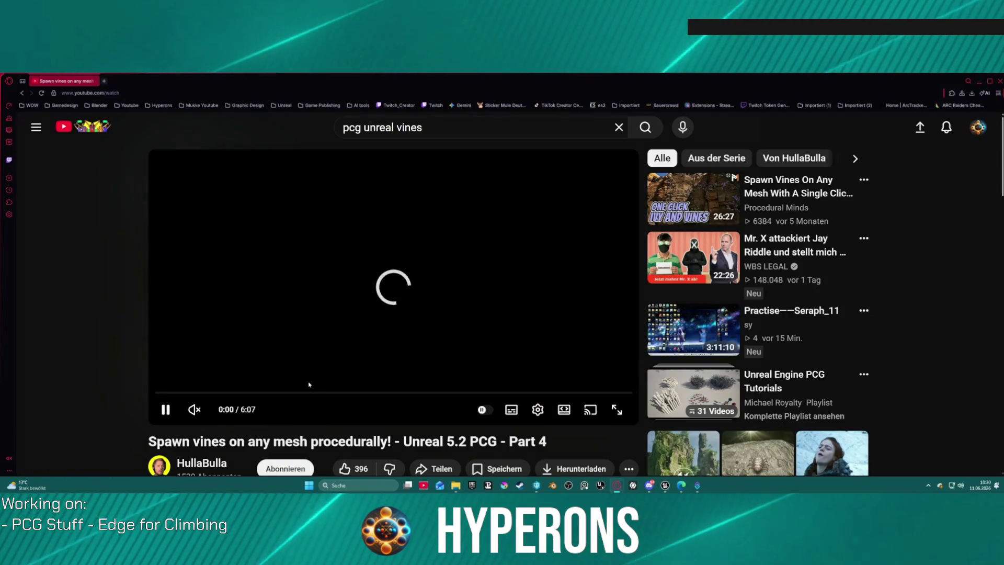
left_click(284, 392)
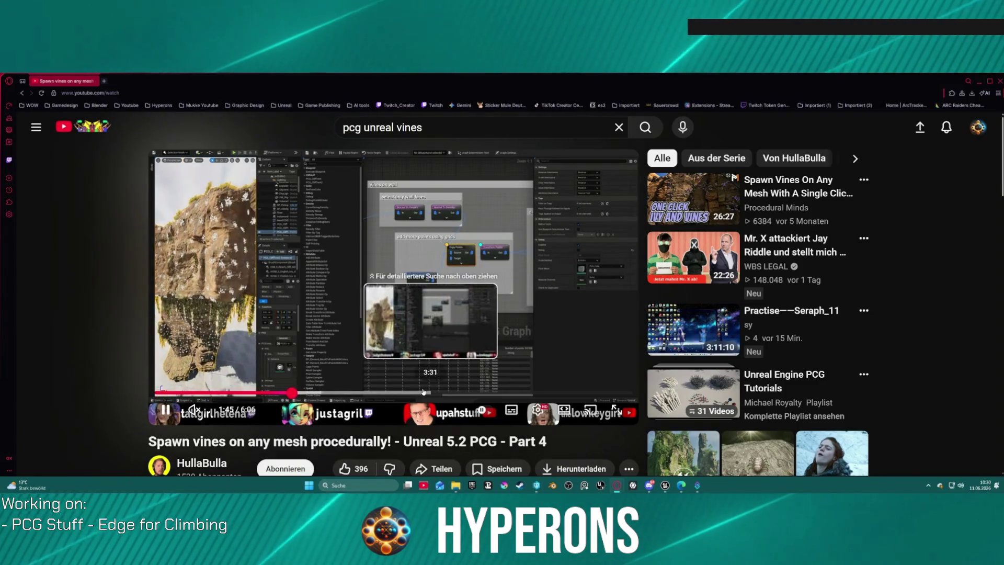
left_click(419, 393)
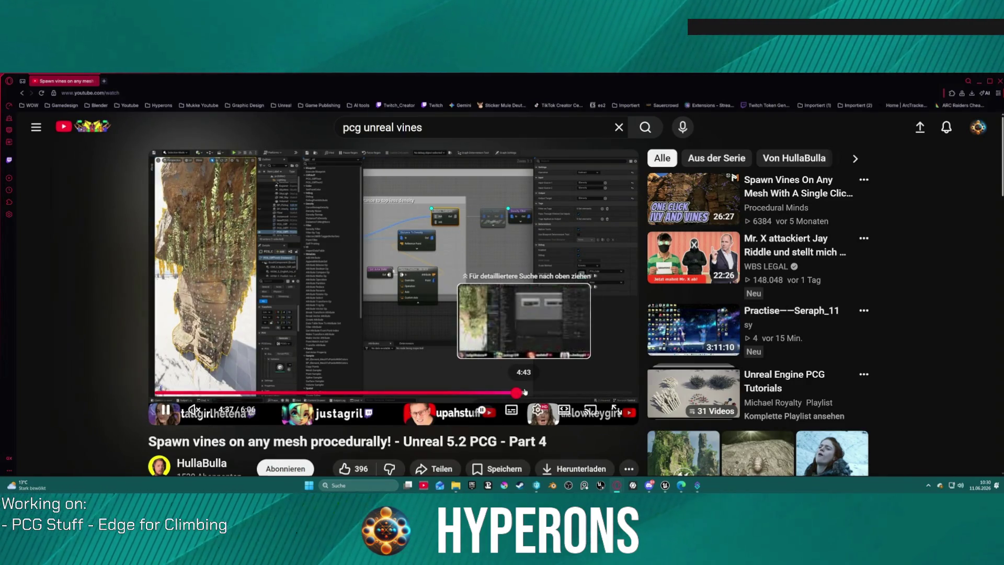
left_click(516, 392)
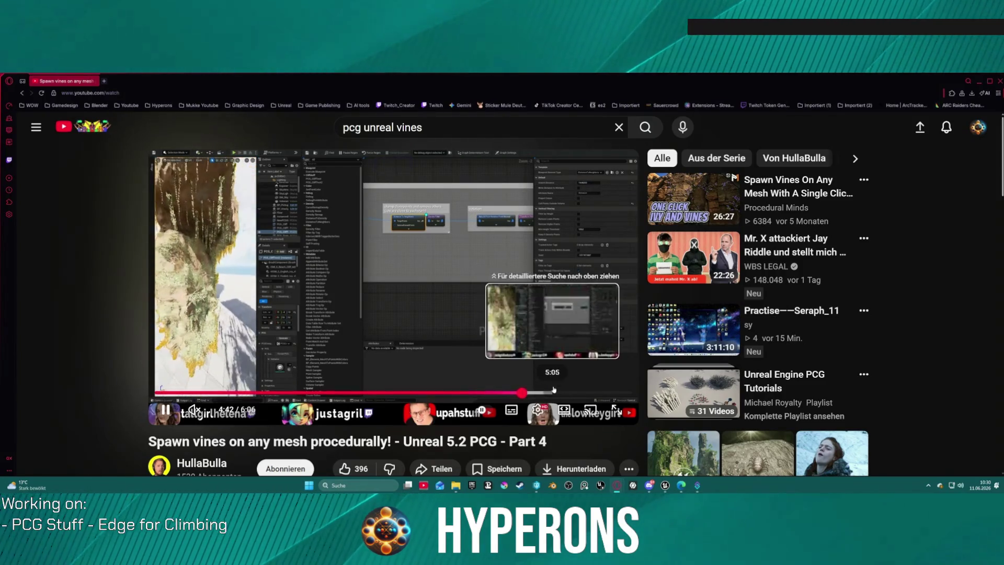
left_click(567, 393)
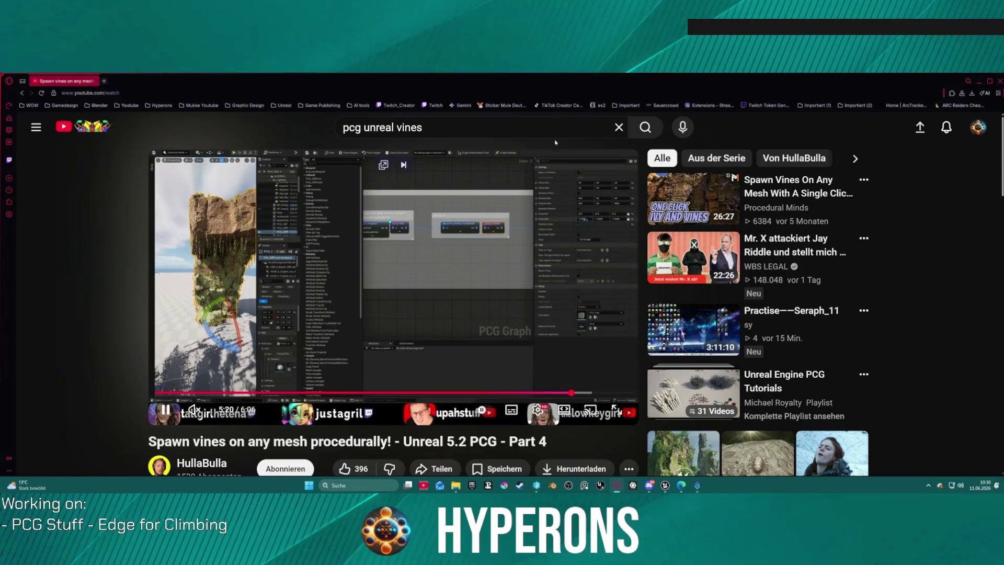
left_click(22, 93)
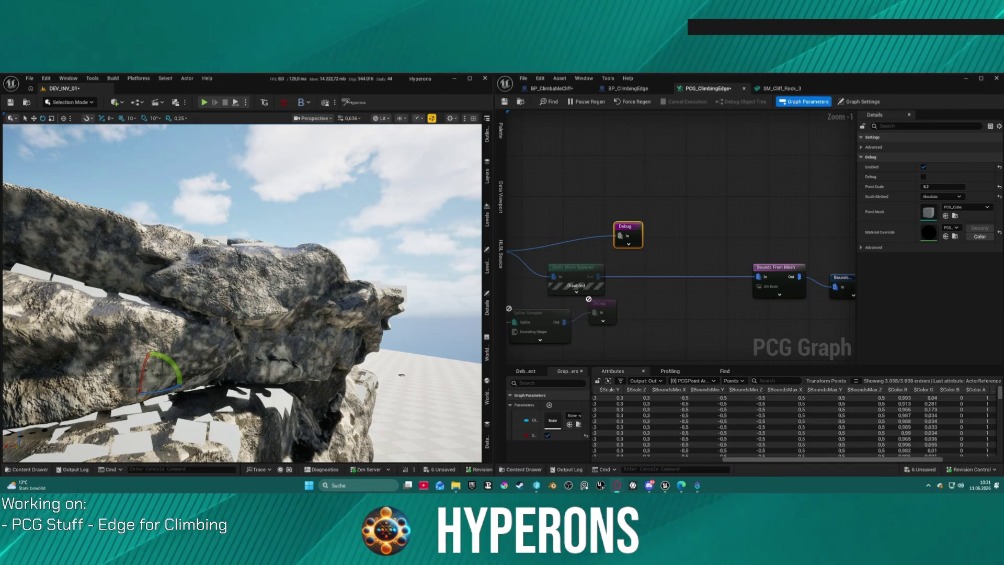
- Add a Distance To Density node beside the Normal To Density nodes via a 'distance' search
mouse_move(705, 266)
left_mouse_down()
mouse_move(732, 231)
mouse_move(617, 226)
left_mouse_up()
right_click(665, 177)
type("s")
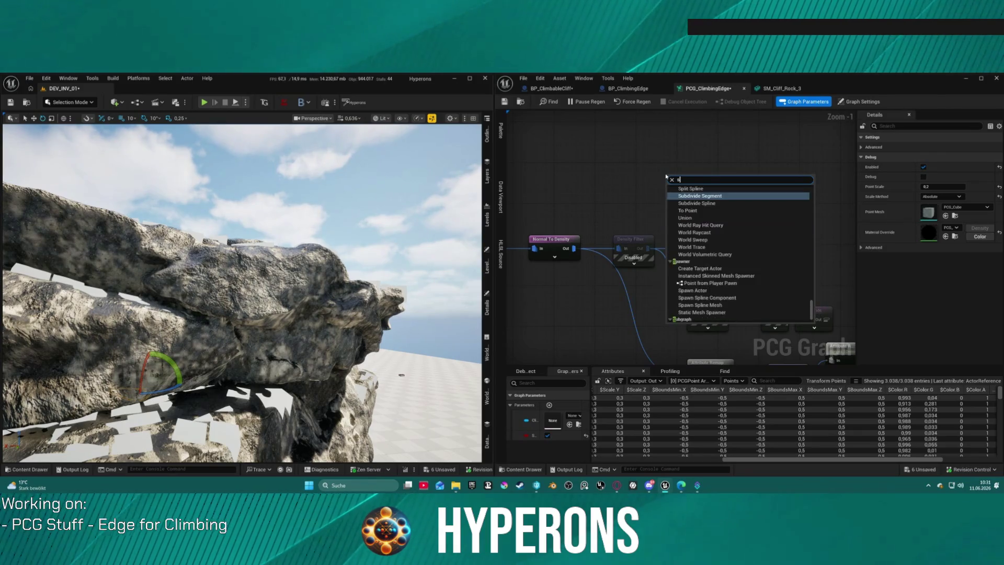
key("BackSpace")
type("di")
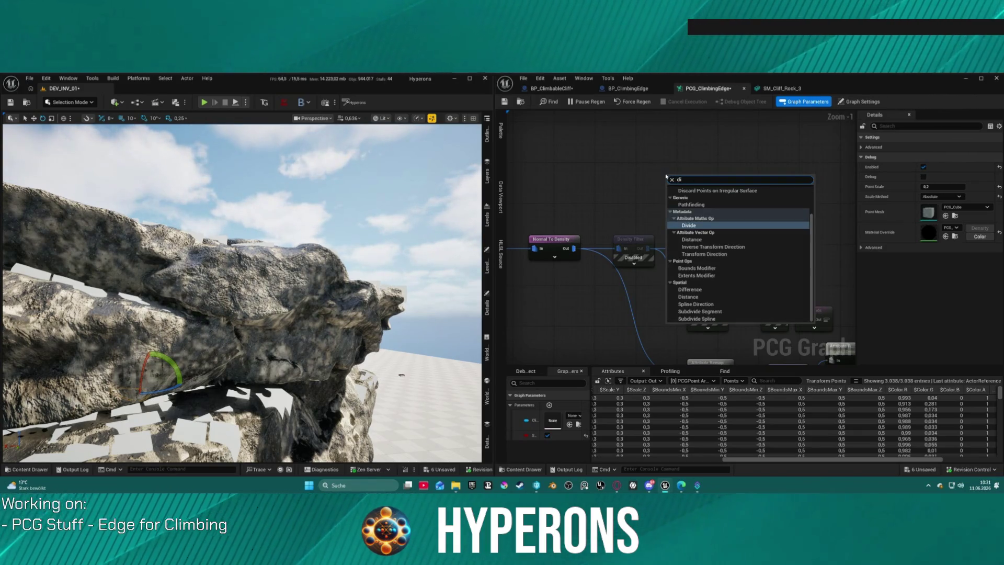
type("stane")
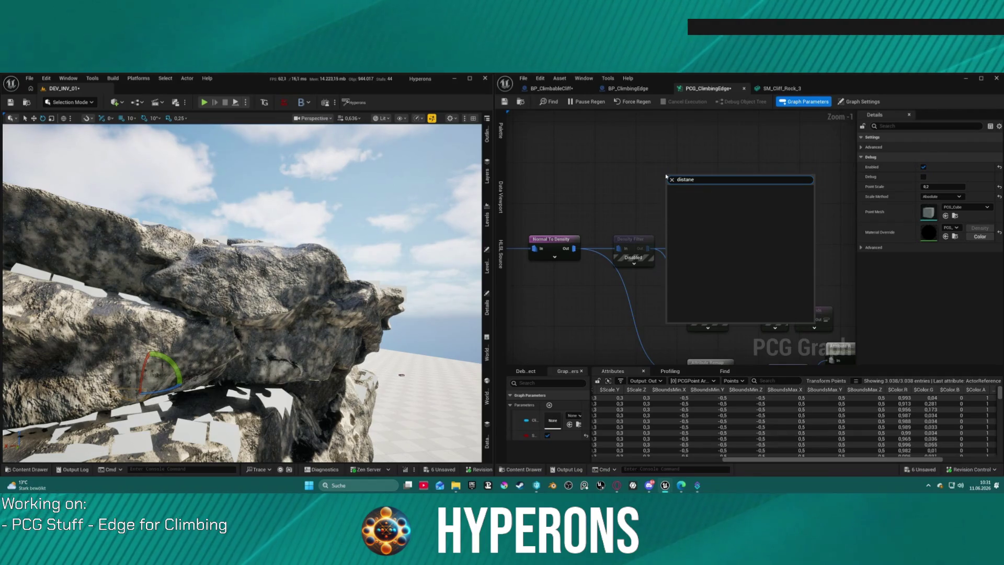
key("BackSpace")
left_click(722, 195)
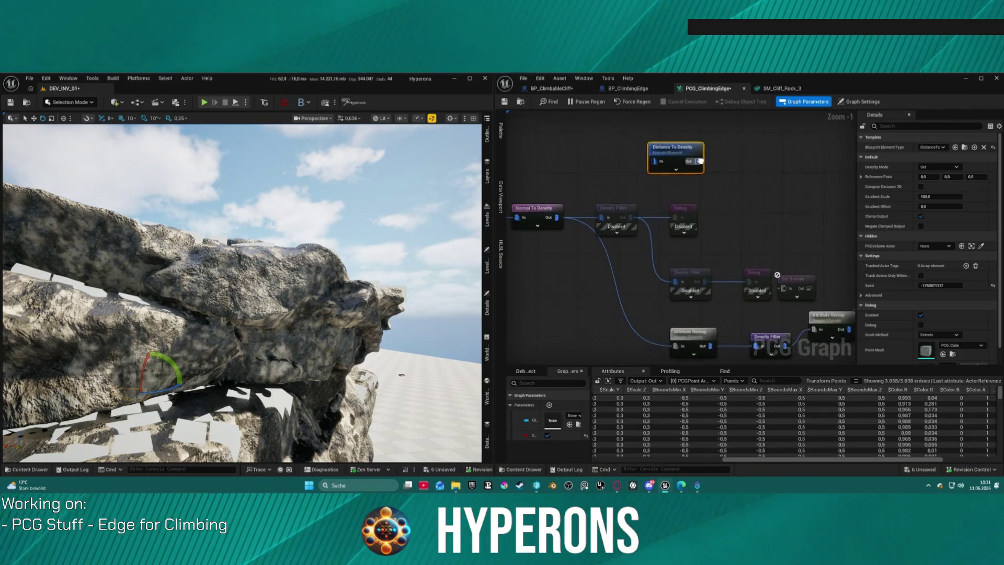
left_click_drag(706, 205, 762, 163)
scroll(708, 151, "down", 4)
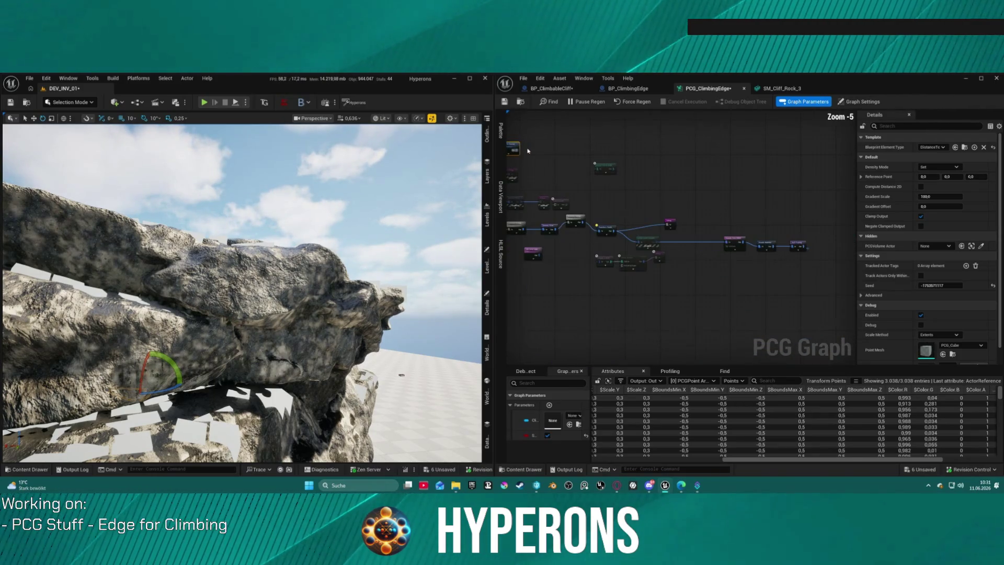
scroll(722, 224, "up", 5)
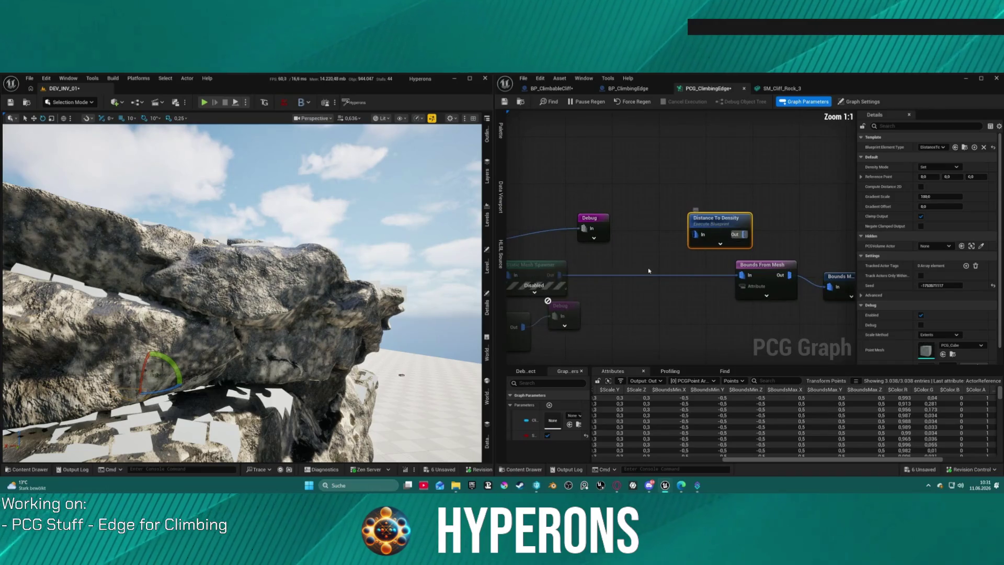
- Wire Static Mesh Spawner into Distance To Density and break its link to Bounds From Mesh
mouse_move(559, 275)
left_mouse_down()
mouse_move(695, 235)
mouse_move(709, 243)
mouse_move(665, 263)
mouse_move(743, 275)
left_mouse_up()
left_click(681, 276, "alt")
mouse_move(638, 256)
left_mouse_down()
mouse_move(700, 292)
mouse_move(611, 276)
mouse_move(711, 152)
mouse_move(596, 144)
mouse_move(670, 181)
mouse_move(801, 151)
mouse_move(644, 171)
left_mouse_up()
scroll(669, 181, "down", 3)
- Feed Distance To Density's output into the Debug node, replacing its old input wire
left_click(726, 196)
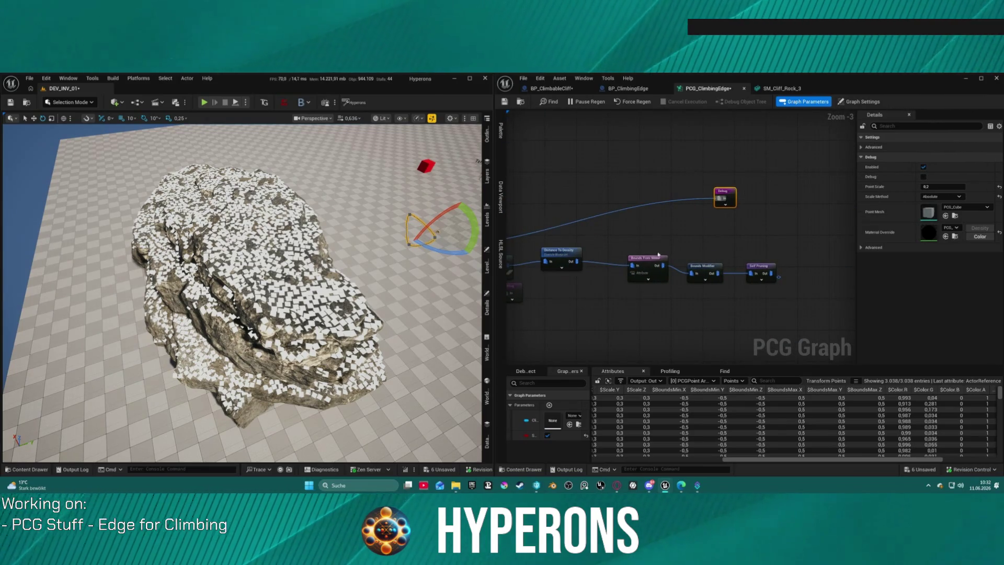
left_click_drag(575, 259, 725, 200)
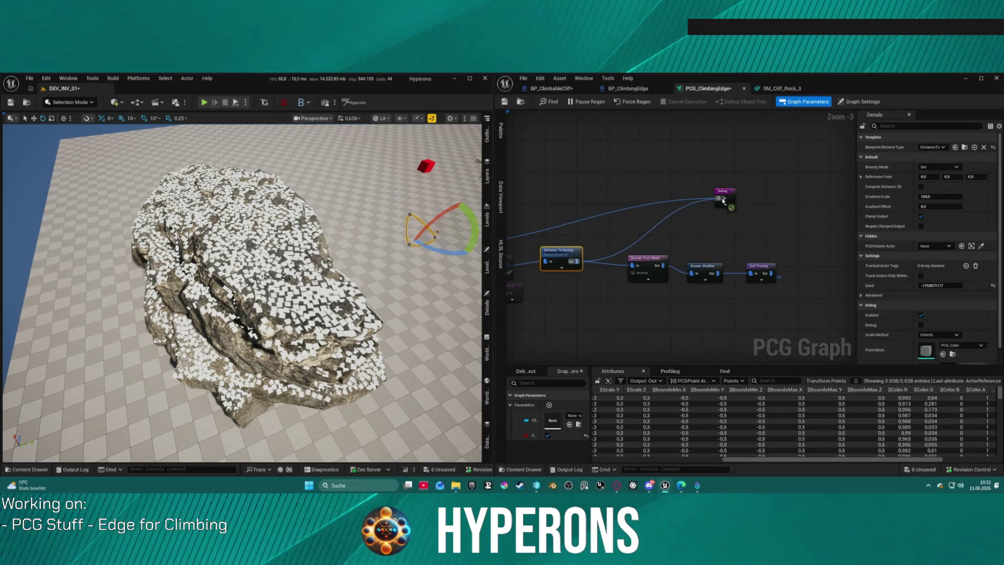
left_click(724, 197)
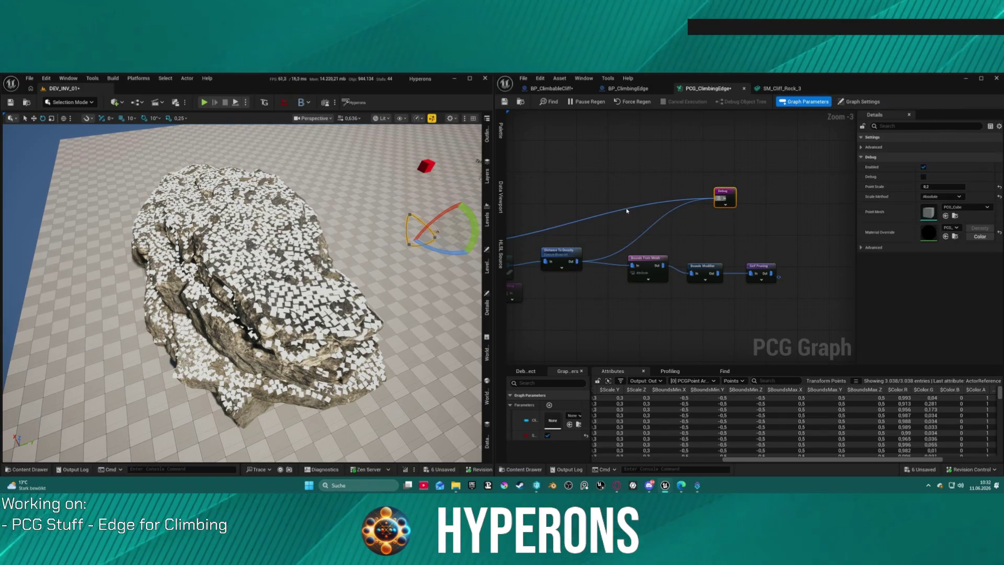
left_click_drag(627, 210, 674, 204)
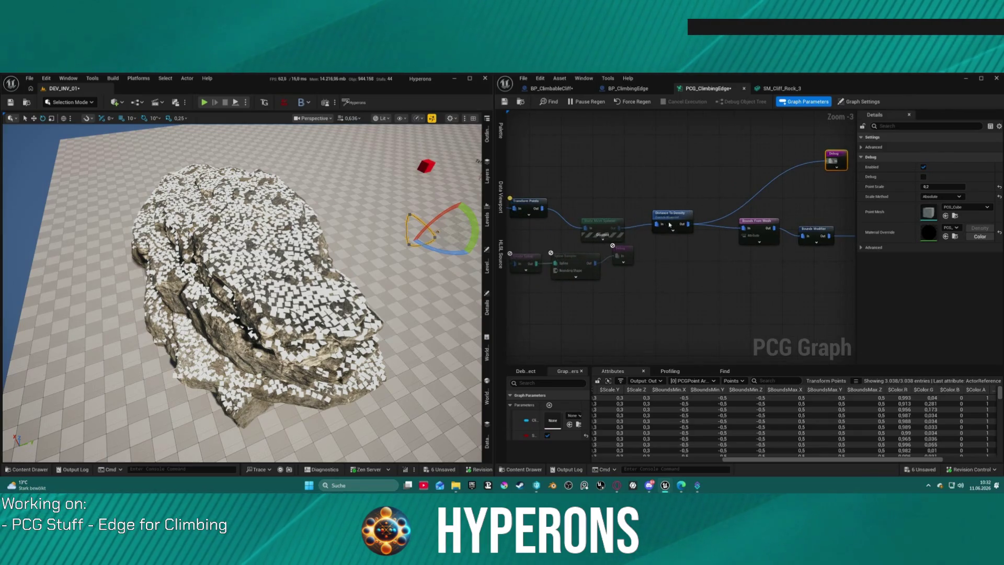
- Enable Compute Distance 2D on Distance To Density and raise Gradient Scale to about 4519,6
left_click(664, 224)
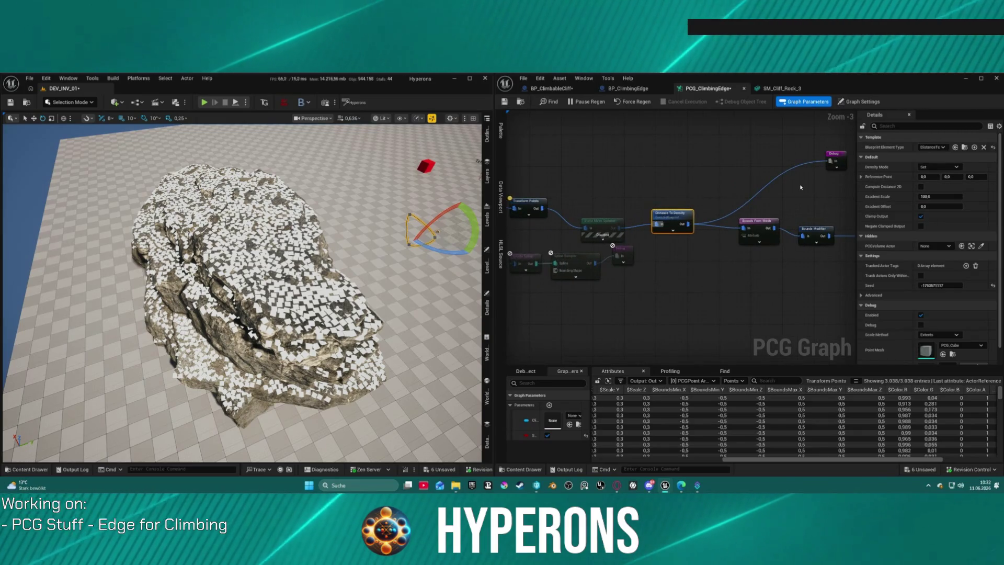
left_click(921, 187)
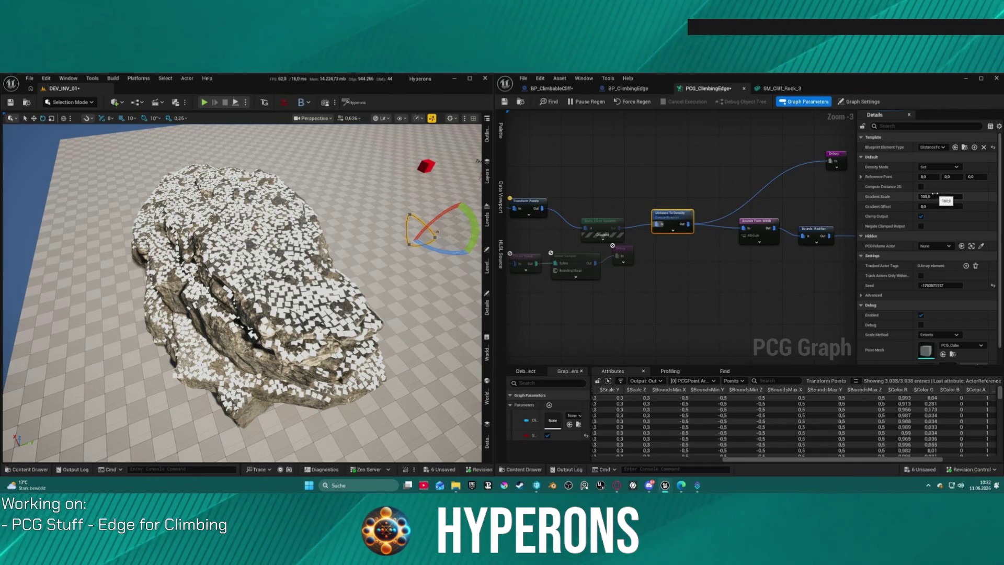
left_click_drag(346, 237, 346, 237)
mouse_move(751, 219)
left_mouse_down()
mouse_move(549, 213)
mouse_move(743, 204)
mouse_move(675, 219)
mouse_move(656, 239)
mouse_move(610, 225)
mouse_move(719, 162)
left_mouse_up()
left_click(719, 162)
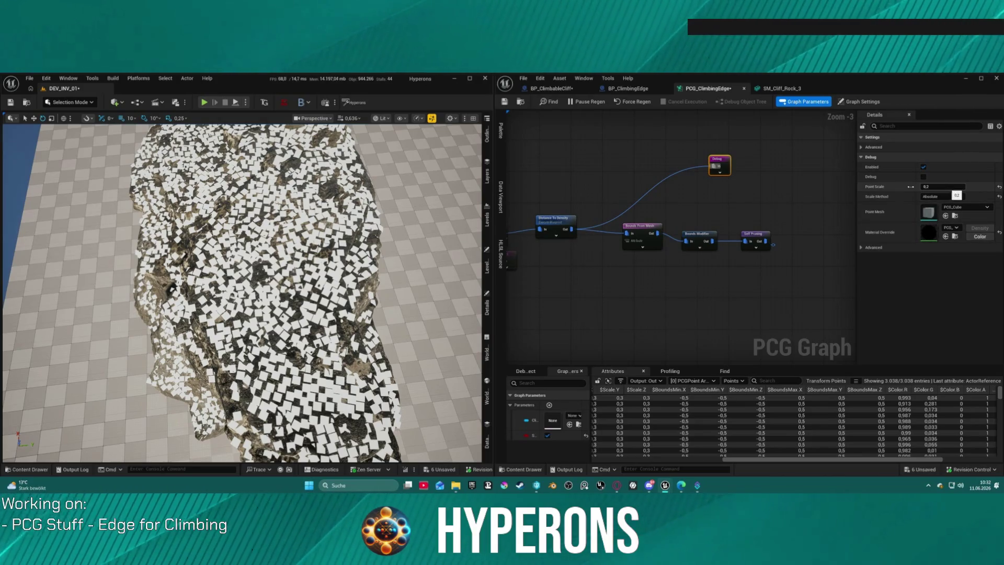
left_click(573, 225)
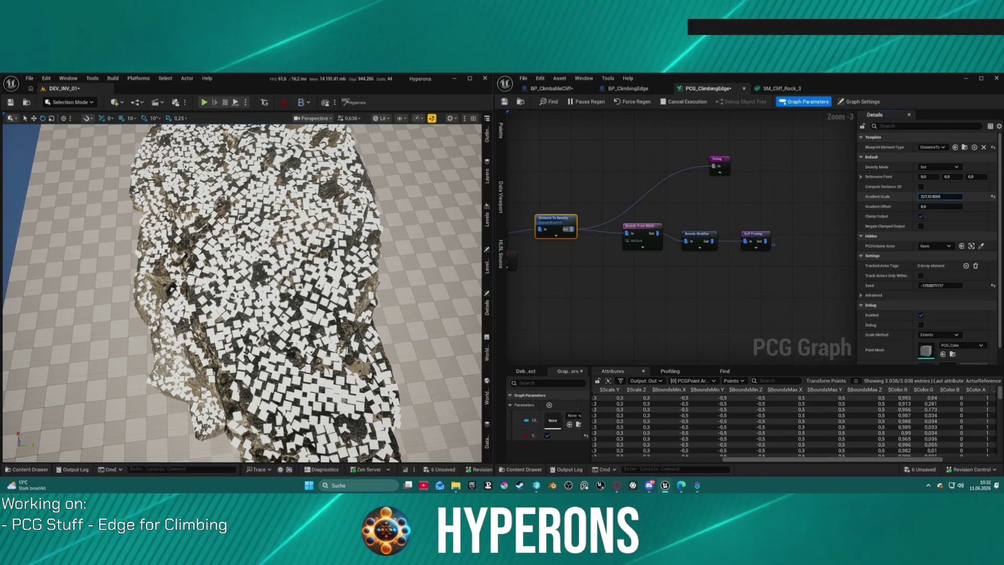
mouse_move(940, 197)
left_mouse_down()
mouse_move(957, 197)
mouse_move(919, 197)
left_mouse_up()
- Inspect the debug scatter on the rock from above and the side, re-centering Distance To Density
left_click_drag(619, 205, 407, 250)
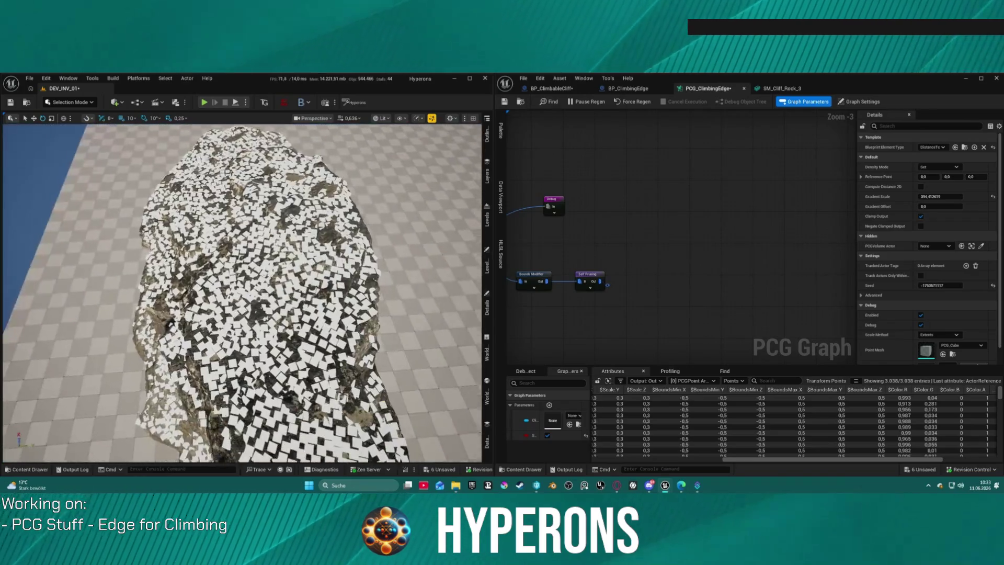
scroll(242, 293, "up", 10)
left_click_drag(242, 293, 217, 356)
mouse_move(178, 272)
left_mouse_down()
mouse_move(185, 305)
mouse_move(211, 293)
left_mouse_up()
left_click_drag(672, 242, 891, 215)
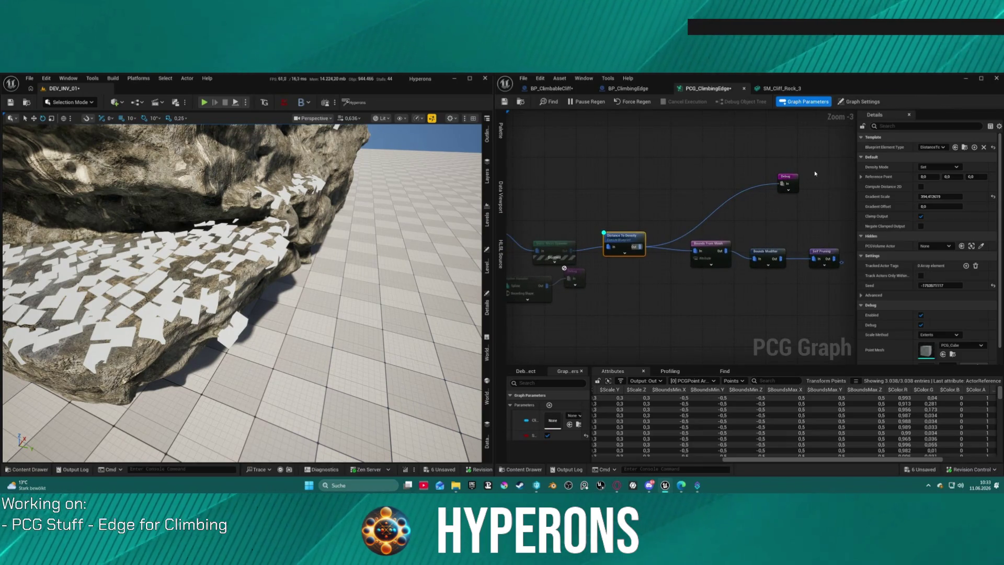
left_click(711, 190)
- Add a World Raycast node from Get Actor Property's output via a 'world' search
scroll(559, 314, "up", 3)
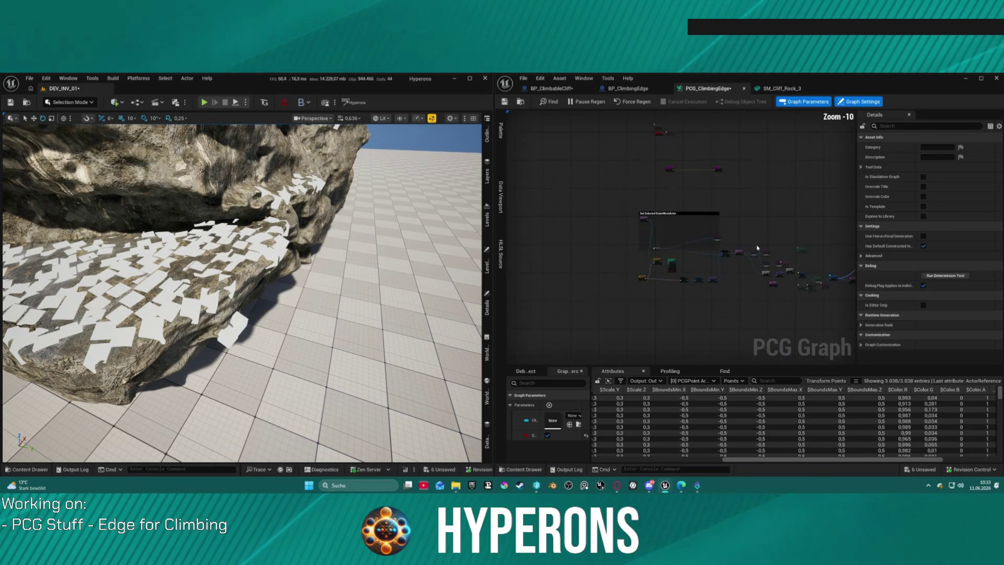
left_click(559, 300)
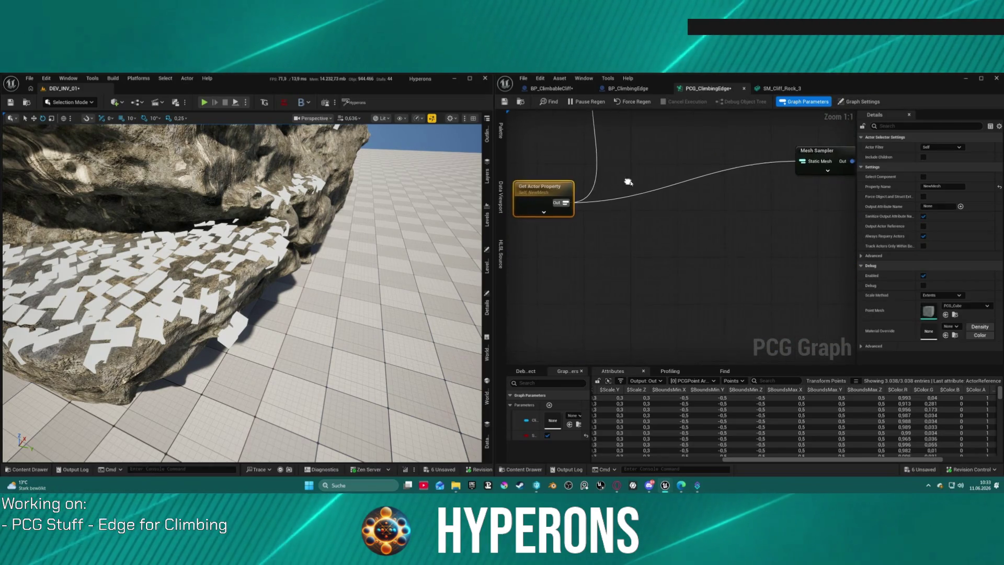
mouse_move(597, 253)
left_mouse_down()
mouse_move(674, 272)
mouse_move(720, 303)
left_mouse_up()
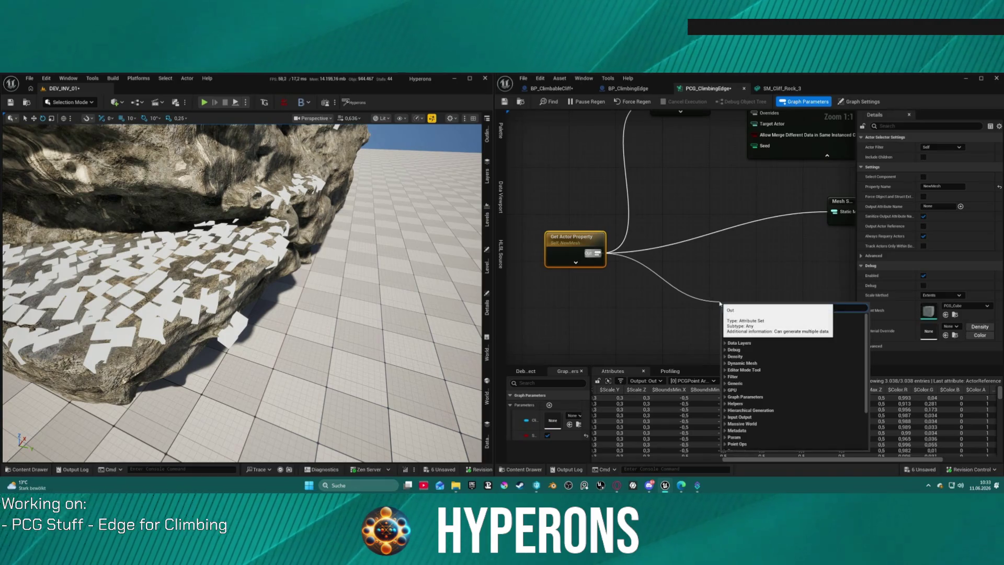
type("world")
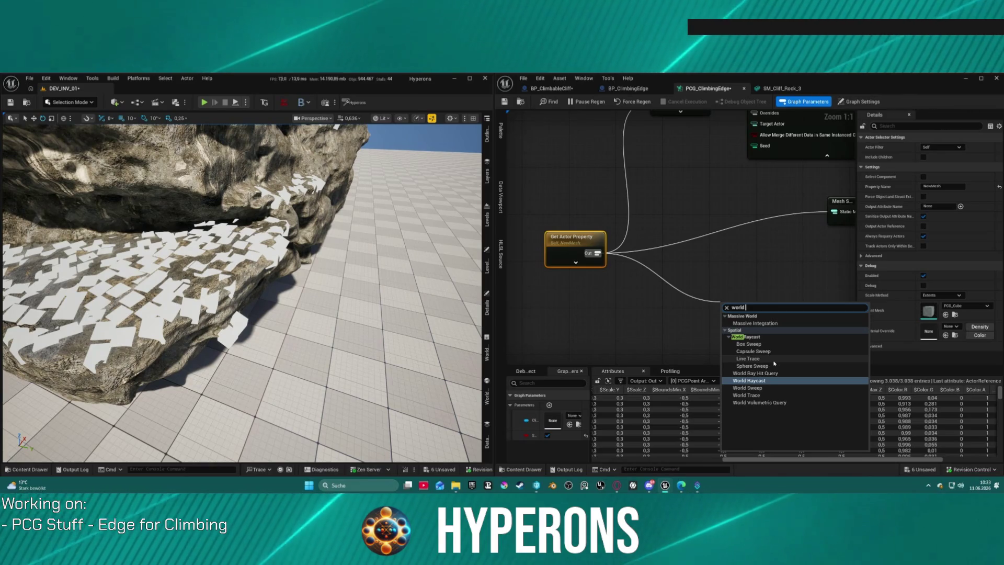
left_click(771, 358)
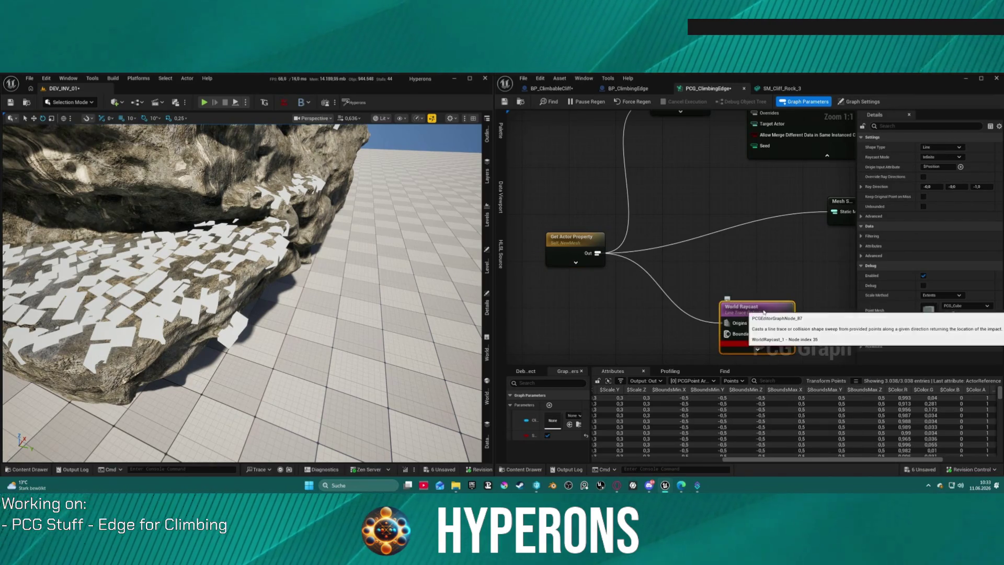
- Tidy the graph, repositioning World Raycast and moving the purple node up and right
left_click_drag(752, 261, 707, 200)
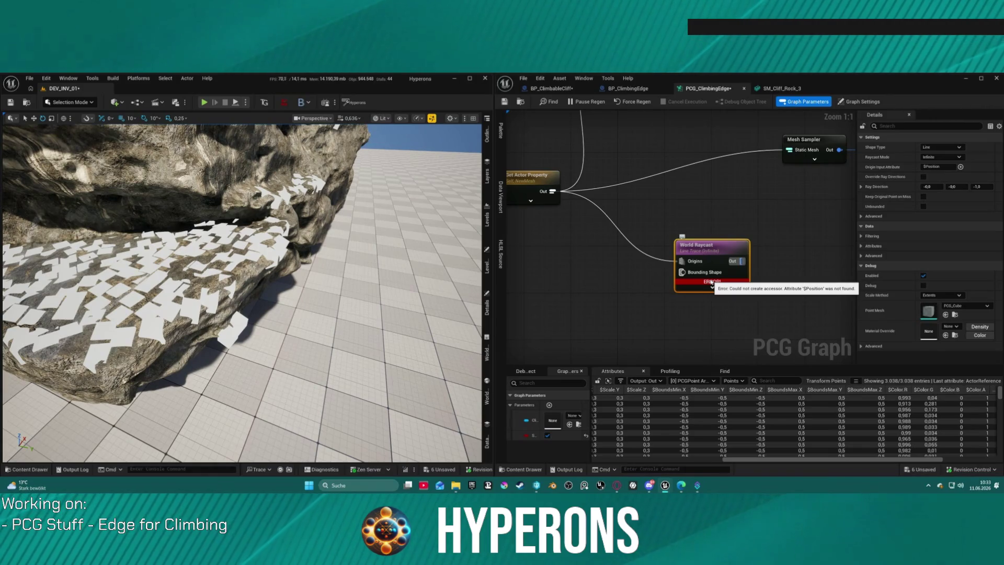
left_click_drag(699, 250, 768, 225)
scroll(763, 230, "down", 3)
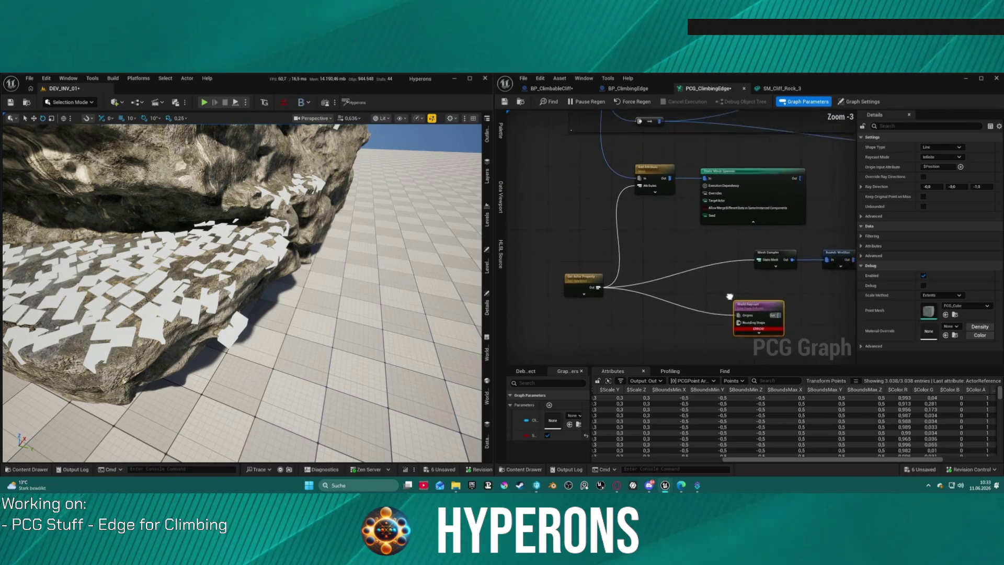
scroll(725, 315, "down", 1)
mouse_move(725, 316)
left_mouse_down()
mouse_move(667, 335)
mouse_move(647, 330)
left_mouse_up()
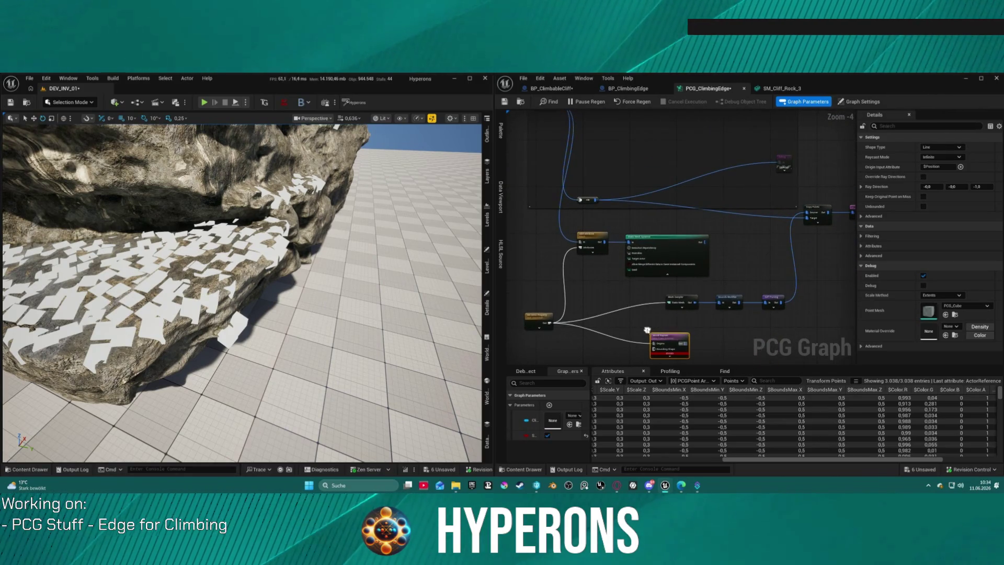
left_click_drag(706, 242, 657, 346)
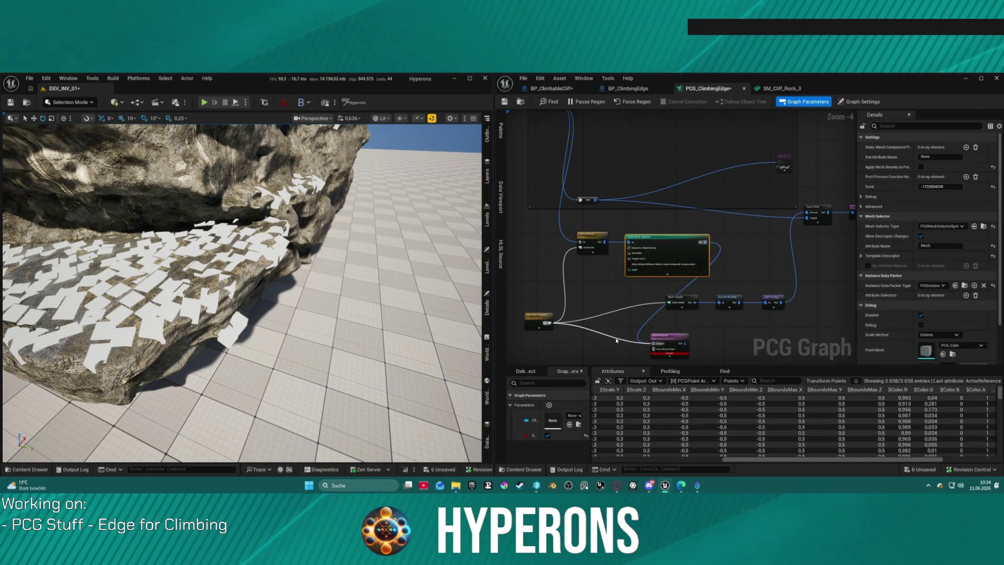
left_click(666, 335)
mouse_move(667, 336)
left_mouse_down()
mouse_move(685, 324)
mouse_move(820, 317)
left_mouse_up()
left_click_drag(669, 323, 534, 333)
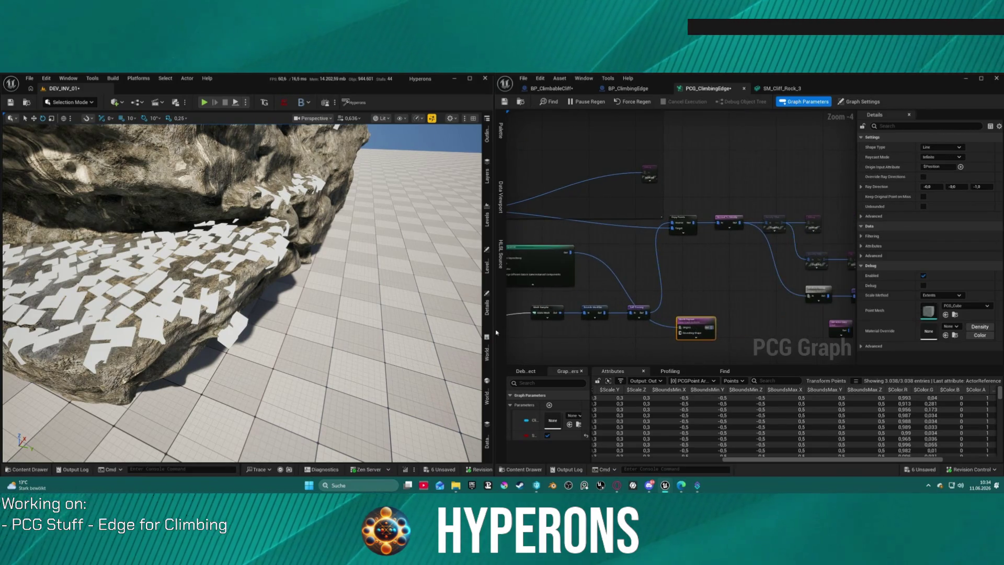
- Connect World Raycast's output to the Debug node and frame the rock in the viewport
left_click_drag(691, 291, 509, 256)
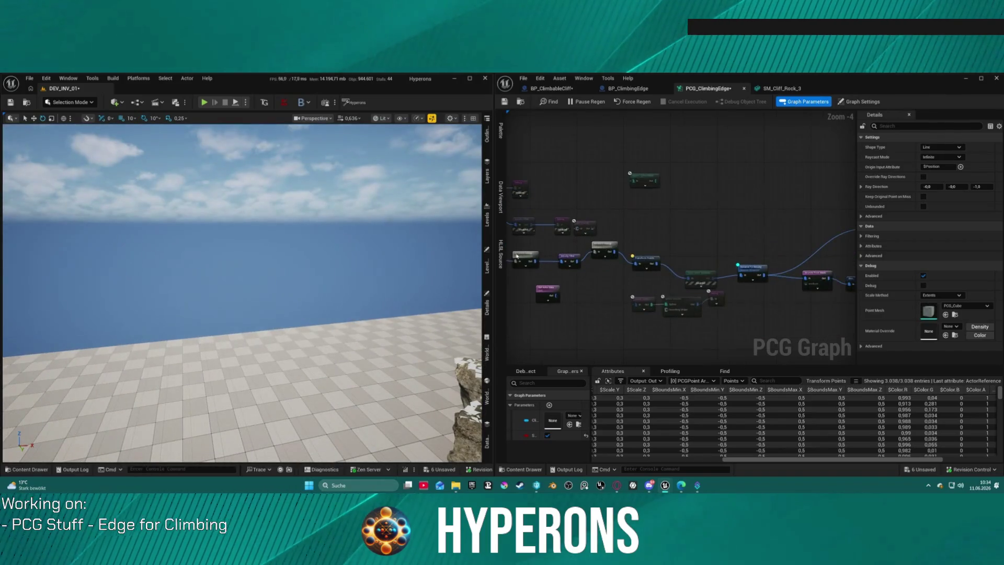
left_click(599, 210)
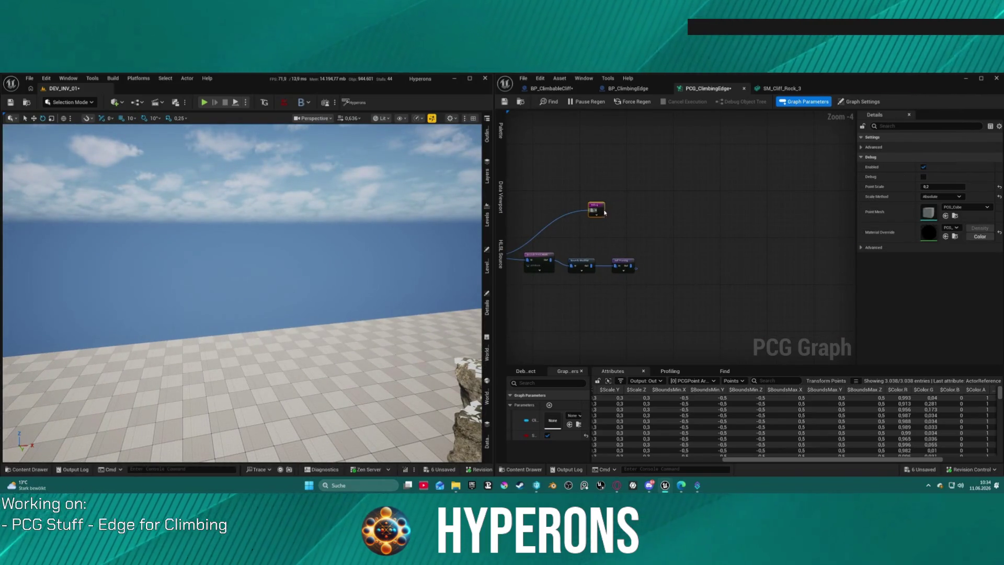
left_click(556, 163)
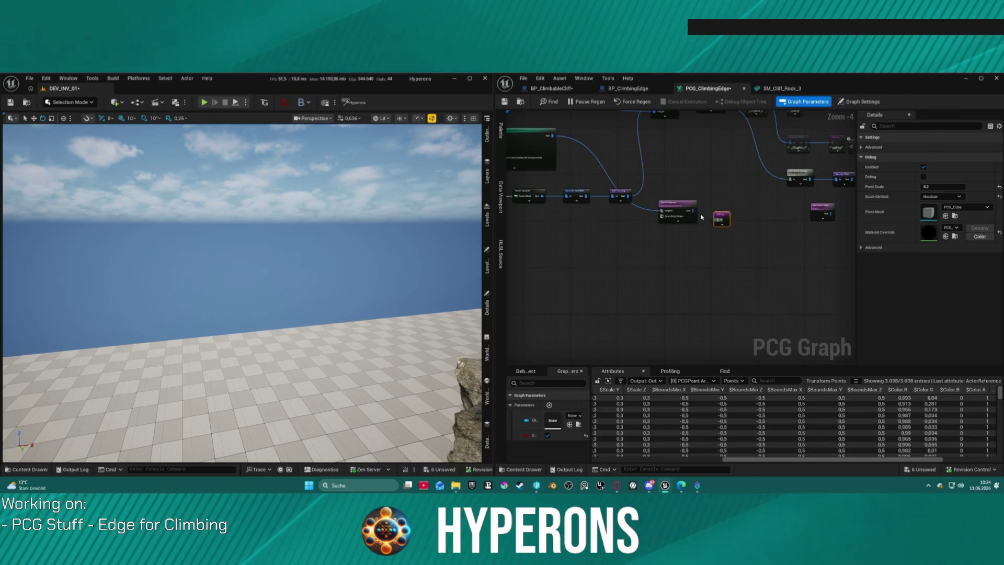
scroll(701, 212, "up", 5)
left_click(659, 196)
mouse_move(677, 209)
left_mouse_down()
mouse_move(665, 221)
mouse_move(732, 226)
left_mouse_up()
key("f")
scroll(446, 214, "down", 5)
scroll(447, 215, "up", 5)
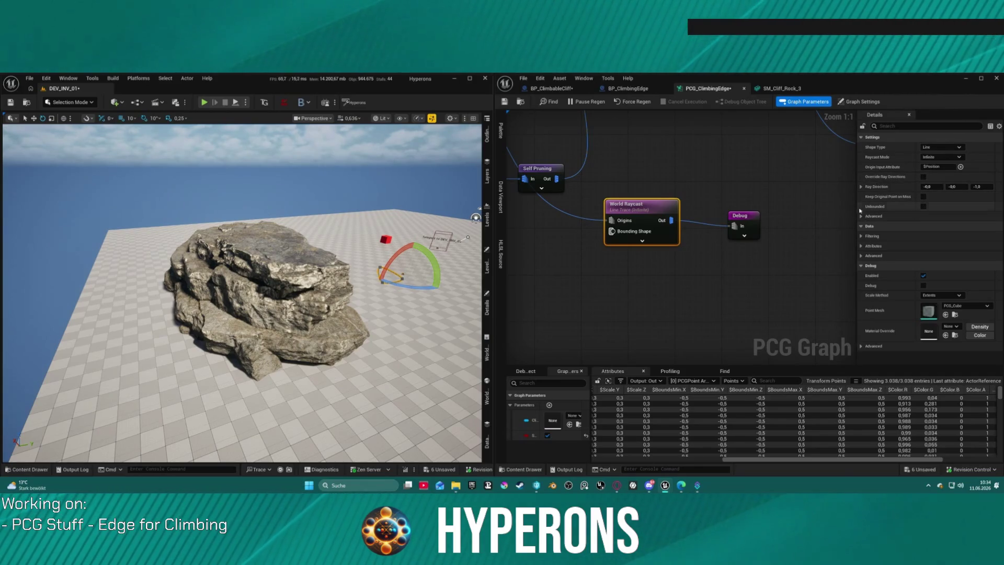
- Make World Raycast unbounded and untick Ignore Self Hits under Filtering
left_click(923, 207)
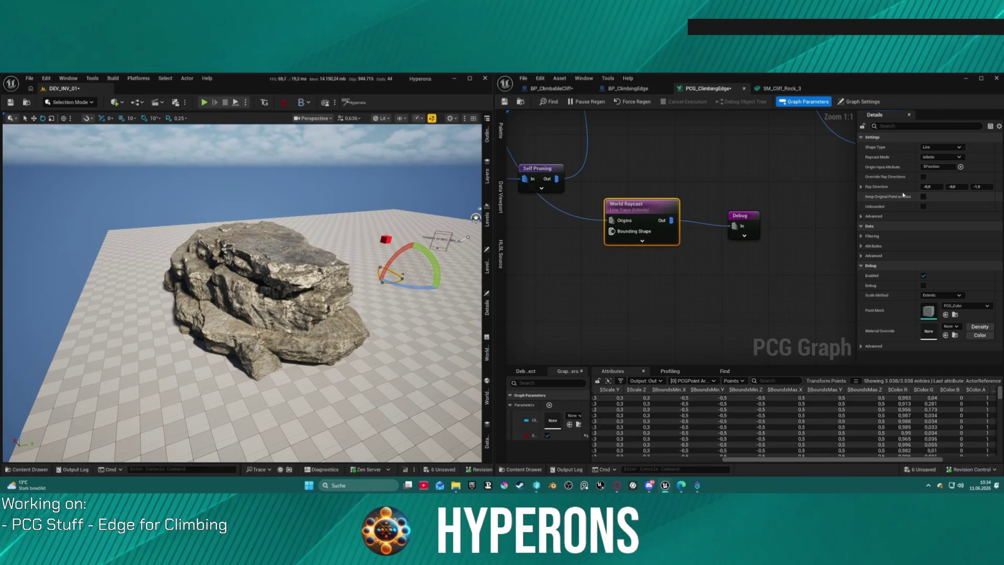
left_click(861, 235)
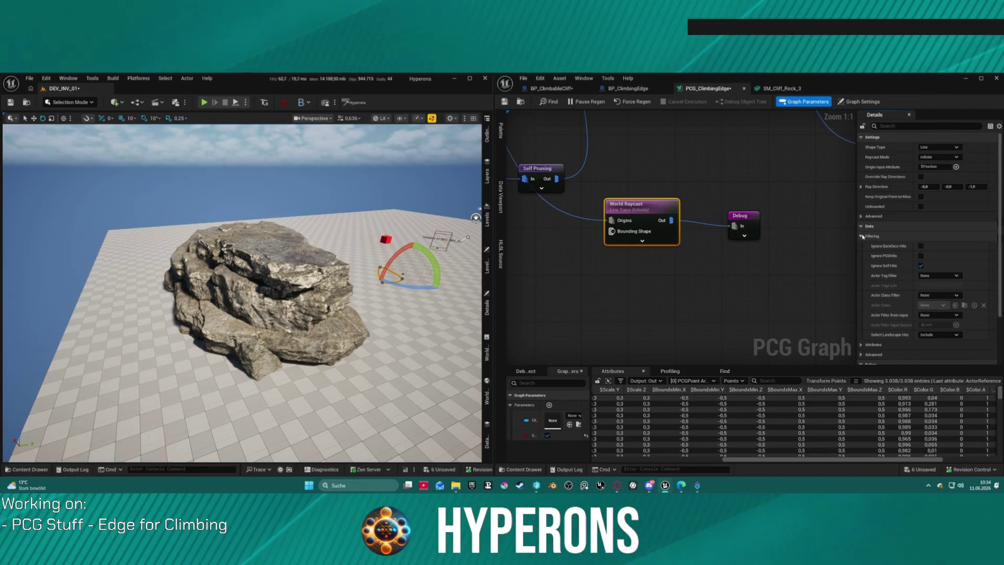
left_click(921, 265)
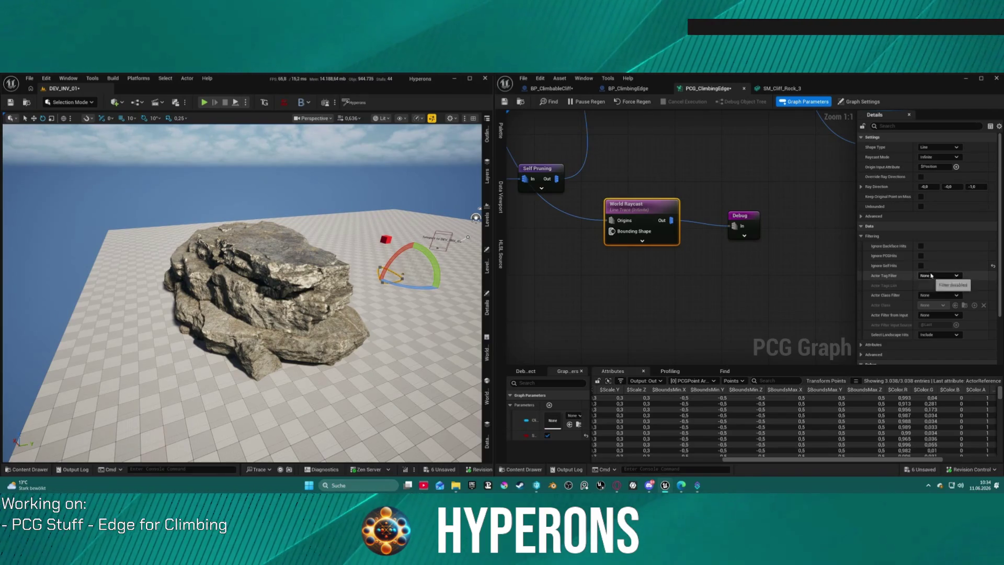
- Tick Get Impact in World Raycast's Attributes section
left_click(862, 344)
scroll(899, 293, "down", 5)
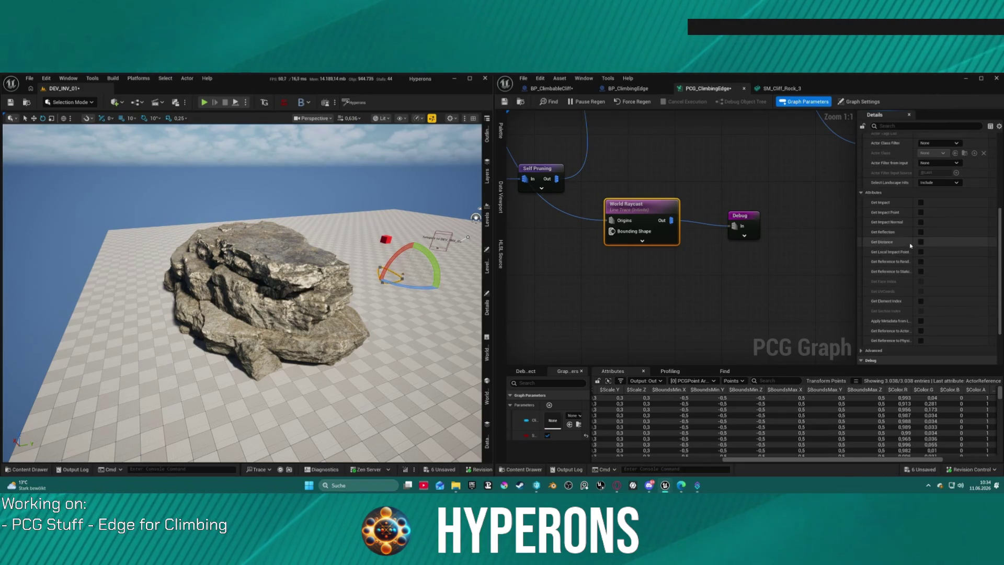
left_click(921, 203)
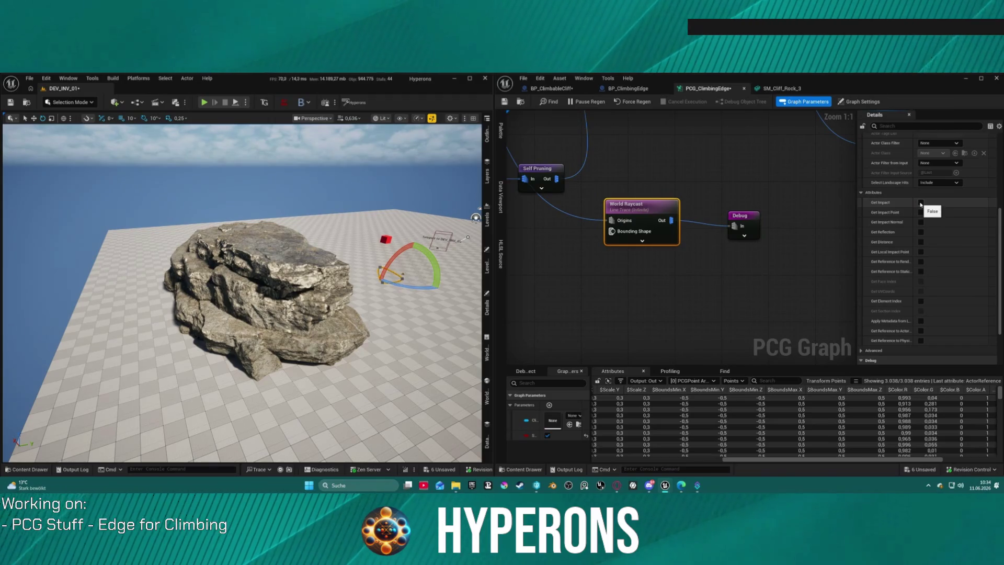
left_click(920, 203)
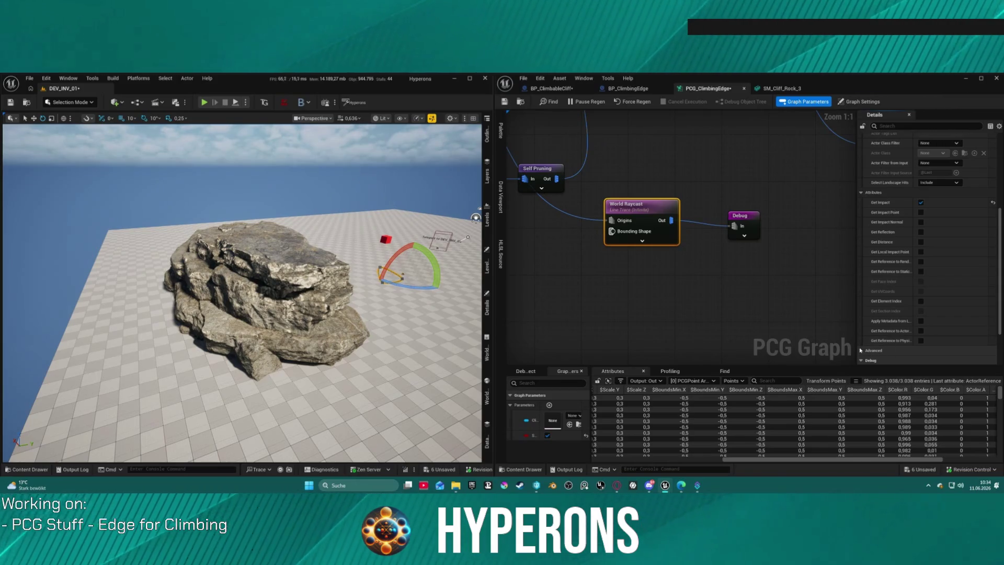
scroll(870, 335, "down", 3)
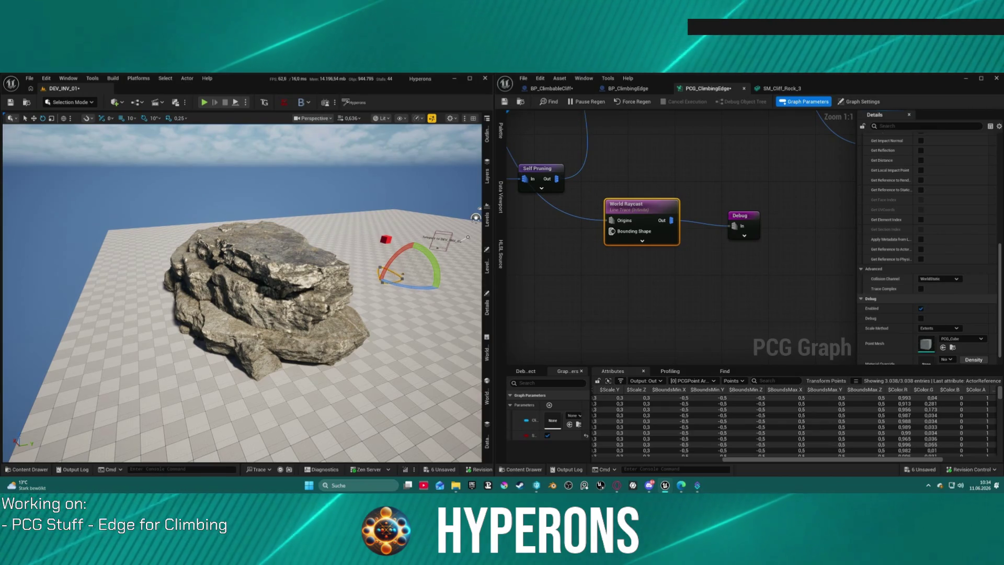
scroll(242, 293, "up", 5)
scroll(242, 293, "up", 5)
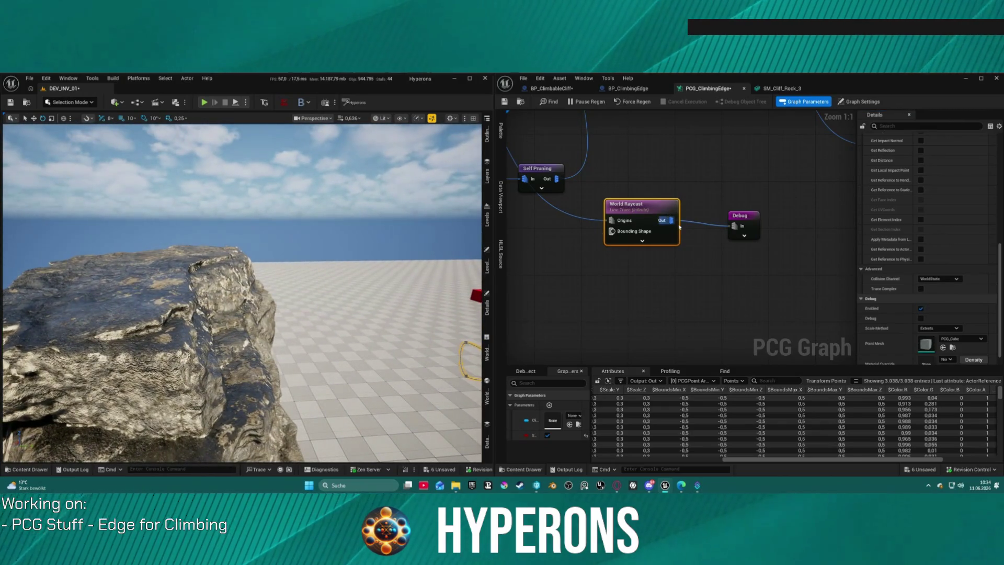
left_click_drag(695, 256, 695, 255)
- Add a Transform Points node after Bounds Modifier with Offset Max Z 5000, feeding World Raycast Origins
key("Escape")
mouse_move(609, 162)
left_mouse_down()
mouse_move(701, 312)
mouse_move(695, 340)
left_mouse_up()
type("trand")
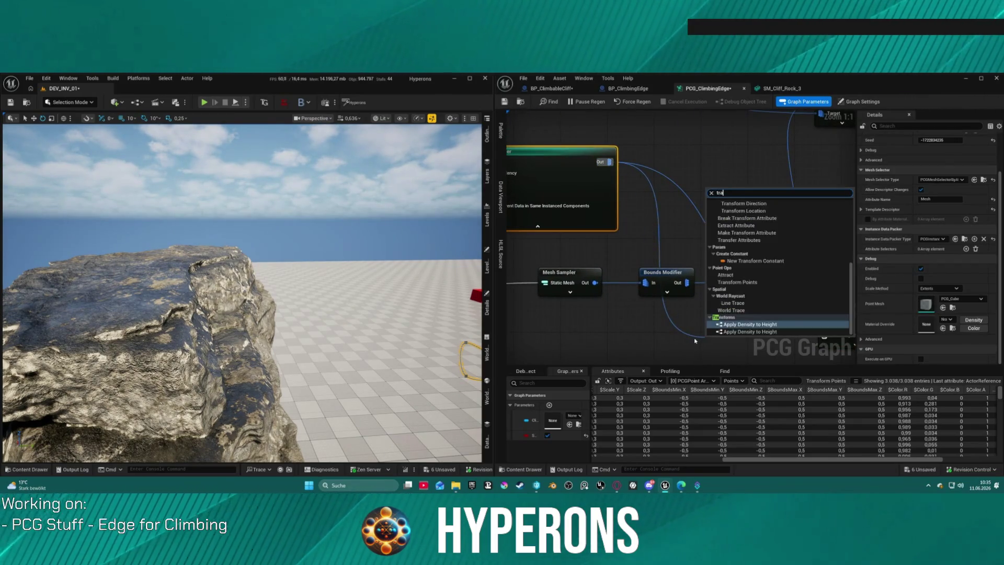
key("BackSpace")
type("f")
key("BackSpace")
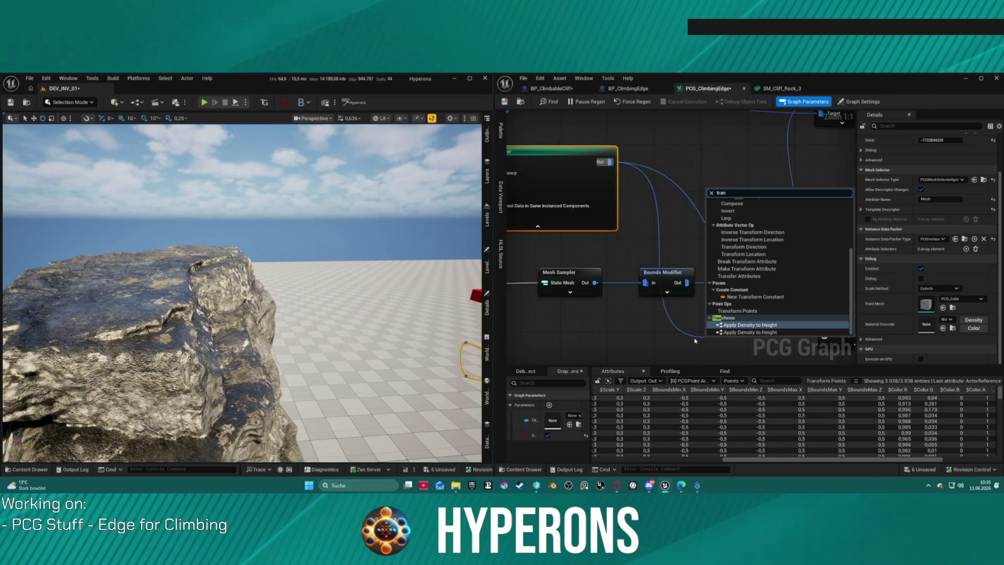
left_click(737, 310)
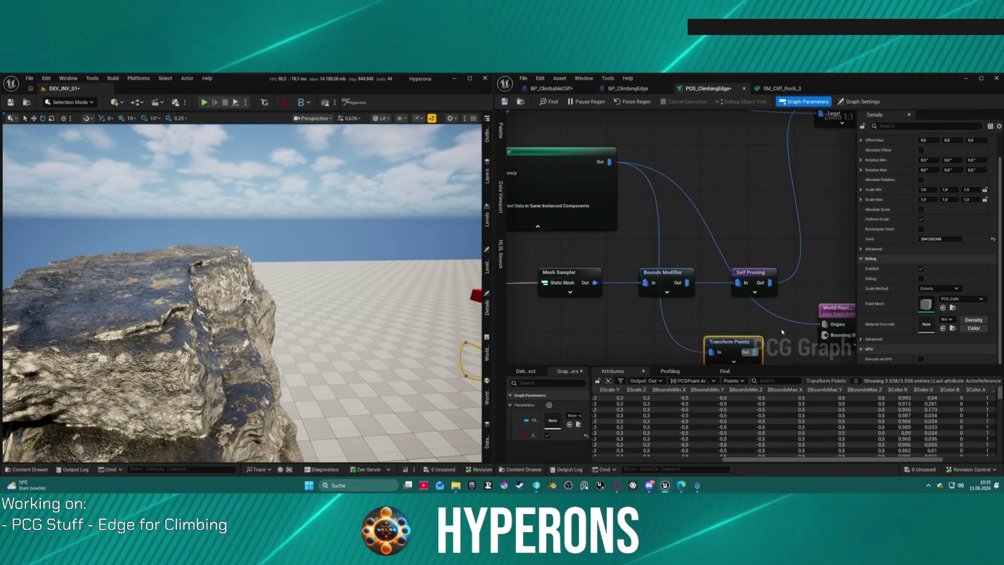
left_click(774, 316)
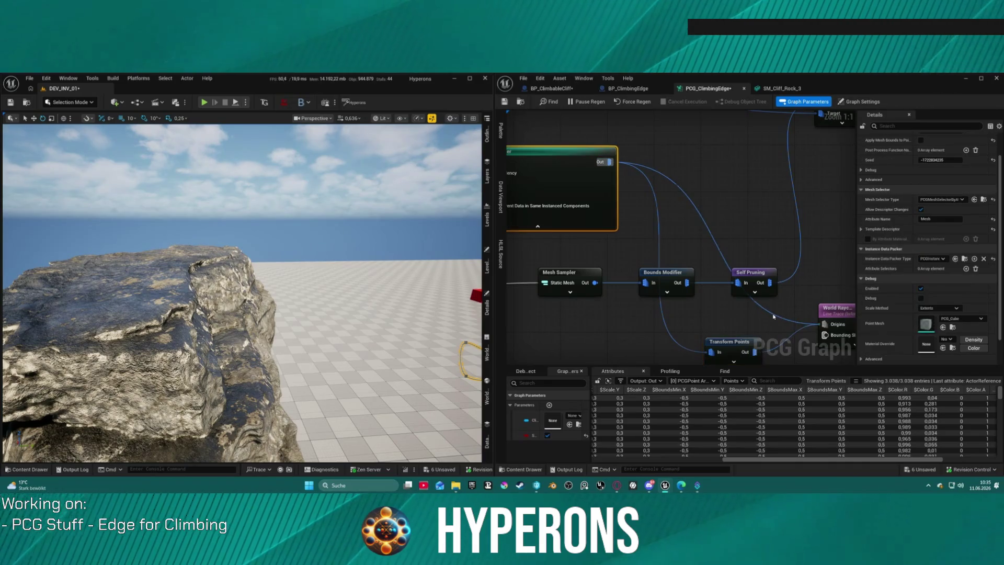
left_click(730, 343)
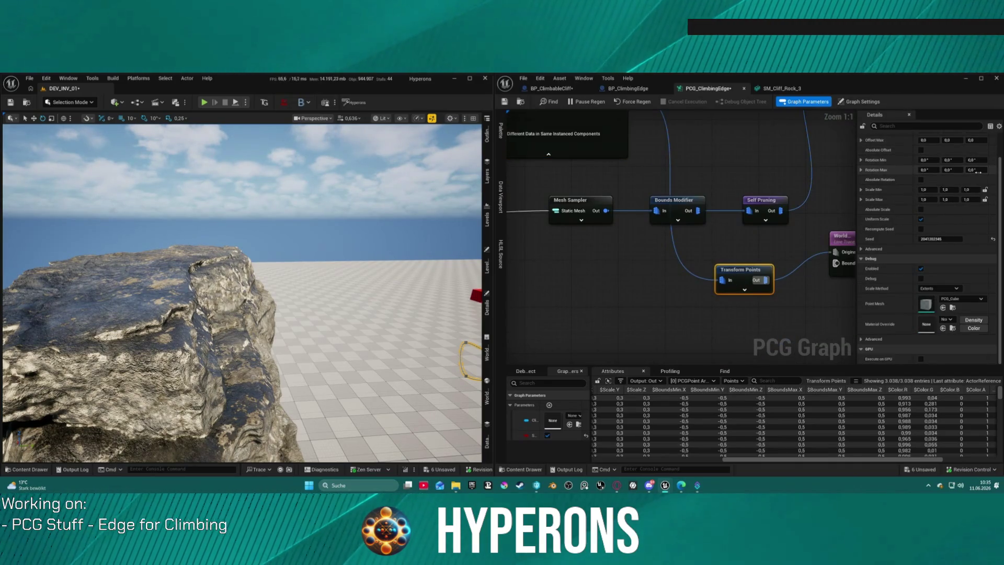
scroll(979, 176, "up", 2)
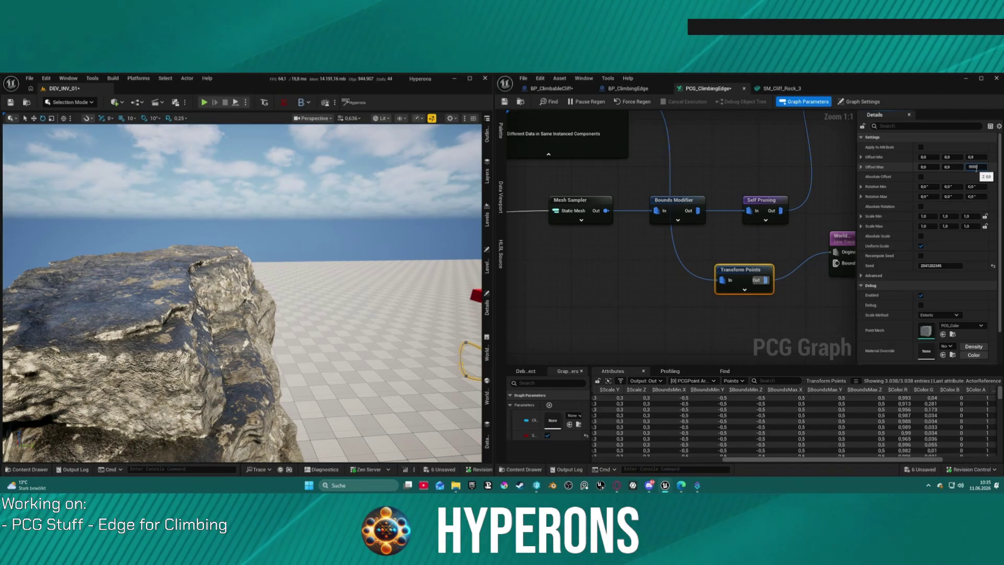
mouse_move(738, 278)
left_mouse_down()
mouse_move(728, 261)
mouse_move(621, 212)
mouse_move(810, 238)
mouse_move(747, 282)
left_mouse_up()
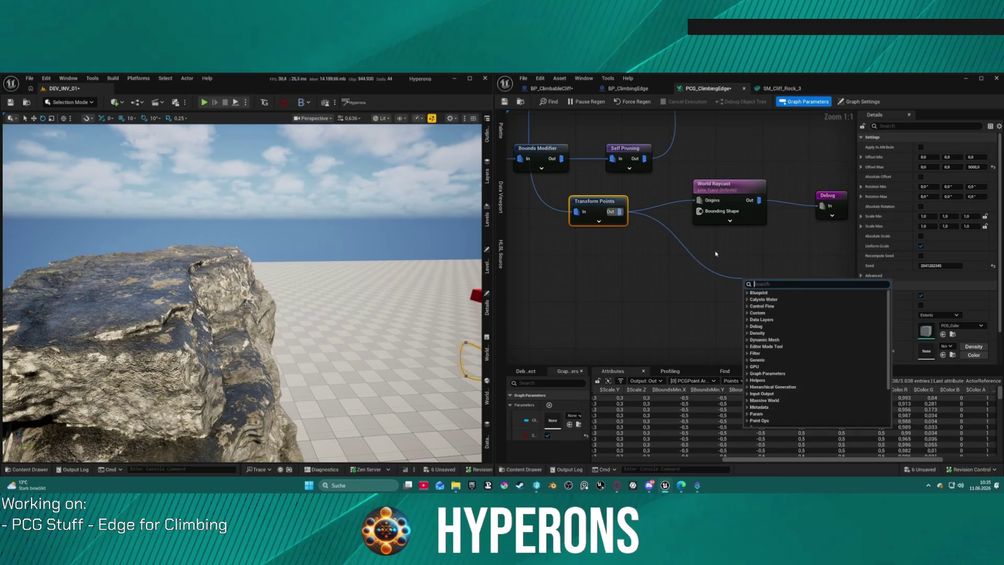
- Untick Unbounded on World Raycast, collapse Advanced and expand Filtering
key("Escape")
left_click(735, 189)
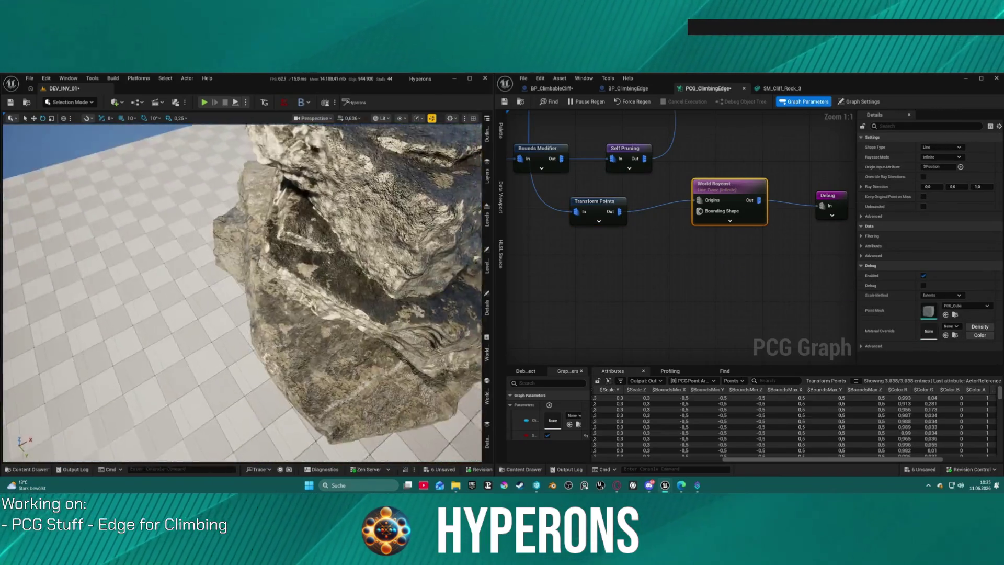
left_click_drag(735, 189, 706, 200)
left_click(923, 207)
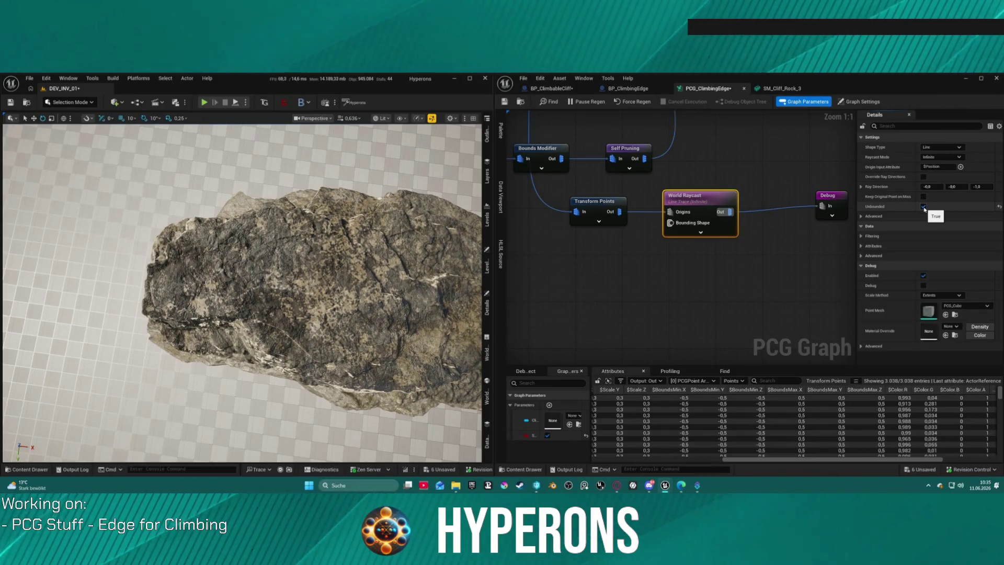
left_click(923, 207)
left_click(861, 216)
left_click(861, 216)
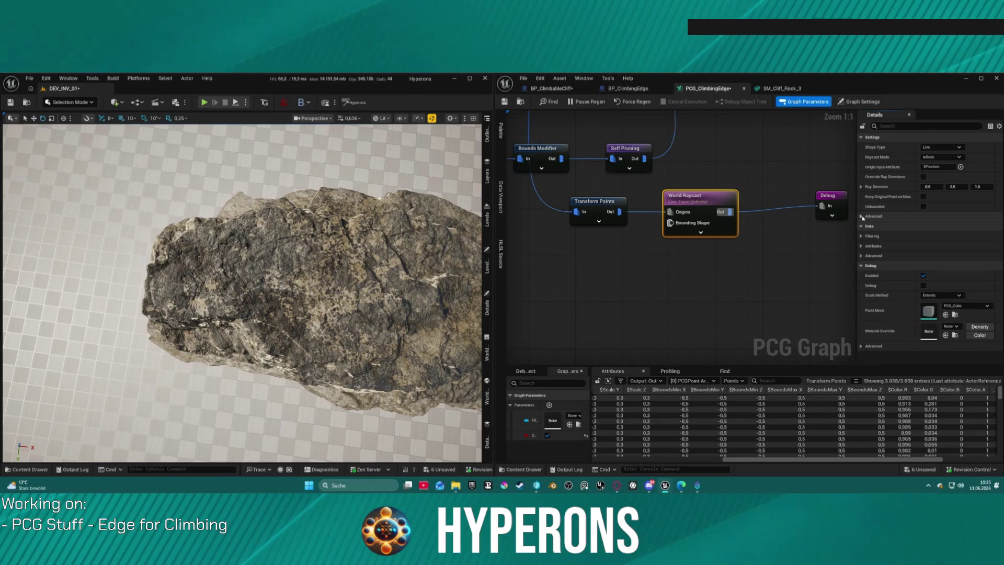
left_click(861, 236)
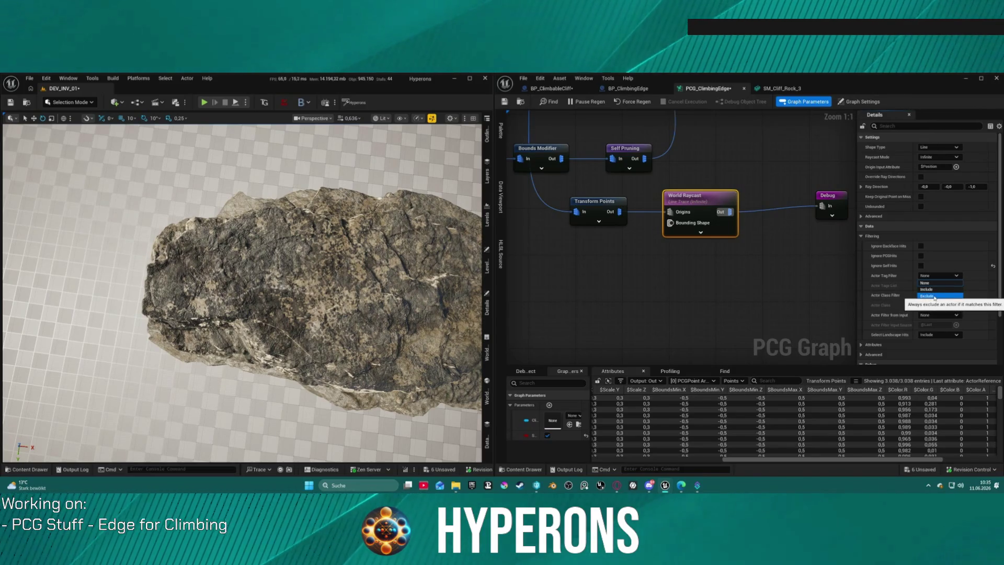
- Set World Raycast's Actor Tag Filter to Include with tag Parkour, then expand Attributes
left_click(924, 282)
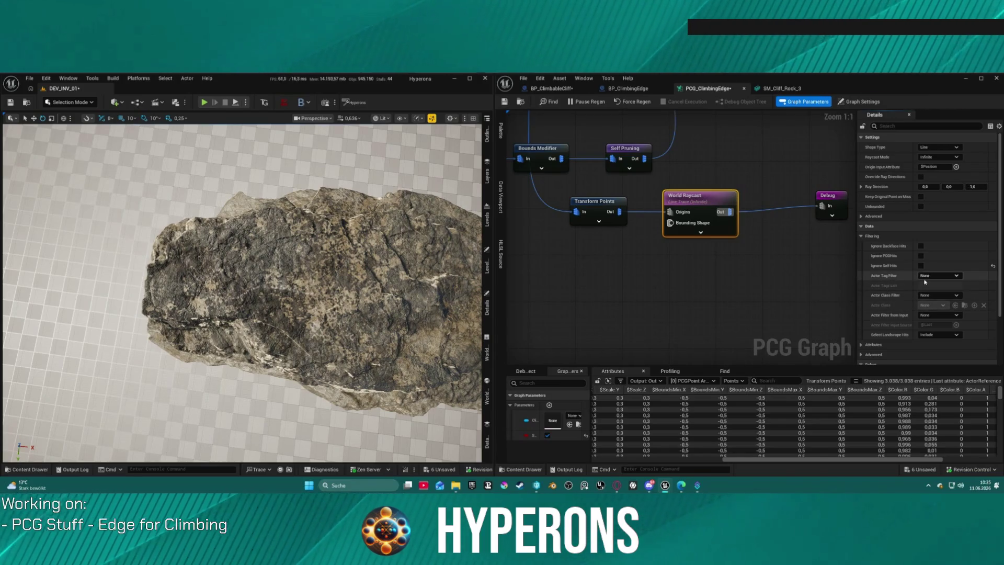
left_click(925, 283)
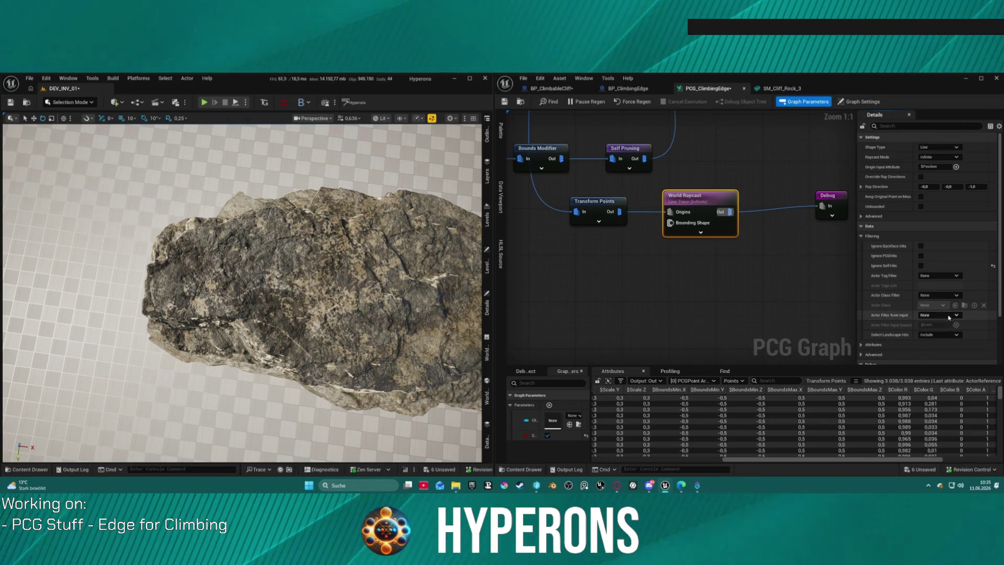
left_click(945, 276)
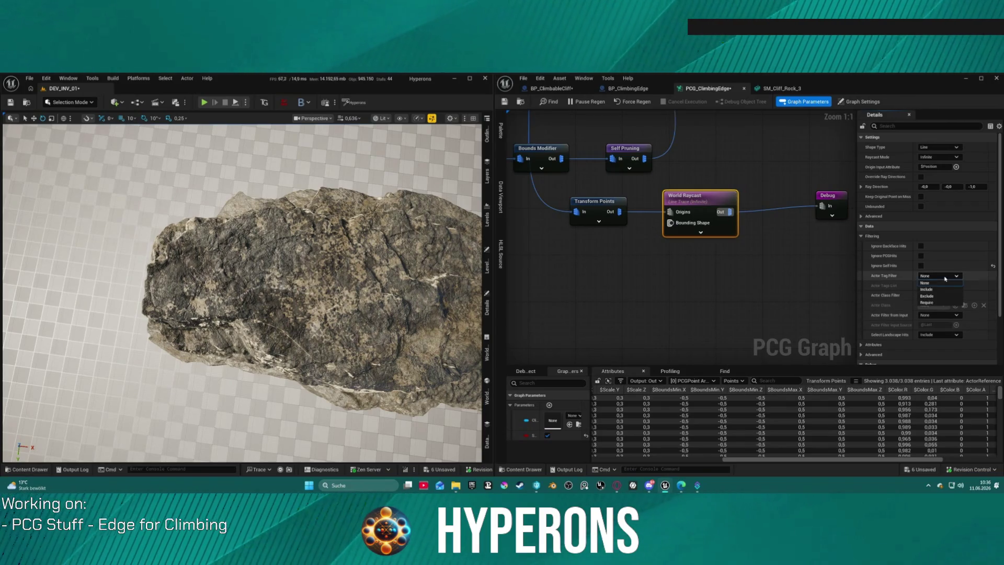
left_click(933, 291)
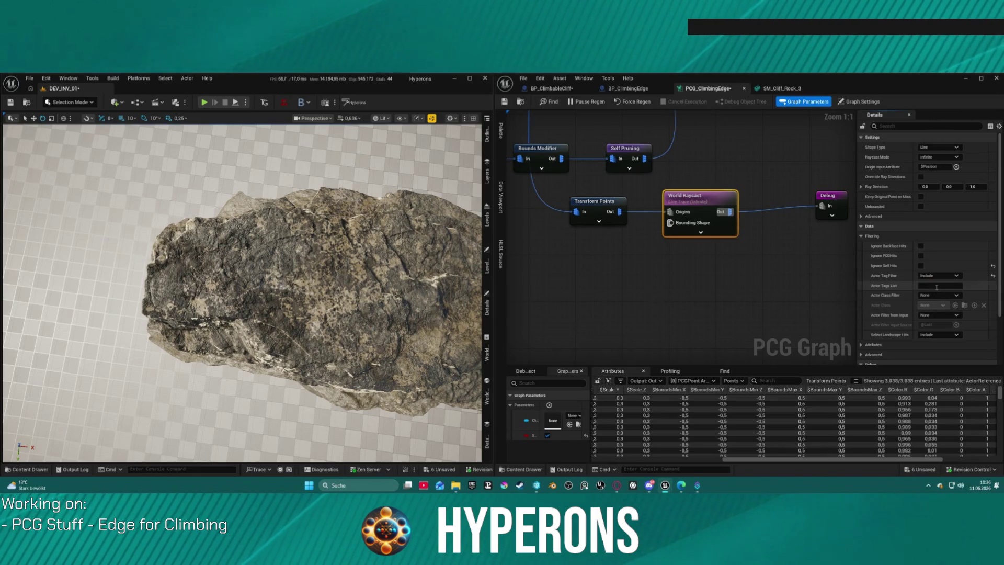
type("Pa")
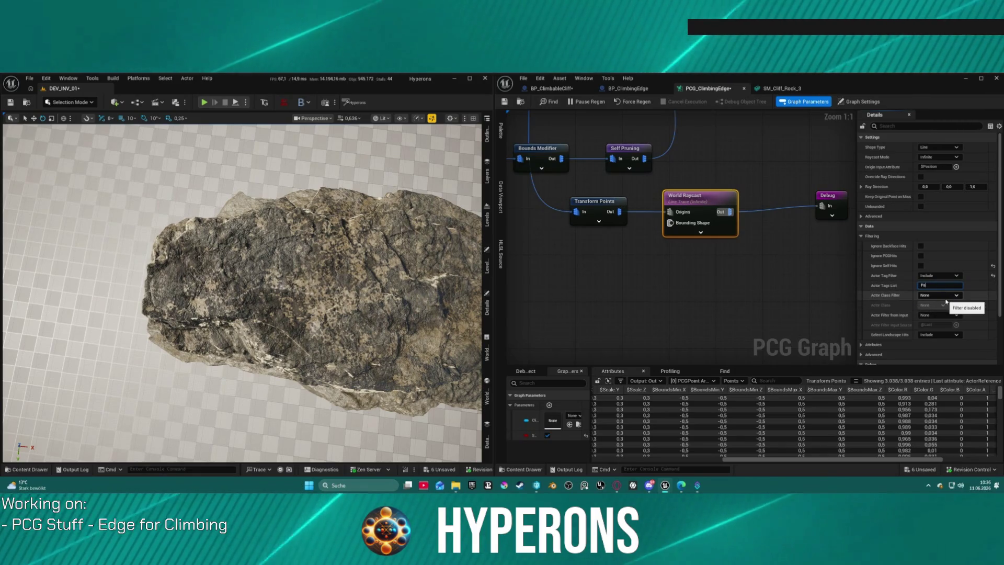
type("lkour")
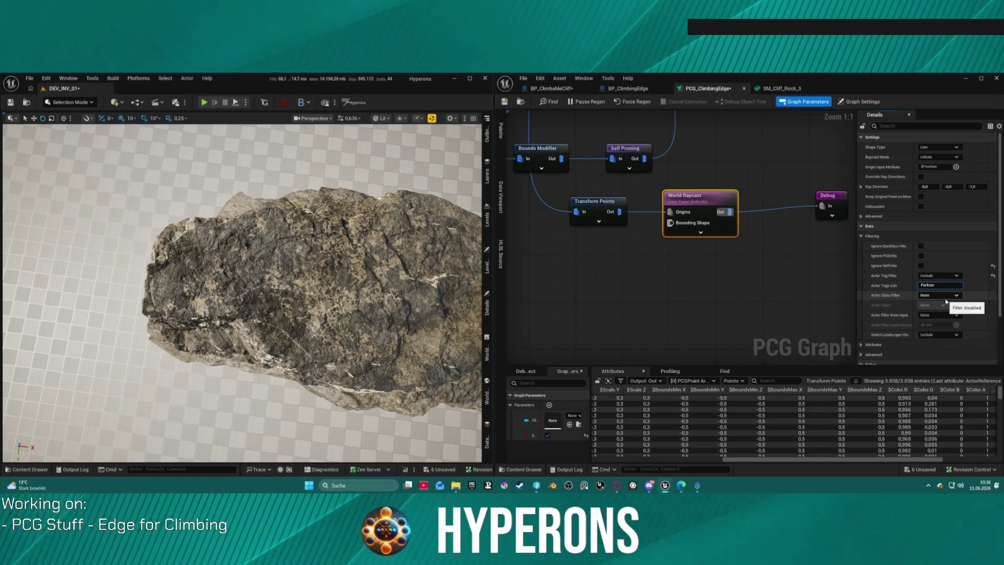
key("Return")
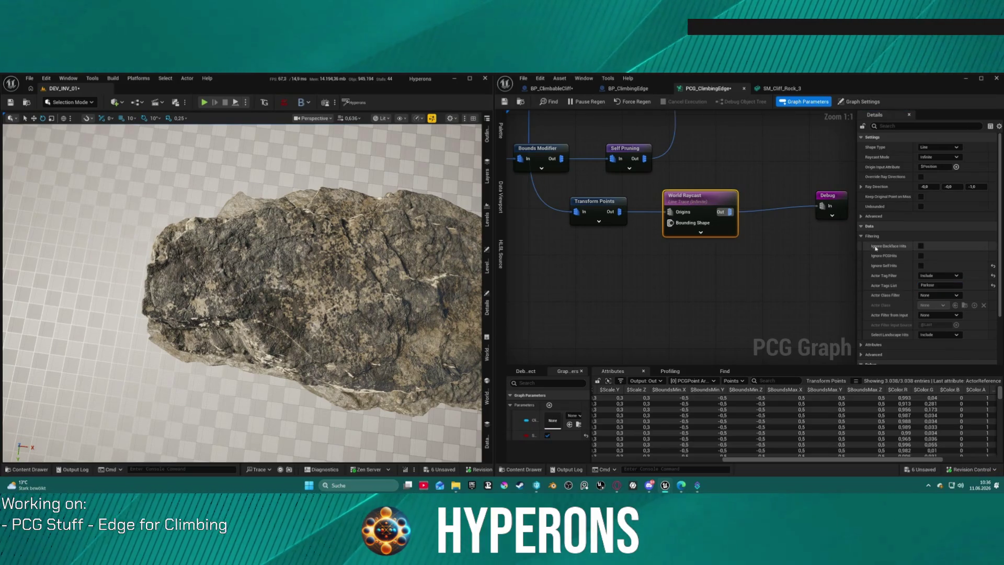
left_click(867, 235)
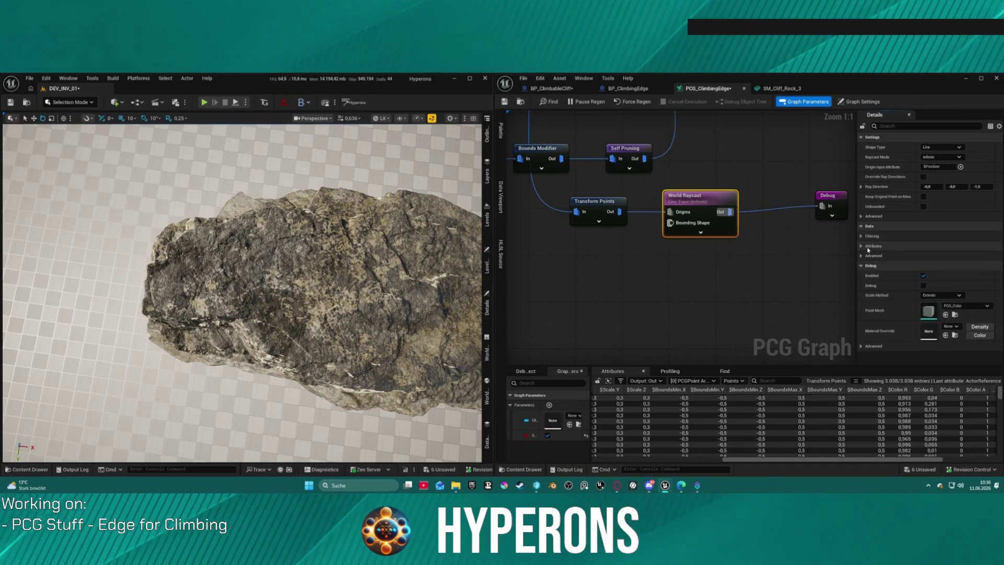
left_click(870, 246)
scroll(915, 273, "down", 1)
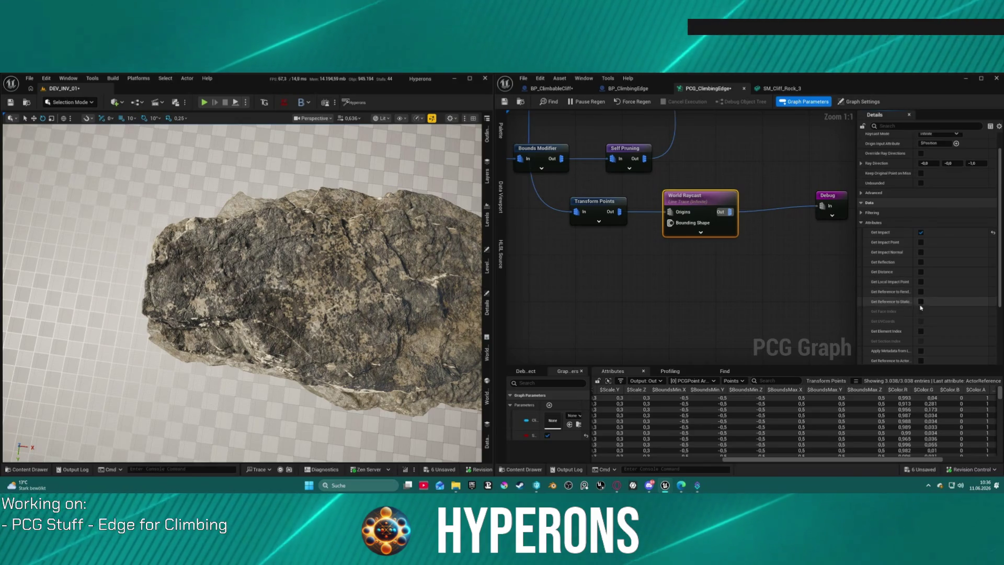
- Inspect the Debug node's data (0 entries), then reselect World Raycast beside Transform Points
left_click_drag(791, 274, 616, 252)
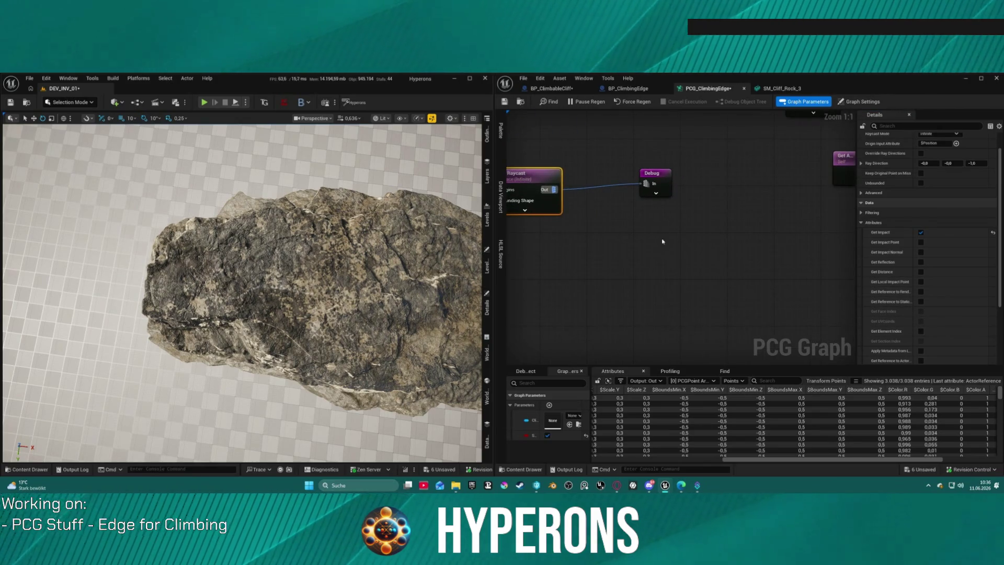
scroll(657, 166, "down", 4)
left_click_drag(688, 173, 677, 252)
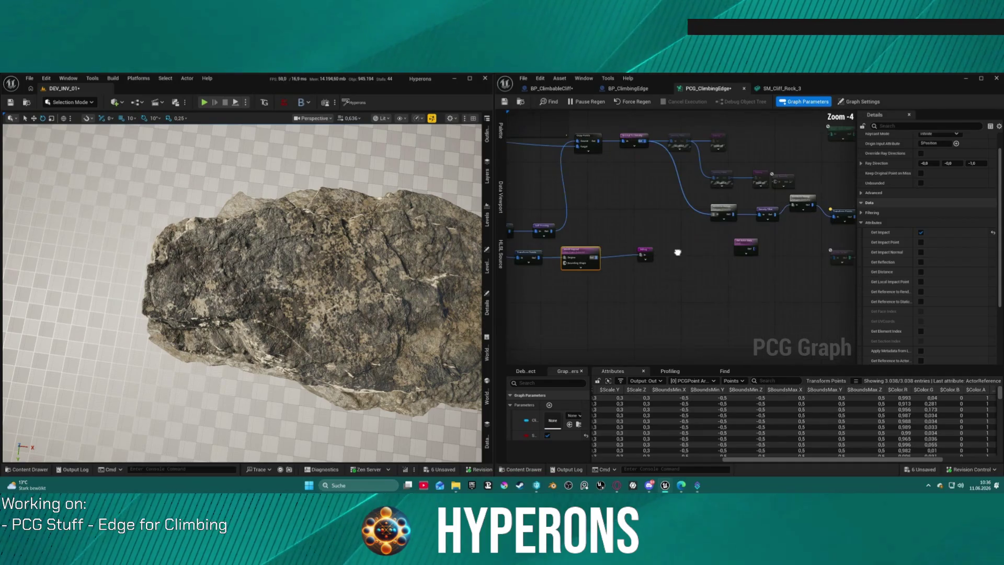
left_click(645, 255)
scroll(656, 213, "up", 3)
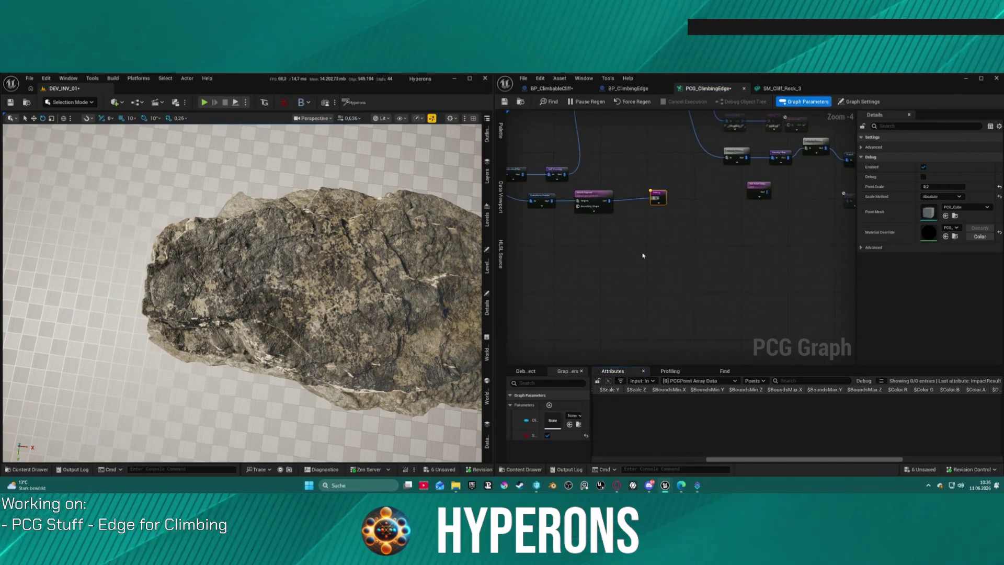
scroll(656, 213, "up", 1)
left_click_drag(713, 267, 754, 267)
left_click(597, 240)
left_click_drag(612, 275, 703, 264)
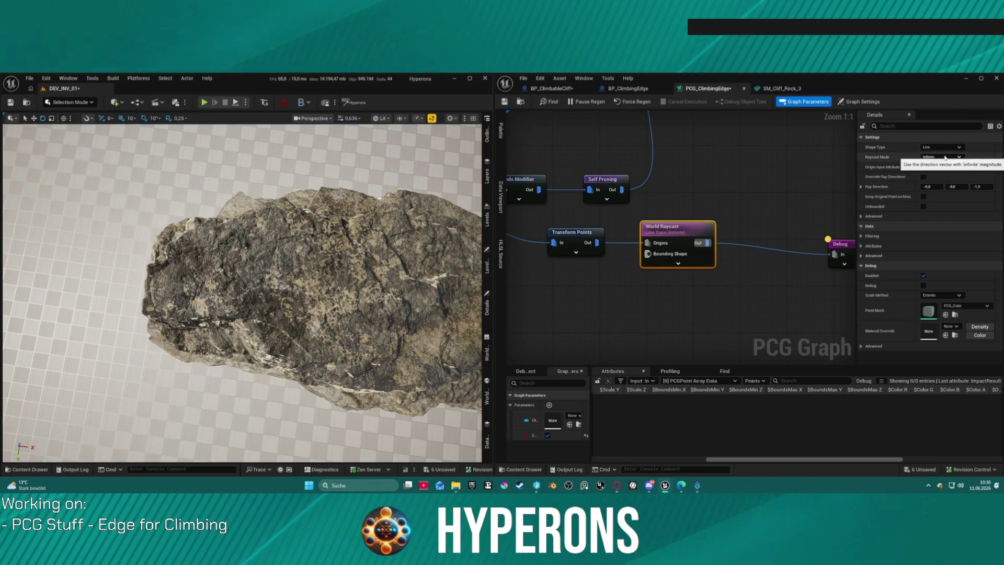
mouse_move(597, 242)
left_mouse_down()
mouse_move(660, 335)
mouse_move(652, 330)
left_mouse_up()
type("w")
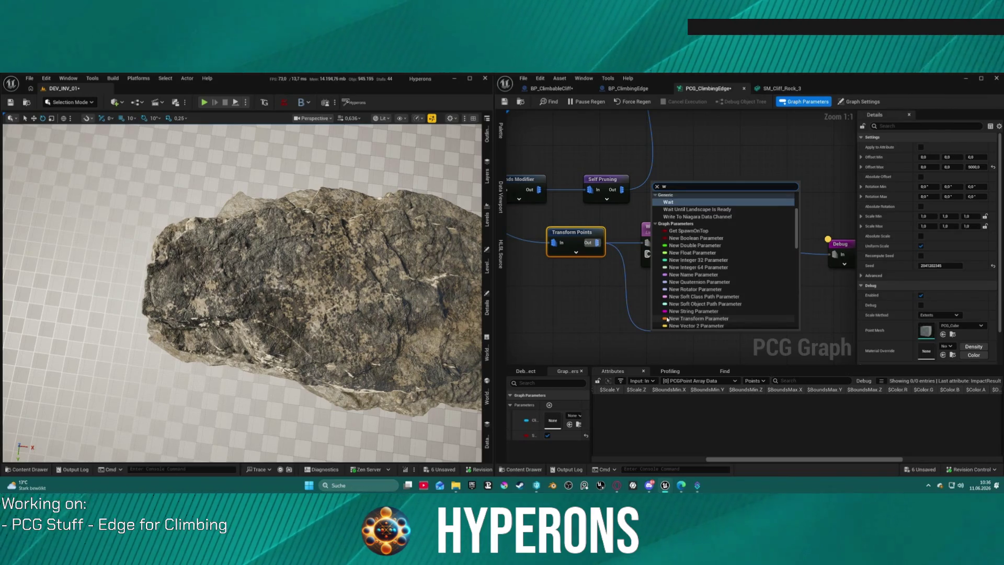
type("or")
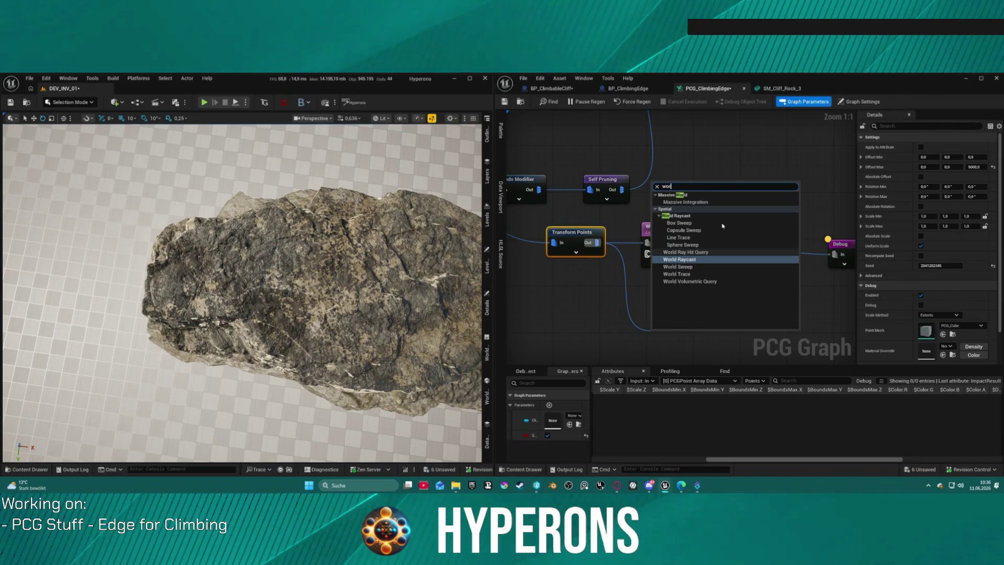
left_click(693, 261)
left_click_drag(688, 351, 674, 258)
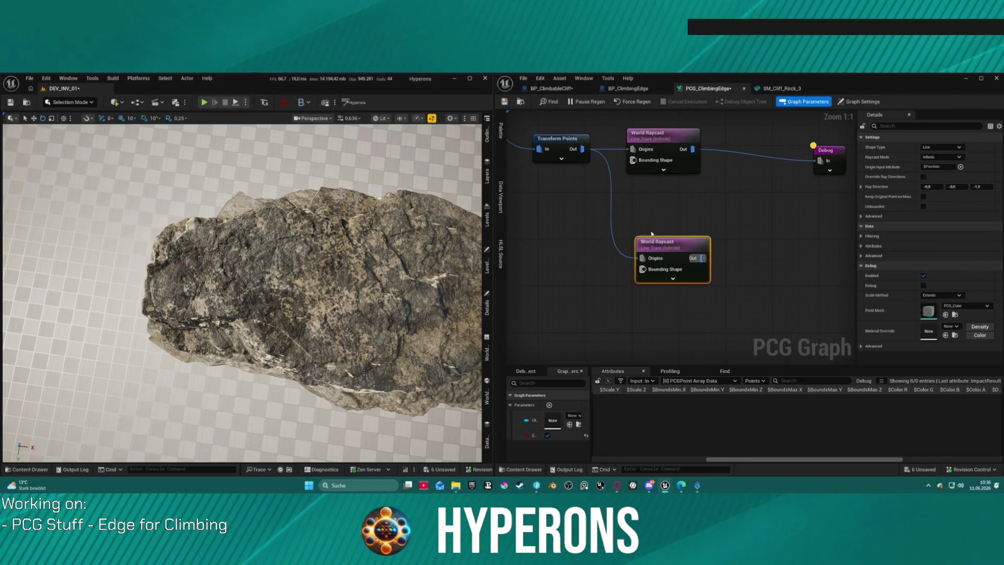
key("Delete")
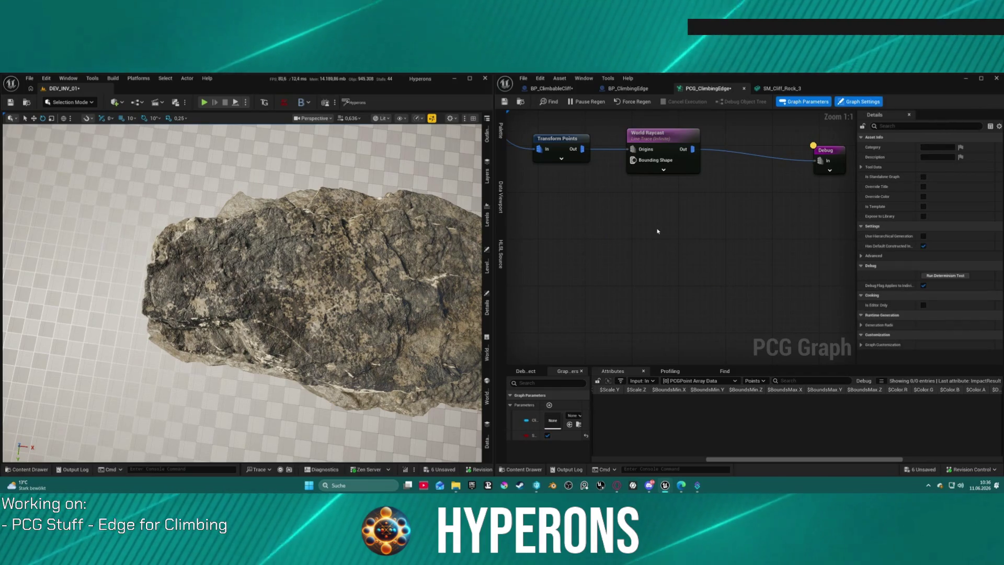
mouse_move(484, 175)
left_mouse_down()
mouse_move(287, 271)
mouse_move(484, 175)
left_mouse_up()
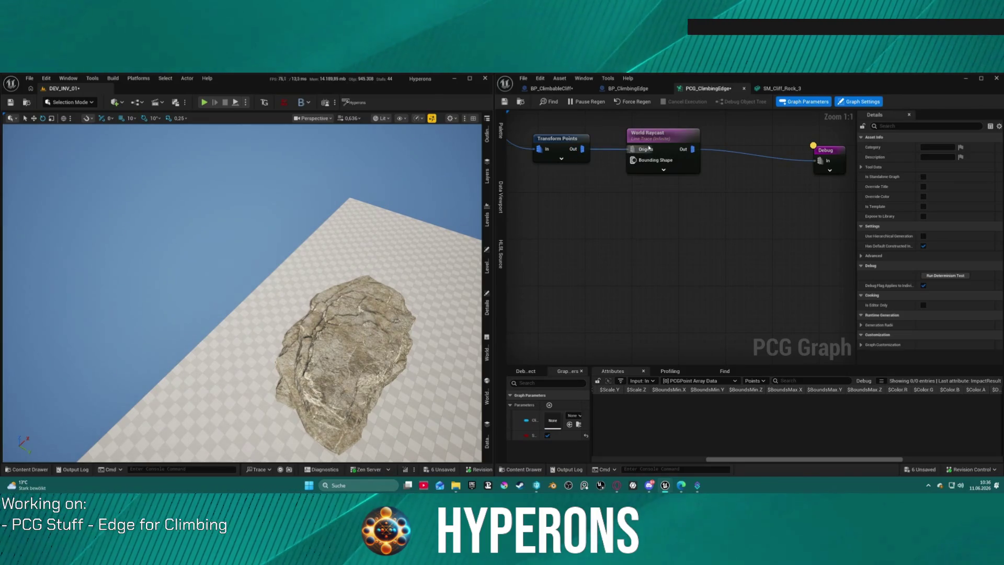
- Select the cliff rock, filter its Details to Physics, and inspect its StaticMesh component
left_click(345, 366)
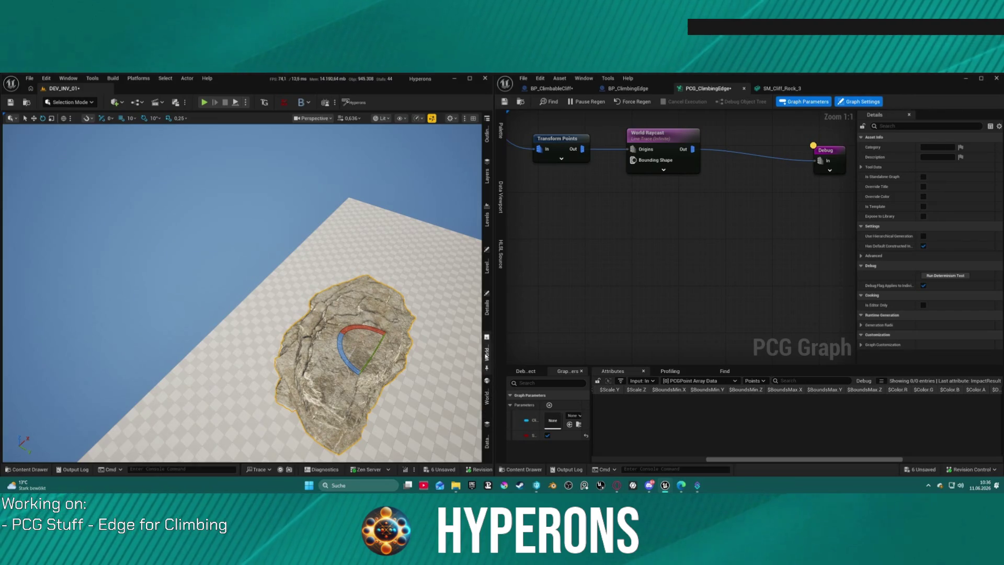
left_click(487, 306)
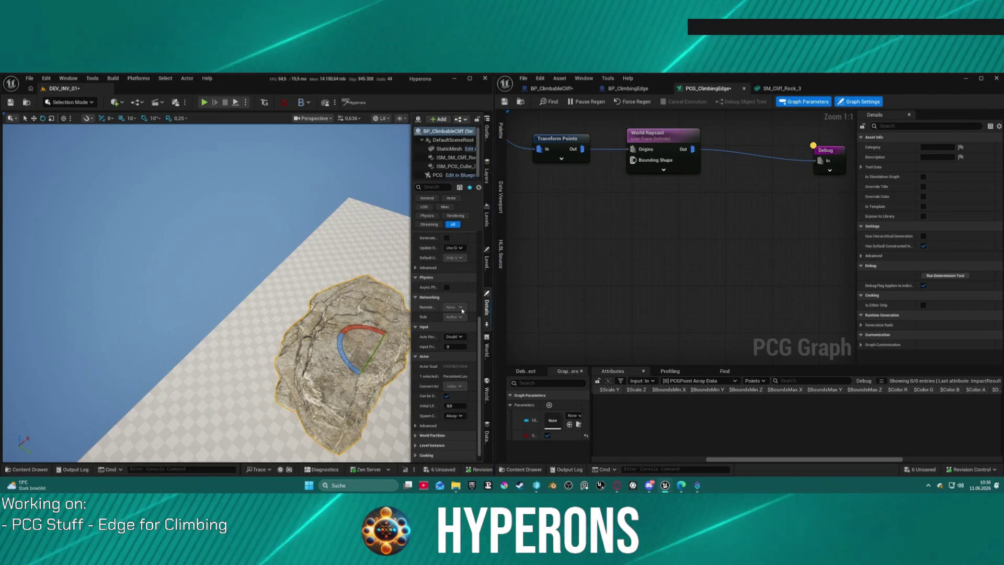
left_click_drag(412, 227, 306, 212)
left_click(411, 197)
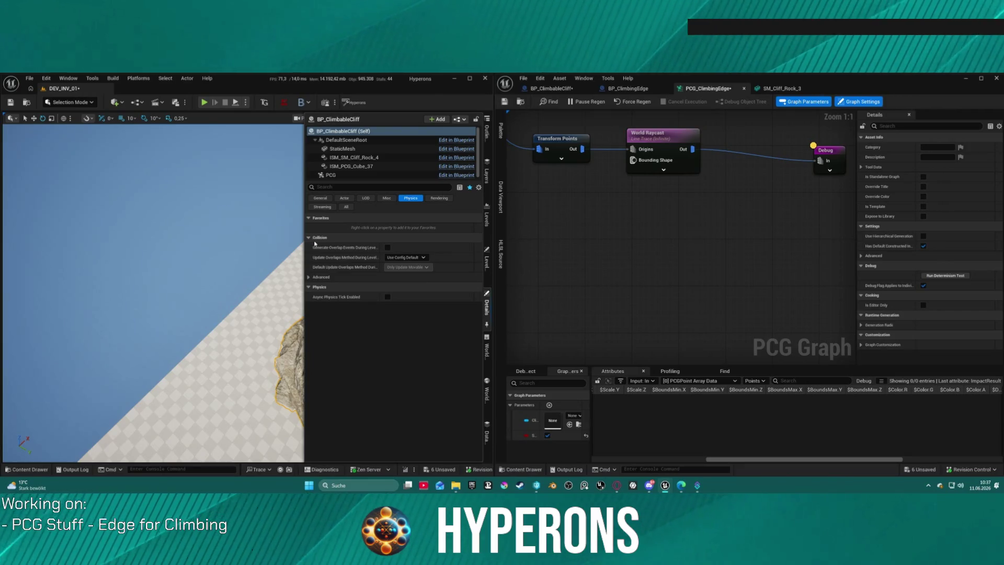
left_click(409, 258)
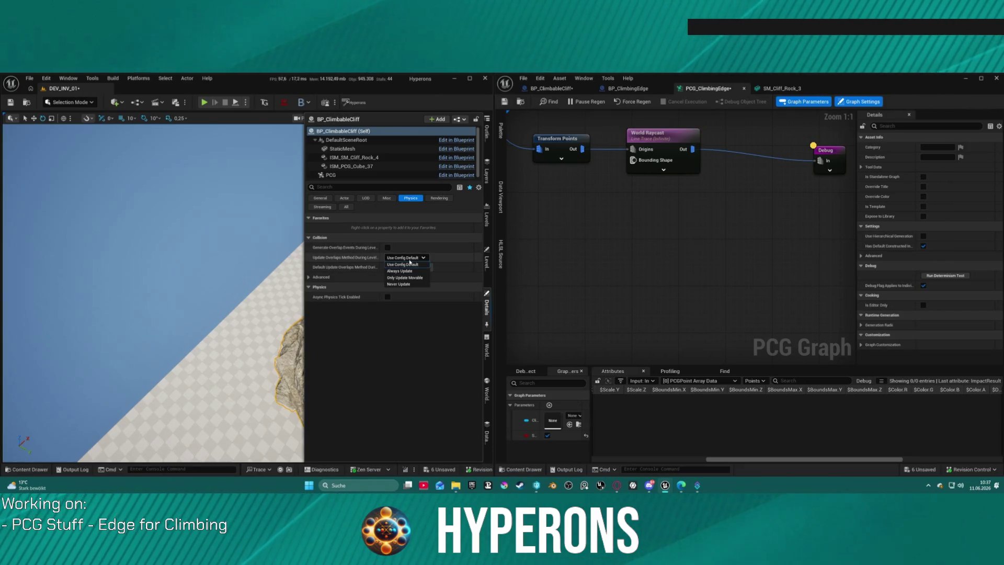
left_click(409, 264)
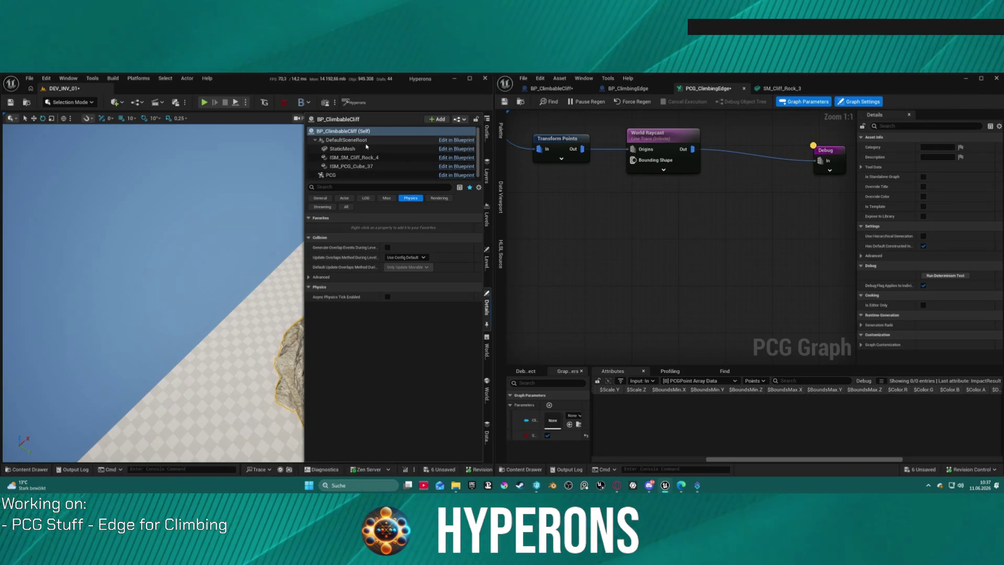
left_click(367, 148)
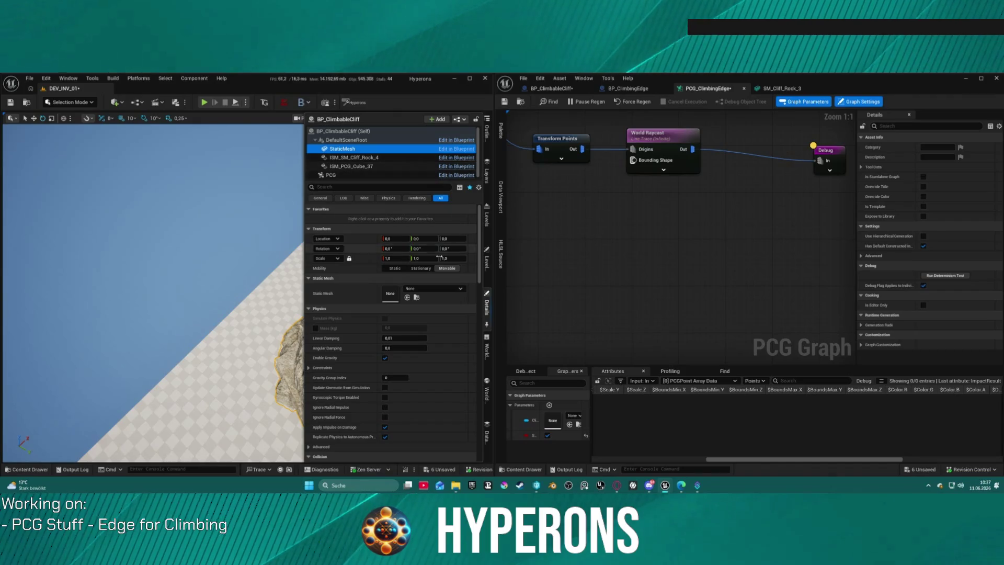
mouse_move(616, 215)
left_mouse_down()
mouse_move(801, 352)
mouse_move(854, 285)
mouse_move(819, 295)
mouse_move(651, 277)
left_mouse_up()
- Expand World Raycast and connect its Execution Dependency pin to the upstream node's output
left_click_drag(654, 219, 496, 168)
left_click_drag(682, 212, 726, 214)
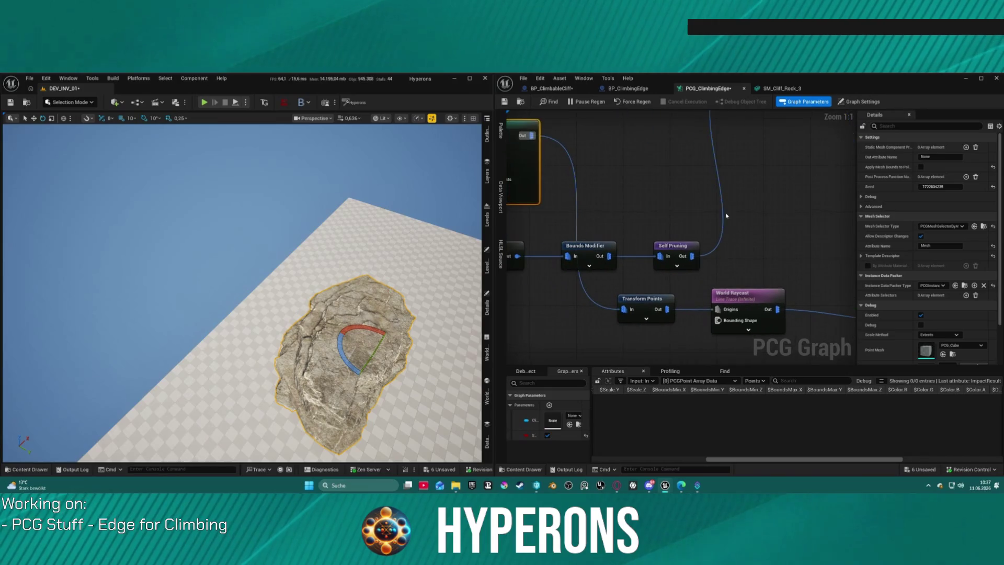
left_click_drag(688, 299, 726, 288)
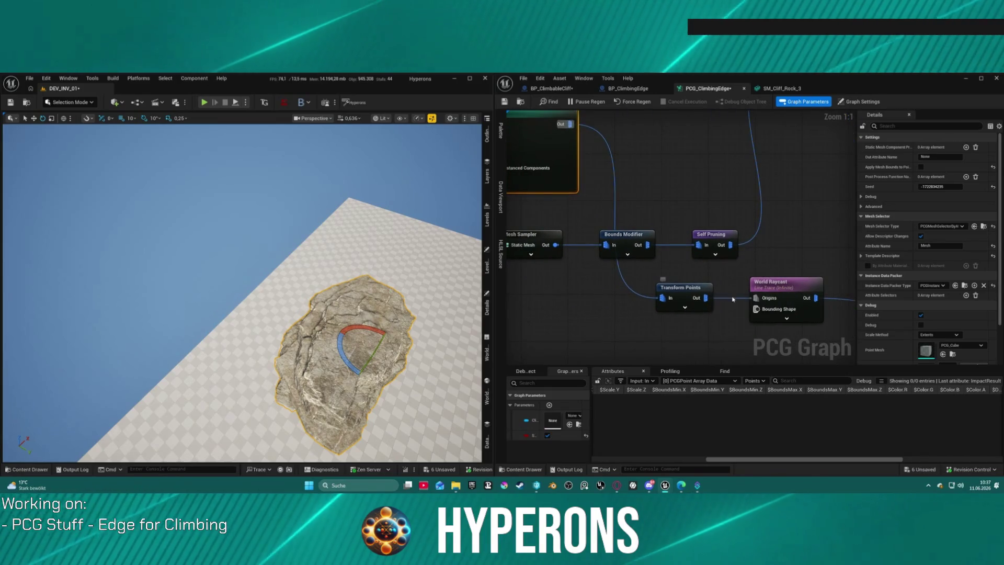
left_click(787, 321)
mouse_move(756, 320)
left_mouse_down()
mouse_move(619, 132)
mouse_move(574, 164)
left_mouse_up()
left_click(649, 105)
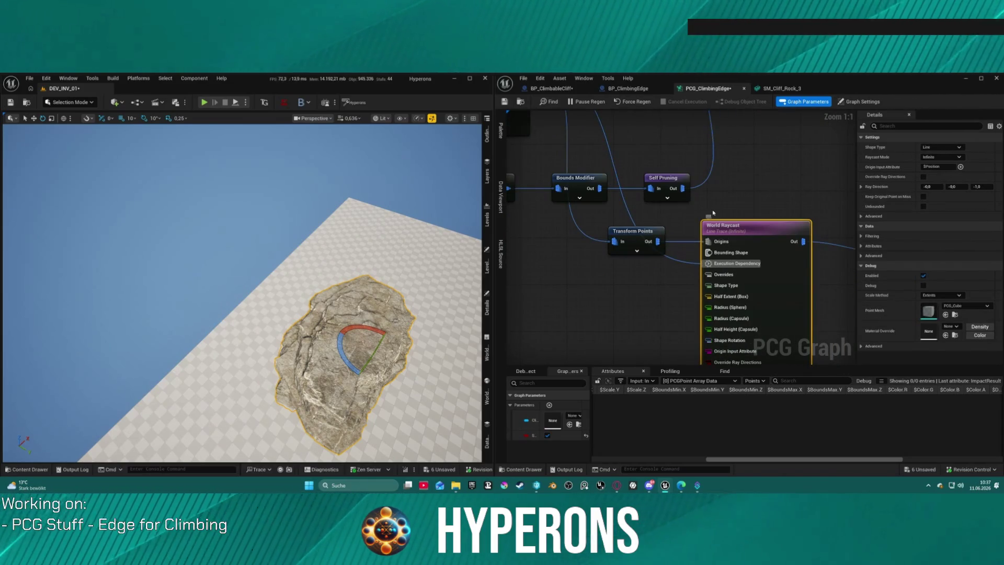
- Review World Raycast's pins and neighbouring nodes, and check the available raycast modes
left_click_drag(712, 216, 682, 182)
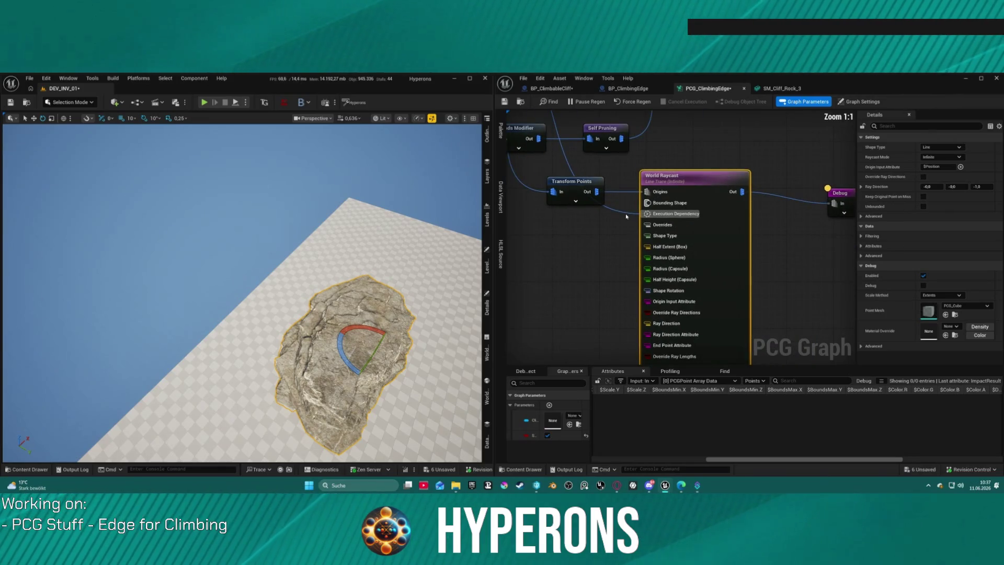
mouse_move(613, 212)
left_mouse_down()
mouse_move(685, 270)
mouse_move(528, 167)
mouse_move(530, 120)
mouse_move(564, 112)
left_mouse_up()
left_click_drag(679, 241, 683, 97)
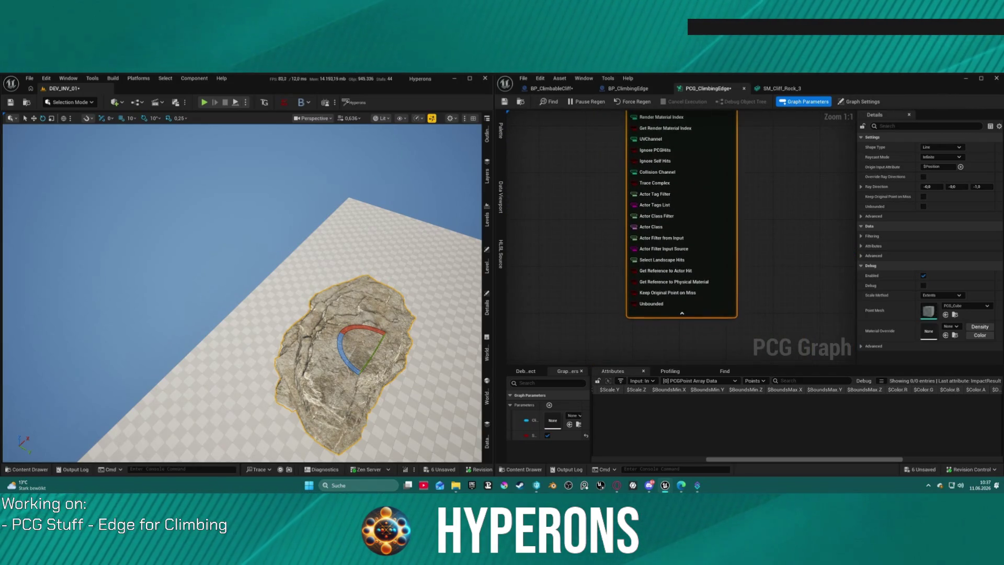
mouse_move(549, 131)
left_mouse_down()
mouse_move(528, 146)
mouse_move(584, 157)
mouse_move(522, 156)
left_mouse_up()
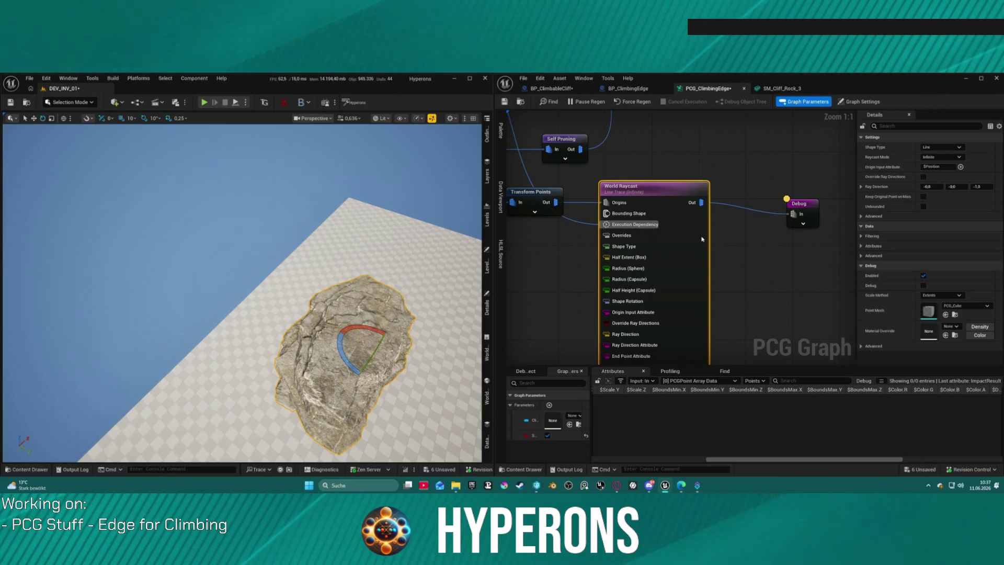
mouse_move(701, 238)
left_mouse_down()
mouse_move(737, 58)
mouse_move(732, 184)
left_mouse_up()
mouse_move(672, 210)
left_mouse_down()
mouse_move(570, 199)
mouse_move(808, 193)
mouse_move(807, 220)
mouse_move(704, 244)
mouse_move(638, 205)
left_mouse_up()
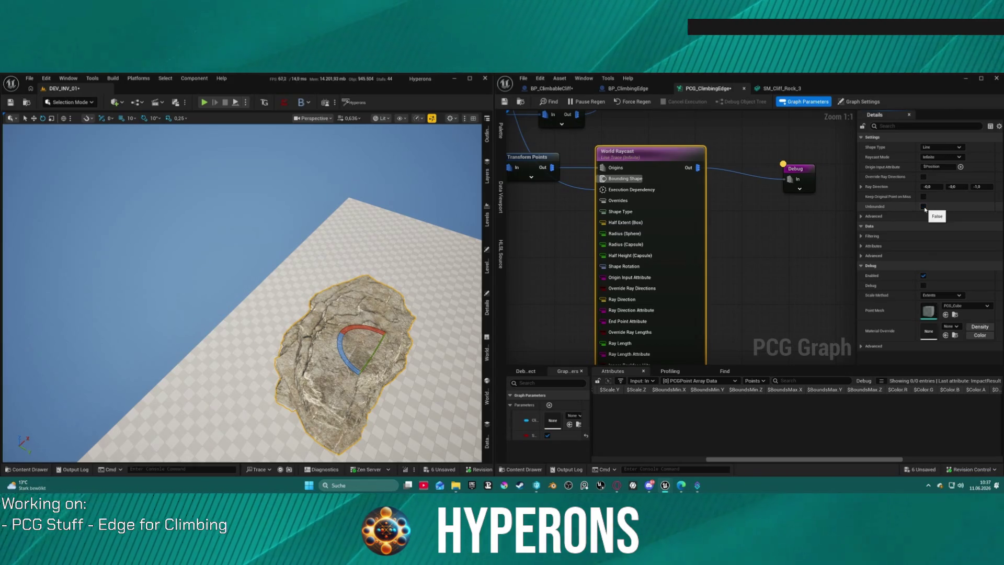
left_click(940, 157)
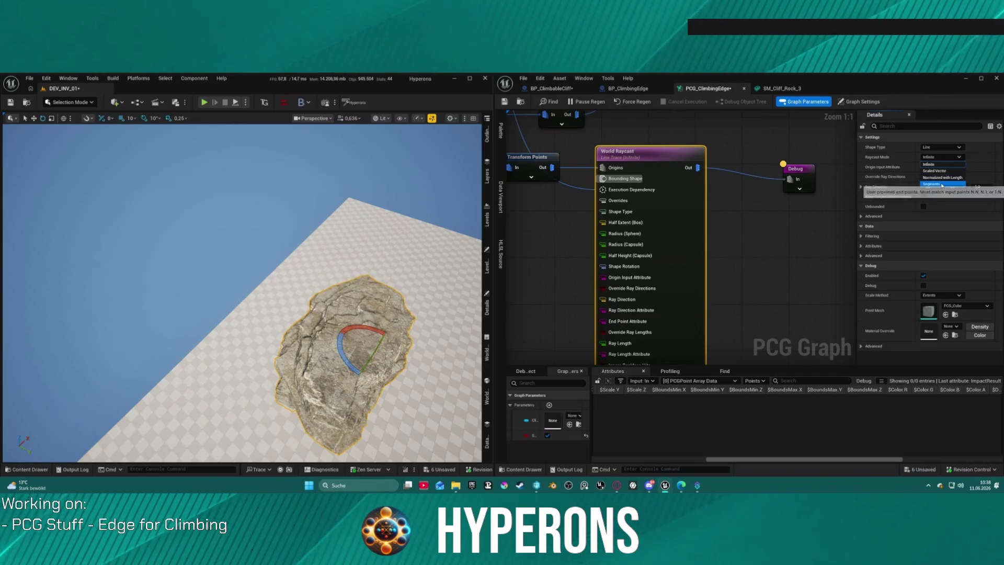
- Keep the raycast mode at Infinite and try Sphere, then Box, as the trace shape
left_click(942, 164)
left_click(946, 149)
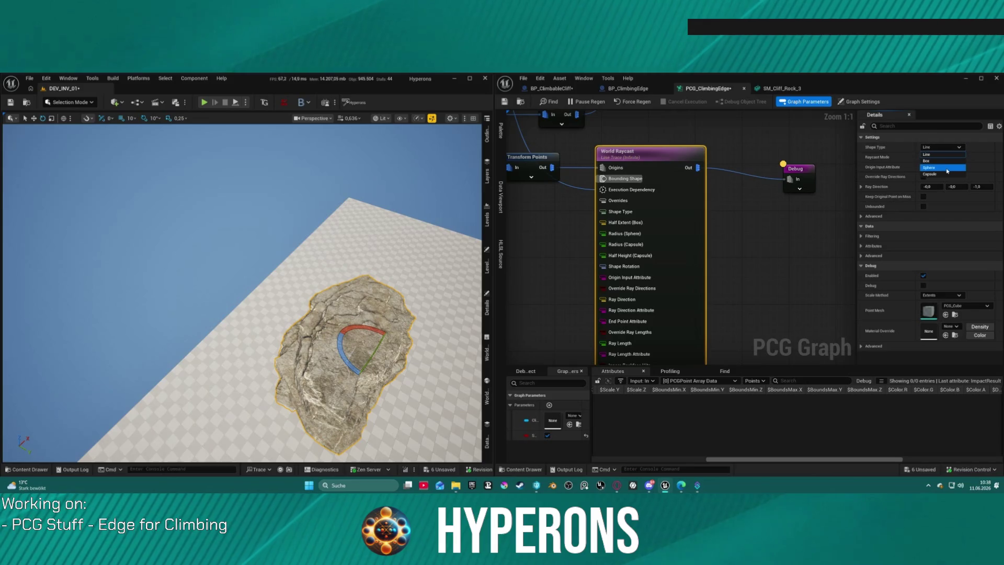
left_click(945, 168)
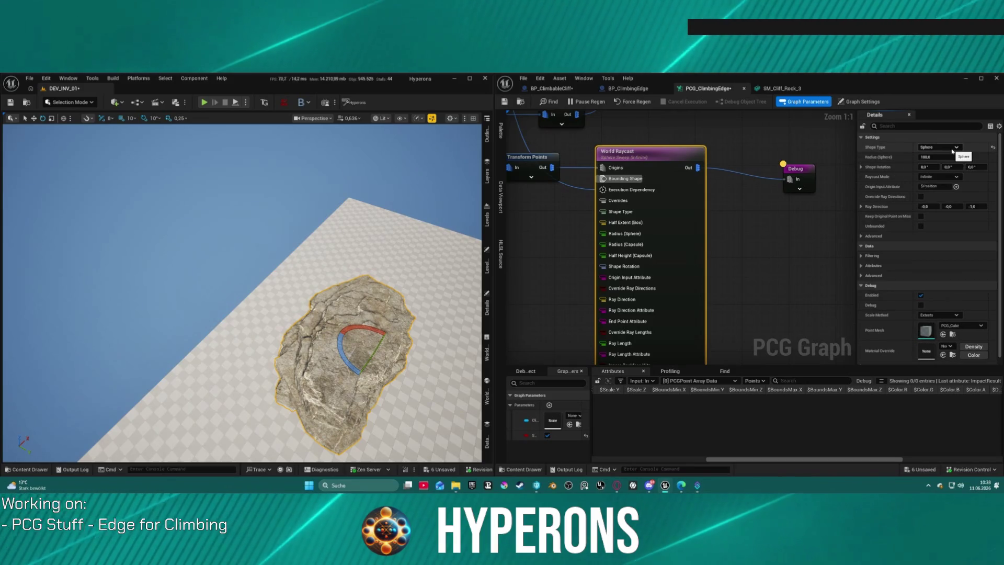
left_click(951, 149)
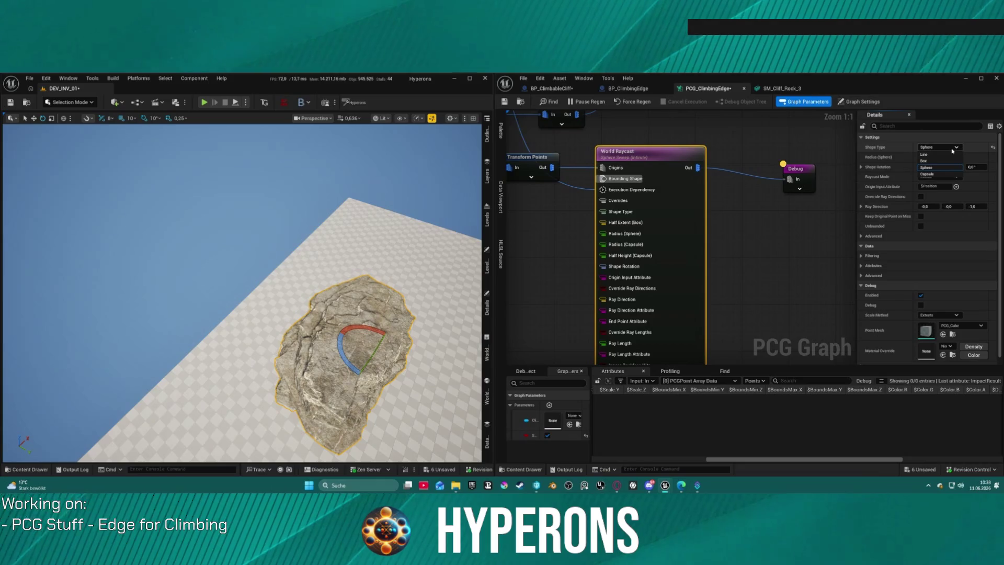
left_click(935, 161)
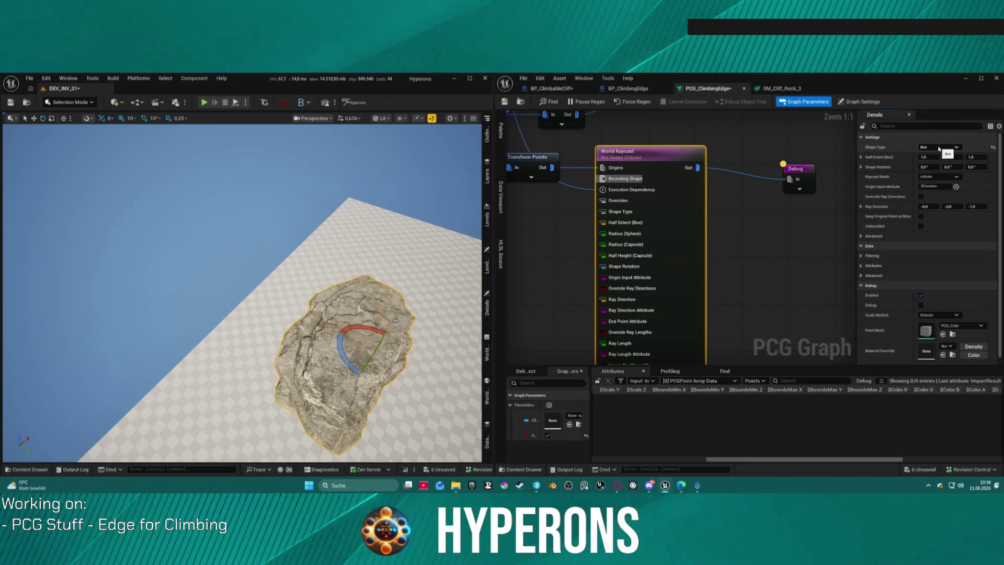
left_click(938, 149)
left_click(936, 149)
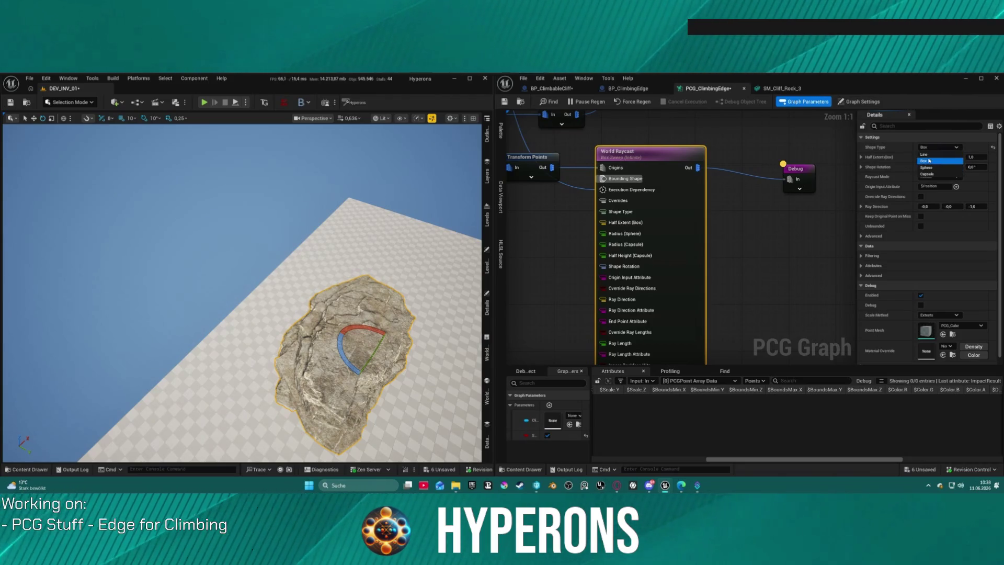
- Set the trace shape back to Line and enable Keep Original Point on Miss
left_click(925, 148)
left_click(928, 154)
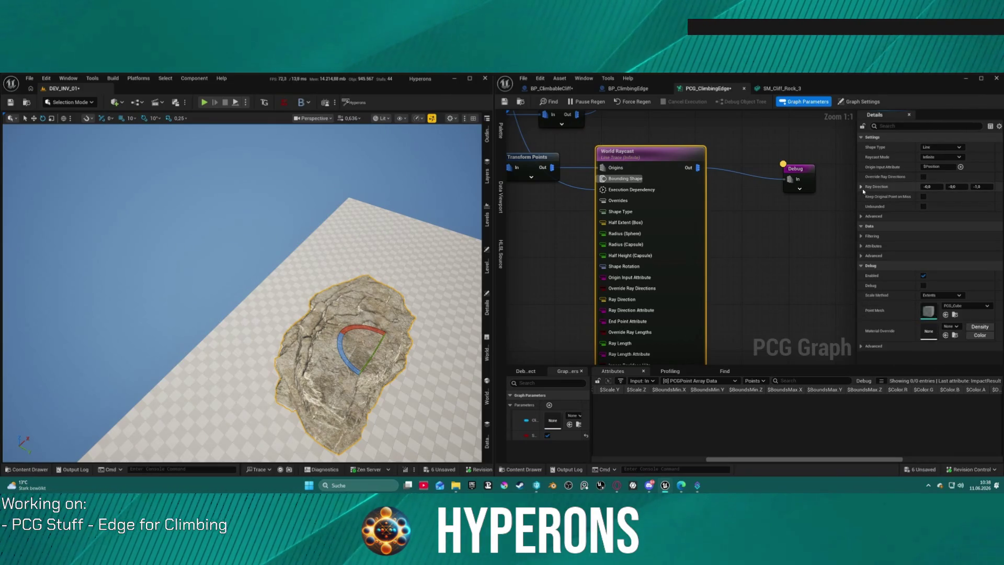
left_click(923, 197)
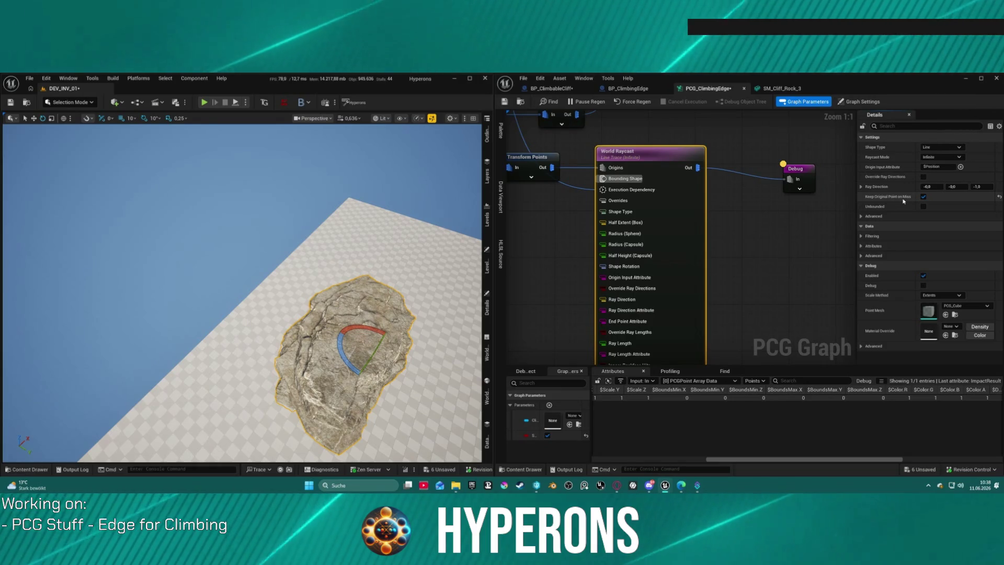
mouse_move(366, 314)
left_mouse_down()
mouse_move(475, 316)
mouse_move(444, 282)
mouse_move(471, 293)
mouse_move(455, 251)
mouse_move(449, 304)
mouse_move(439, 293)
mouse_move(439, 236)
left_mouse_up()
- Frame the selected rock in the viewport, then show the PCG_ClimbingEdge graph settings
key("f")
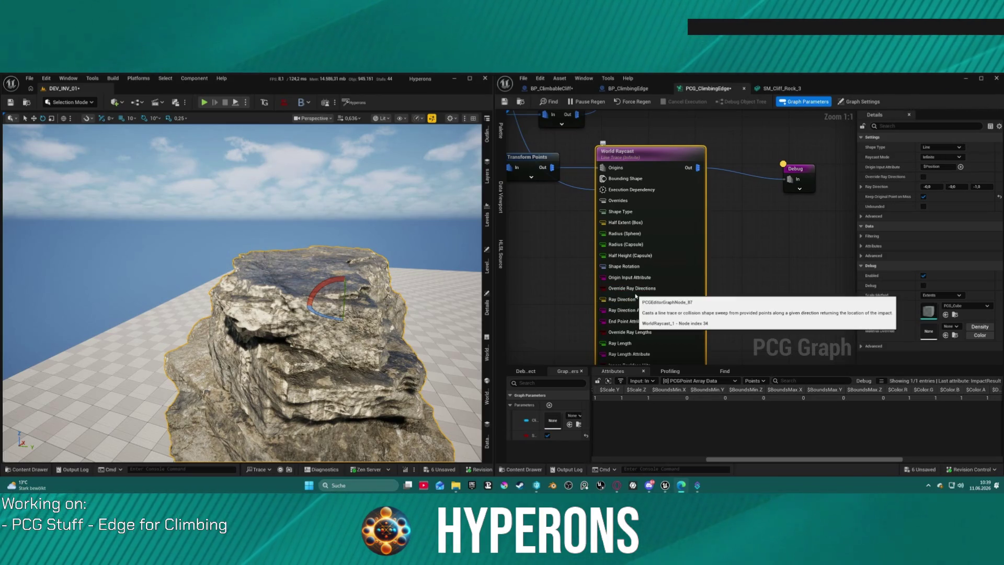
left_click(748, 251)
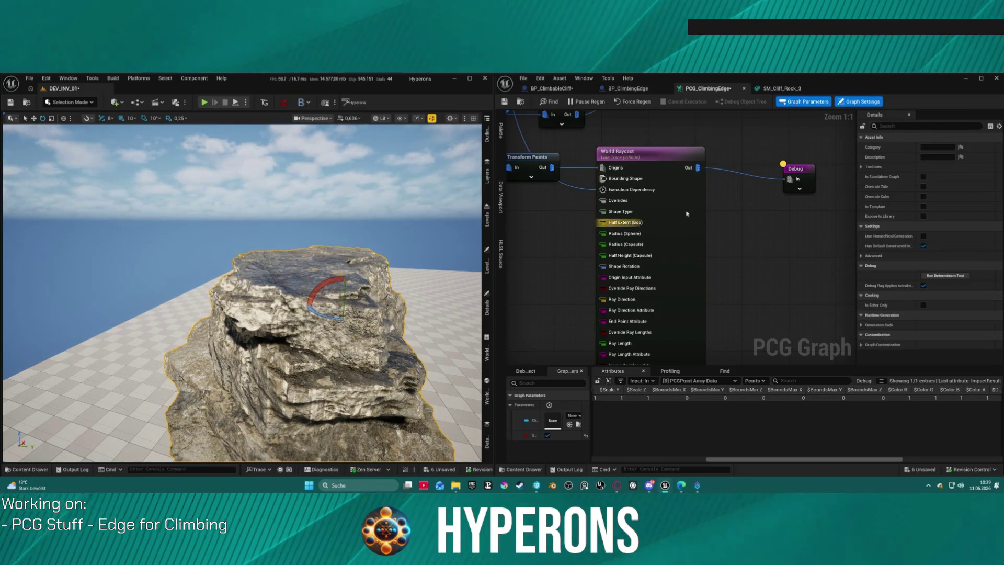
- Select World Raycast and expand its Advanced options, briefly viewing the impact attribute list
left_click(627, 223)
left_click(869, 216)
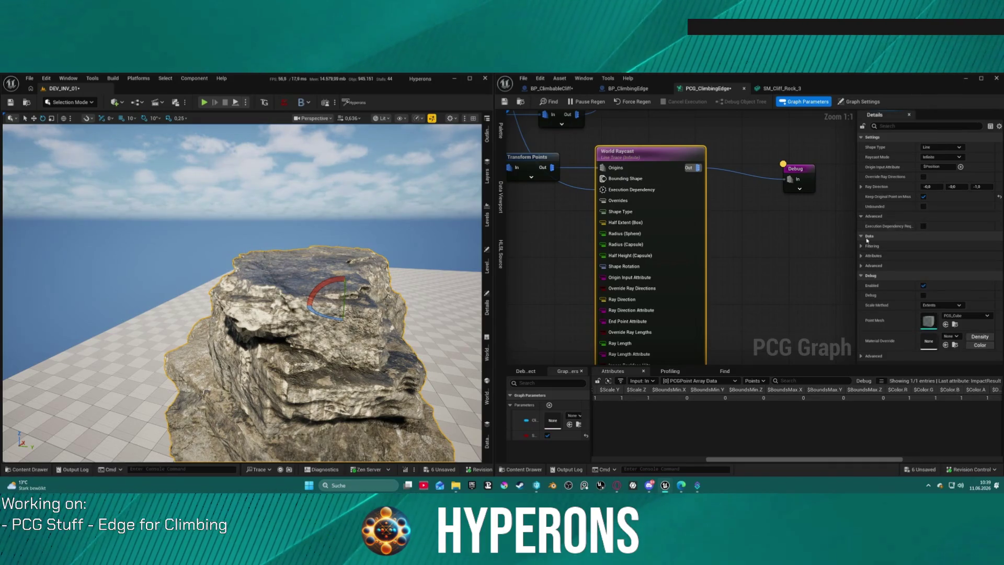
left_click(860, 256)
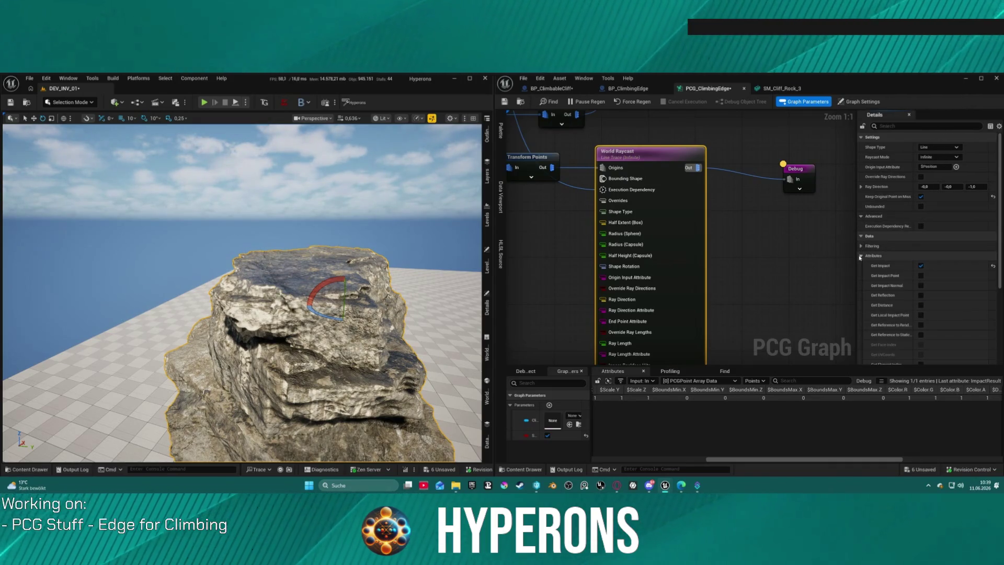
left_click(860, 256)
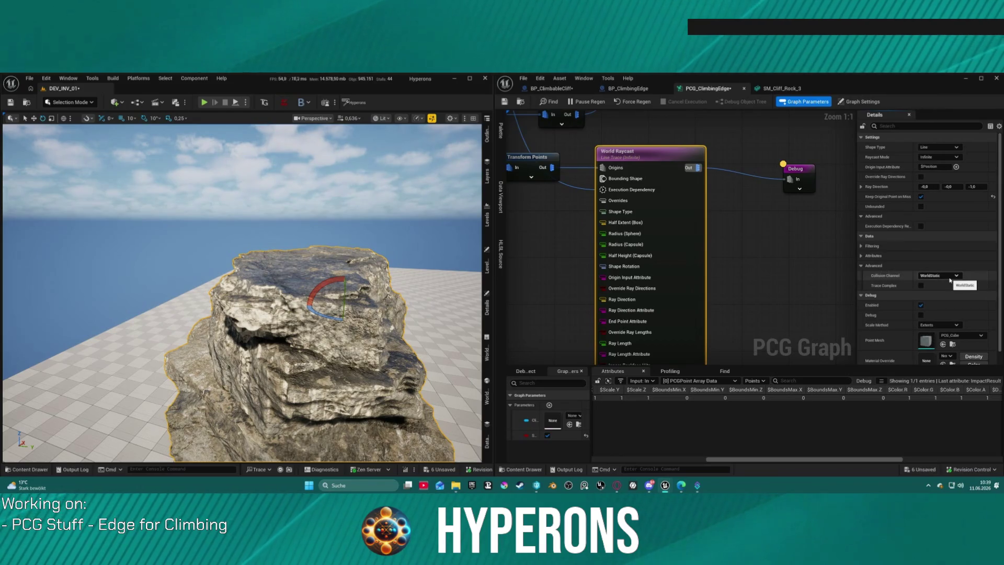
- Switch the collision channel to WorldDynamic and back to WorldStatic, then select the Debug node
left_click(949, 277)
left_click(939, 289)
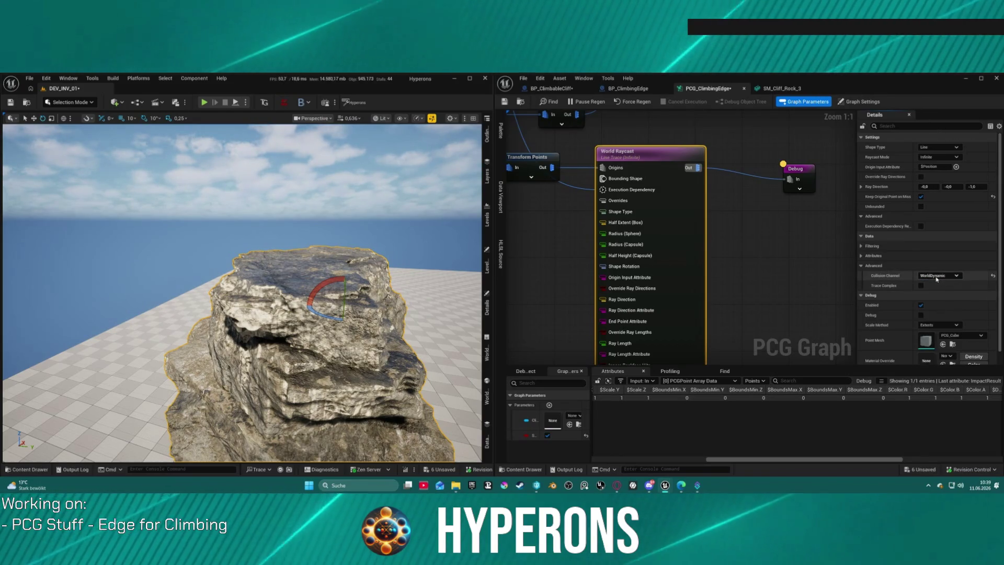
left_click(936, 278)
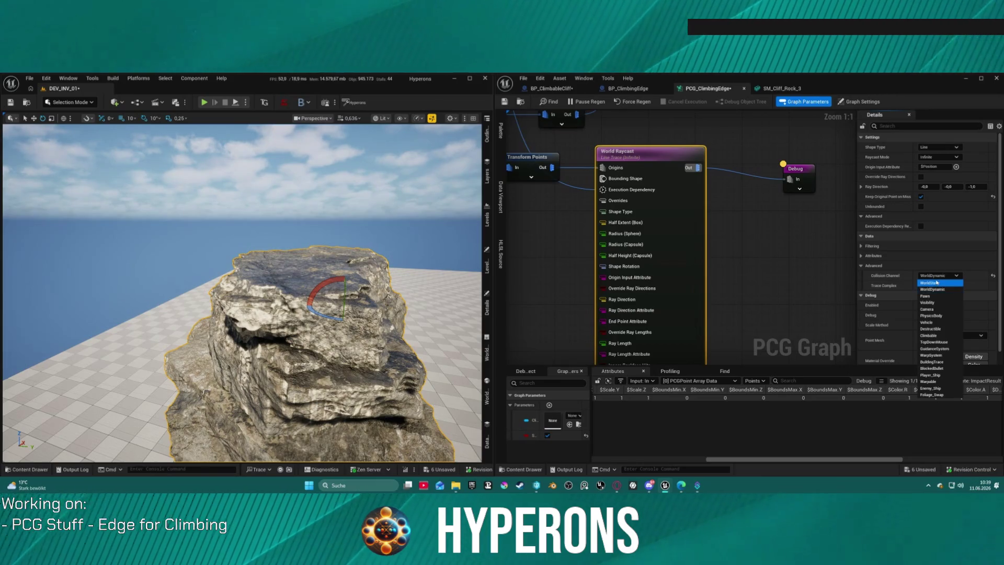
left_click(937, 282)
left_click(921, 305)
scroll(923, 301, "down", 1)
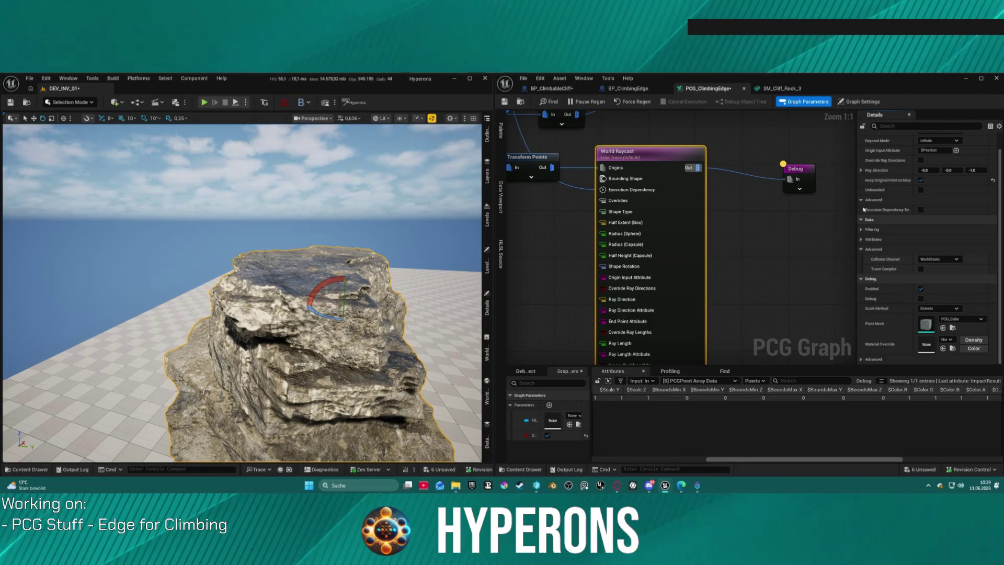
left_click(804, 176)
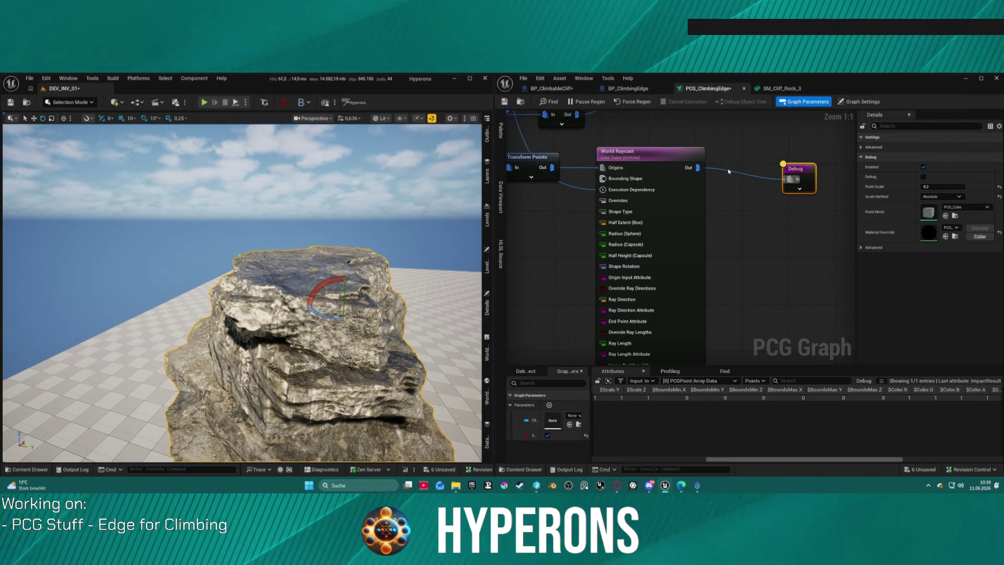
mouse_move(729, 171)
left_mouse_down()
mouse_move(906, 262)
mouse_move(929, 315)
left_mouse_up()
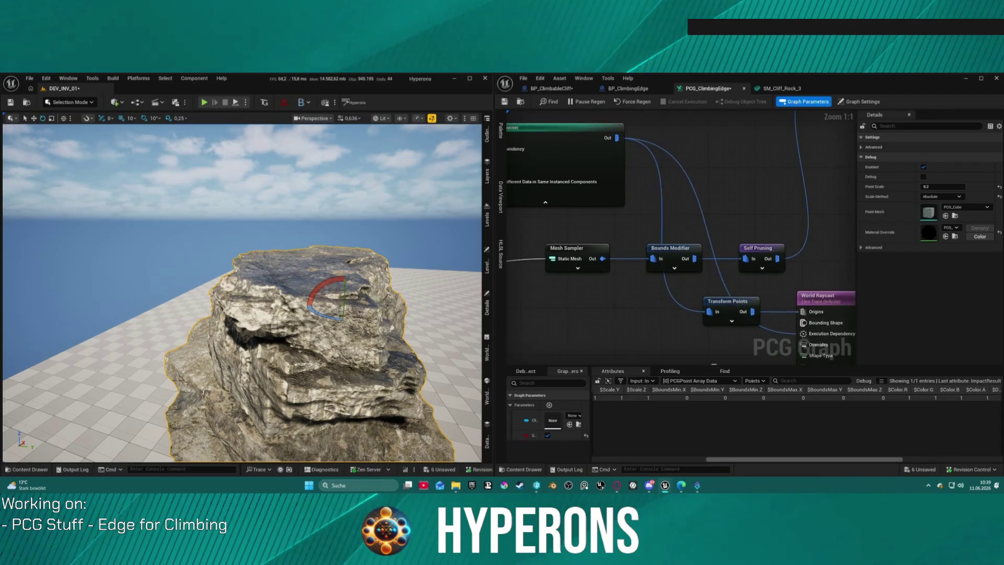
left_click_drag(715, 366, 611, 258)
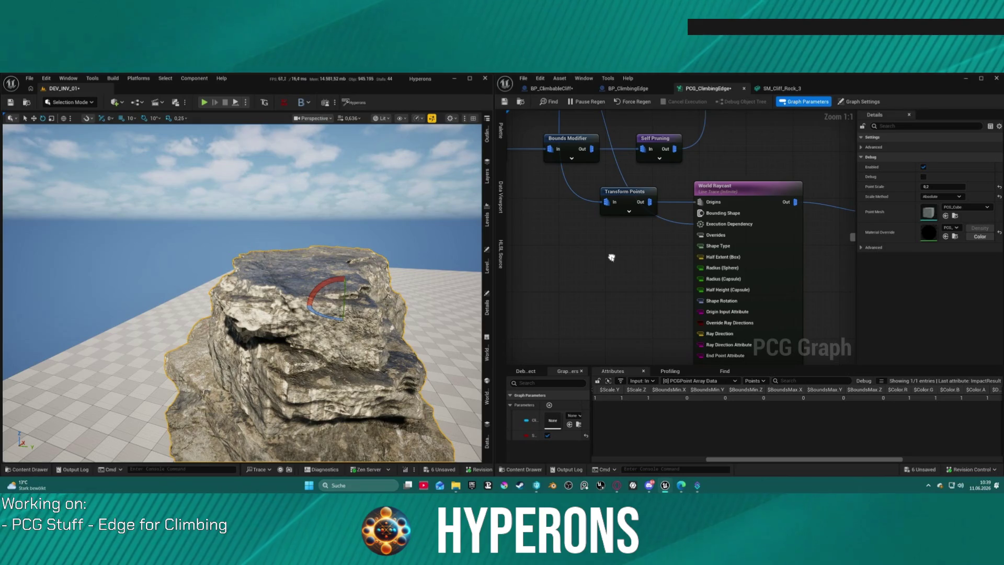
right_click(575, 267)
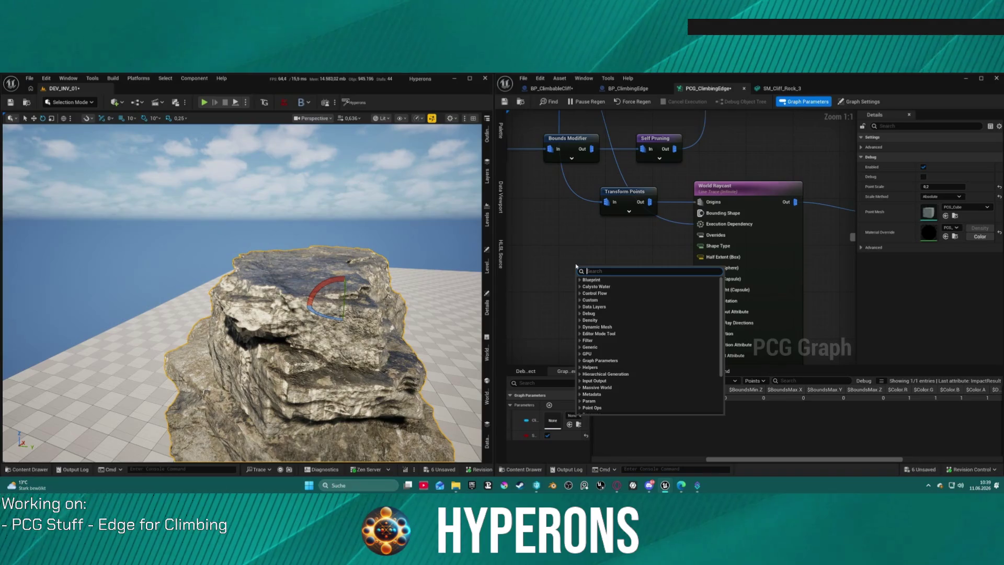
type("ra")
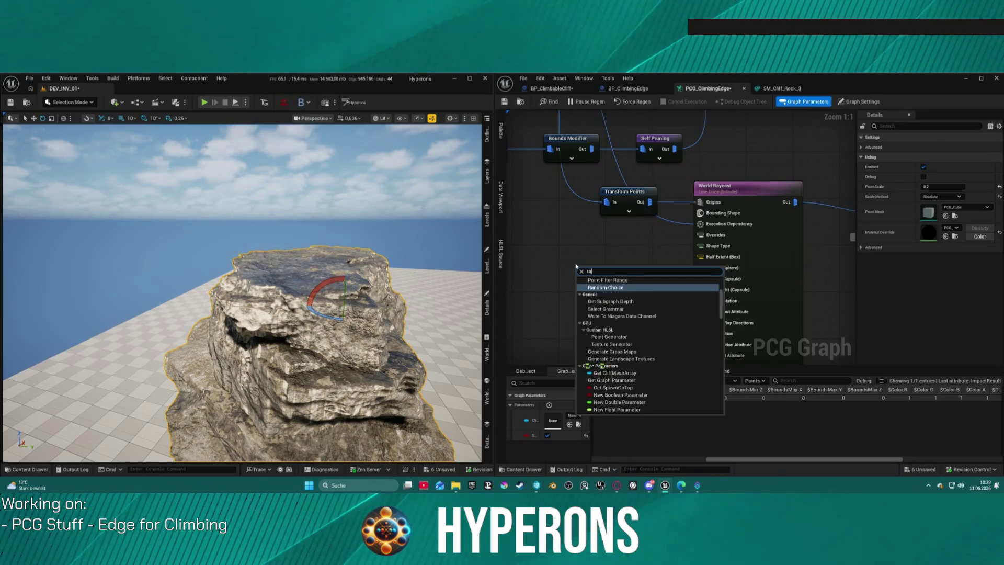
type("ycas")
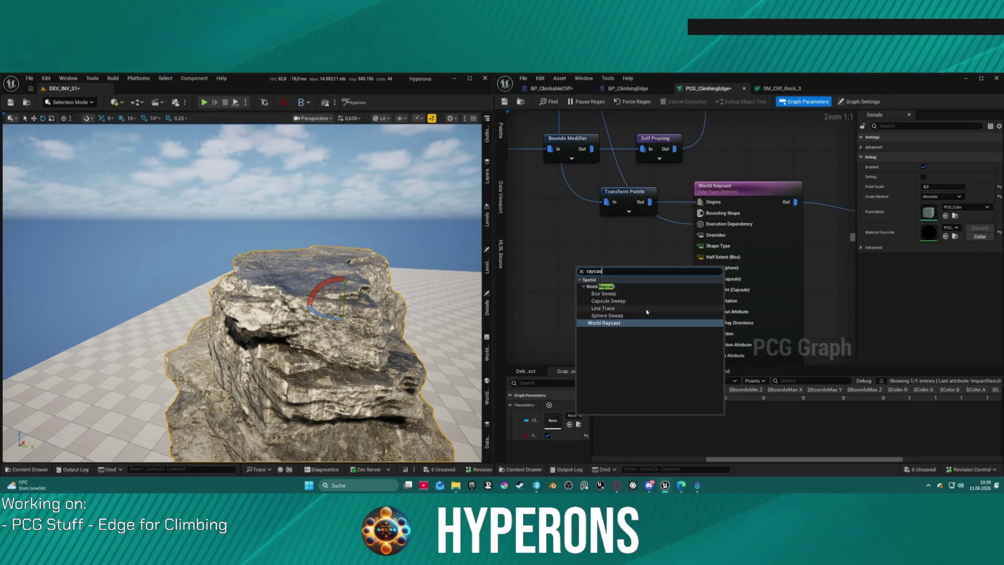
left_click(653, 250)
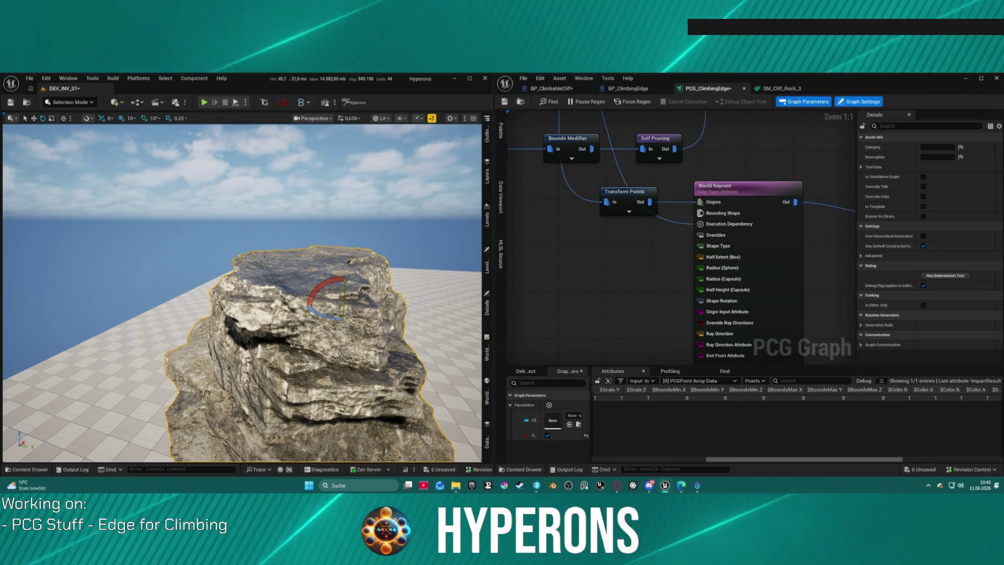
- Open LoadMap from File > Recent Levels, saving DEV_INV_01 first
left_click(30, 79)
mouse_move(78, 130)
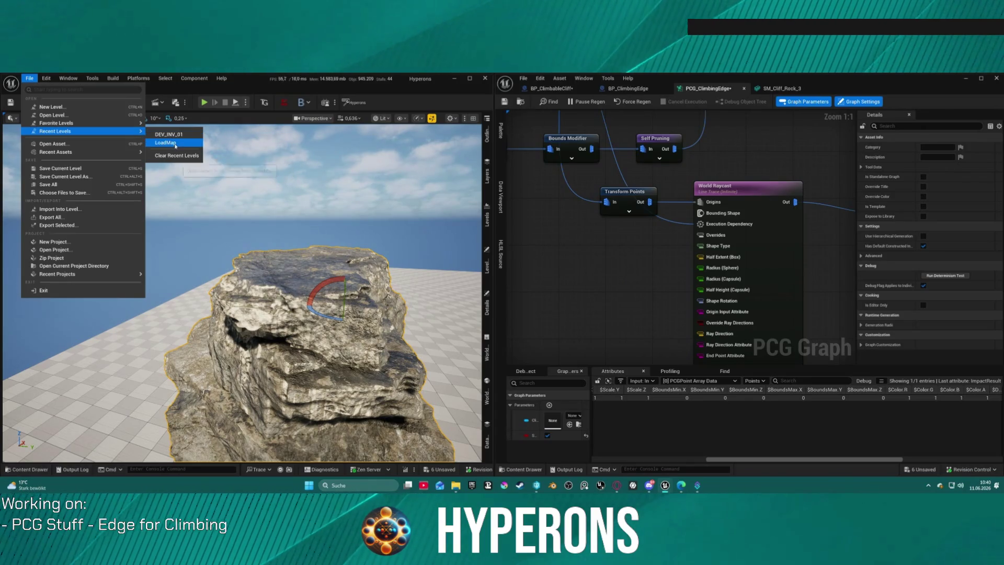
left_click(167, 142)
left_click(511, 361)
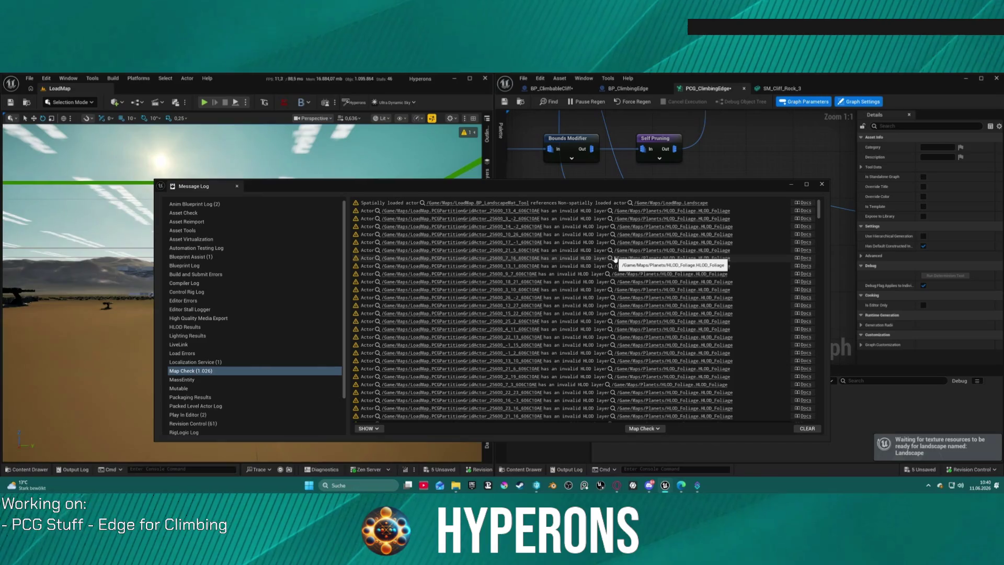
- Close the Message Log, fly to LoadMap's props area, and open the BP_ClimbableCliff tab
left_click(822, 184)
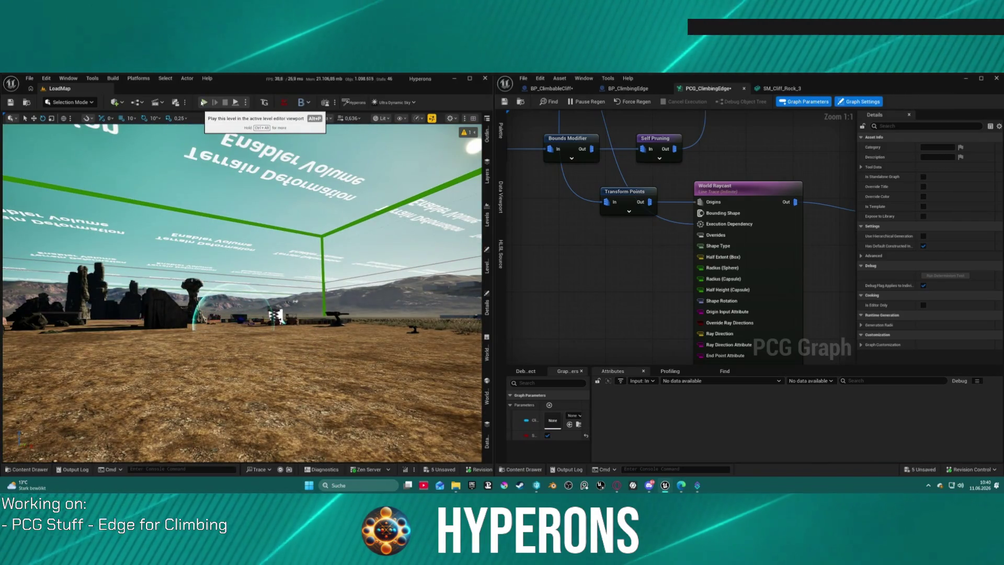
mouse_move(235, 325)
left_mouse_down()
mouse_move(235, 366)
mouse_move(236, 334)
left_mouse_up()
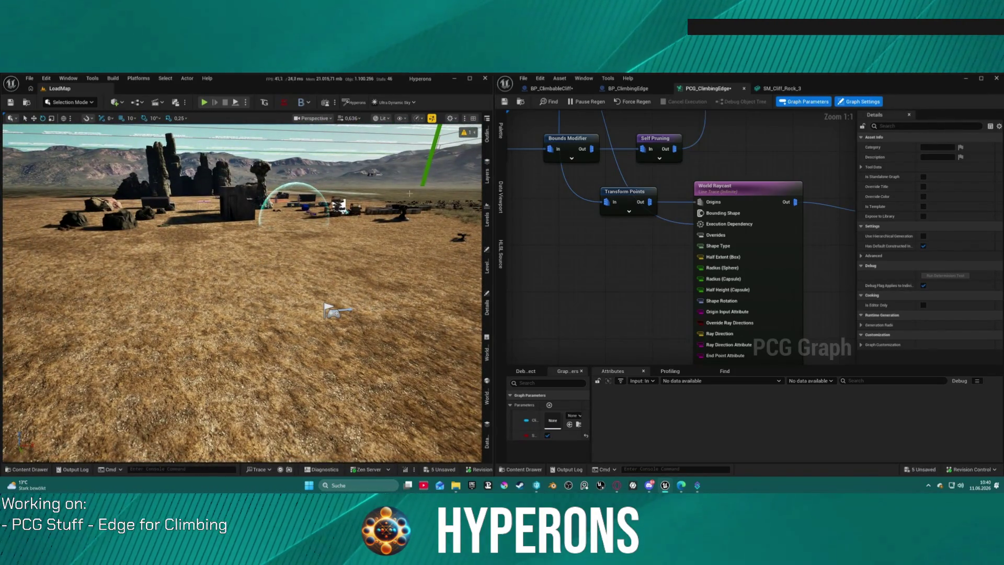
left_click(487, 132)
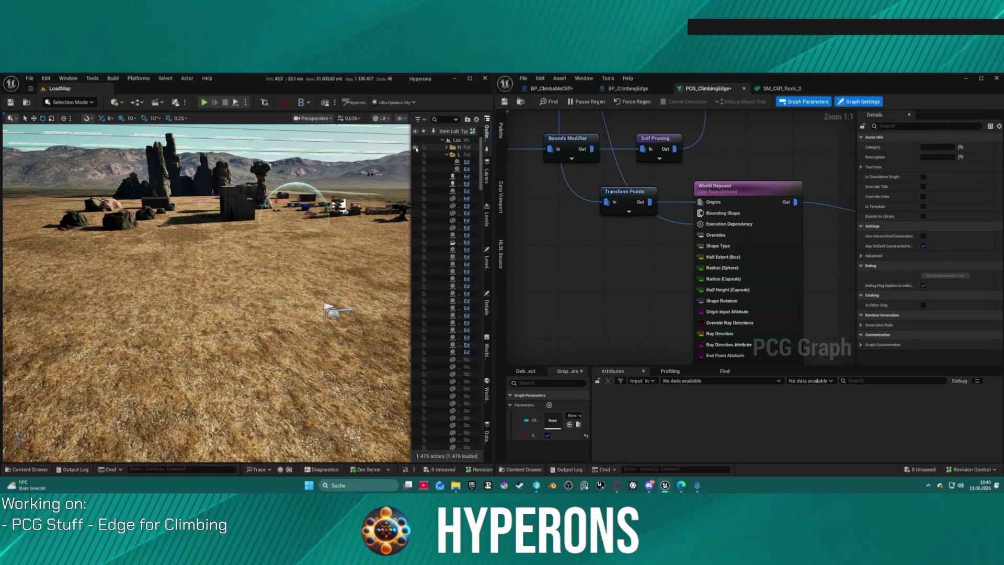
left_click_drag(236, 314, 445, 310)
scroll(445, 310, "up", 2)
key("ctrl+space")
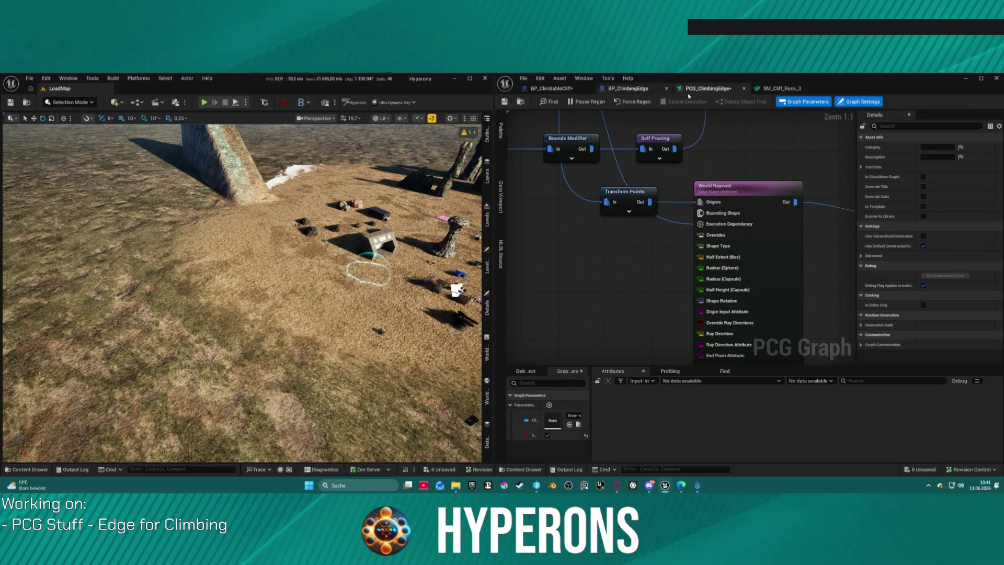
left_click(554, 89)
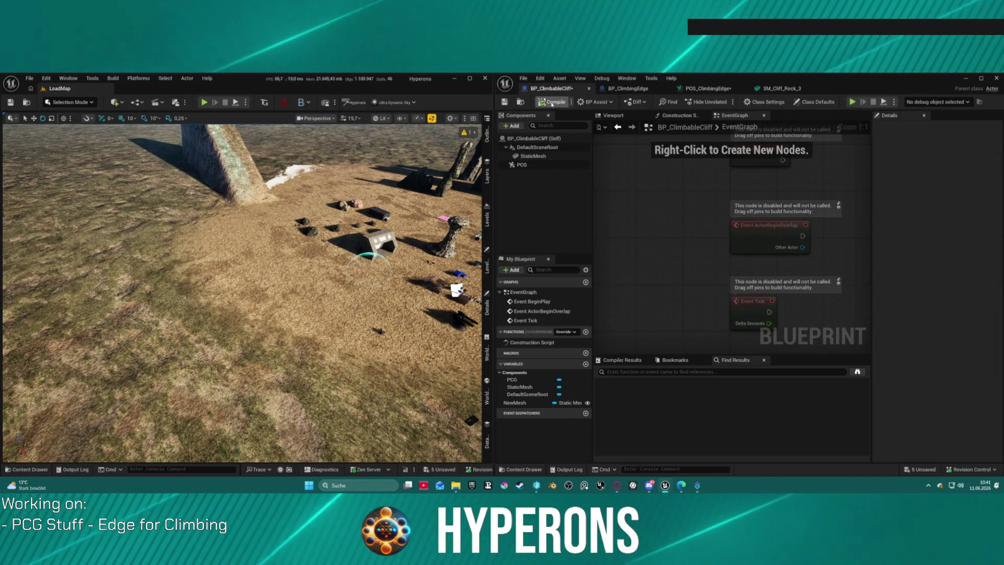
- Place a BP_ClimbableCliff actor into LoadMap and face the camera toward it
key("ctrl+space")
mouse_move(607, 303)
left_mouse_down()
mouse_move(575, 314)
mouse_move(136, 334)
left_mouse_up()
mouse_move(240, 293)
left_mouse_down()
mouse_move(251, 245)
mouse_move(246, 261)
mouse_move(240, 209)
mouse_move(245, 262)
mouse_move(251, 241)
left_mouse_up()
- In PCG_ClimbingEdge, show World Raycast's settings with the Data section collapsed
left_click(718, 89)
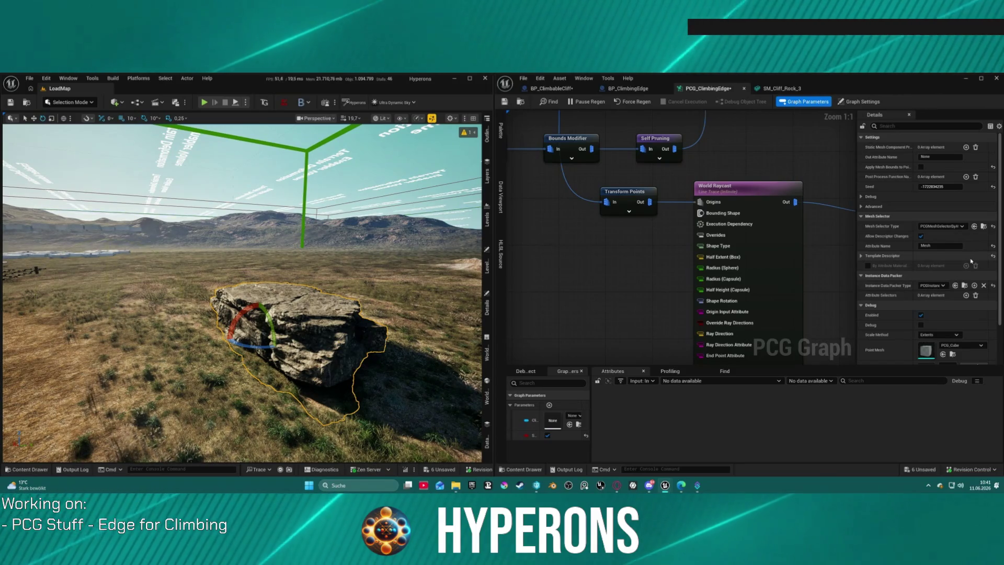
left_click(754, 213)
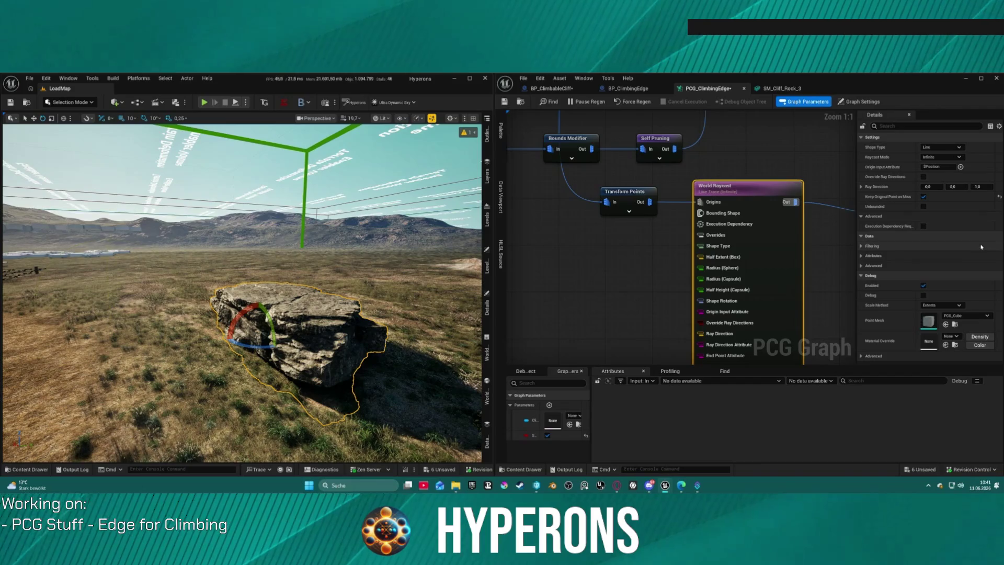
left_click(861, 236)
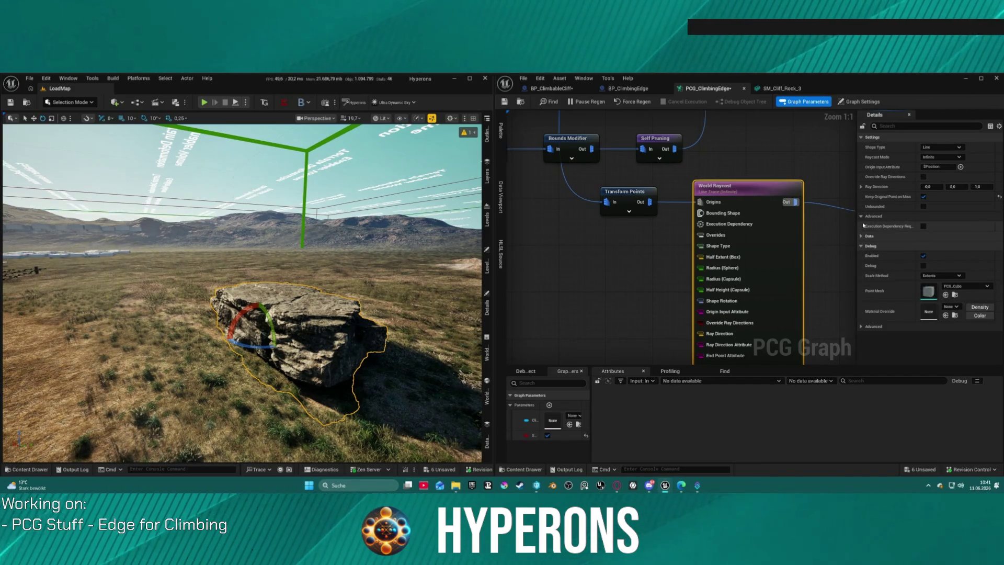
- Untick Unbounded on World Raycast and compare its settings with Transform Points' near the rock
left_click(924, 207)
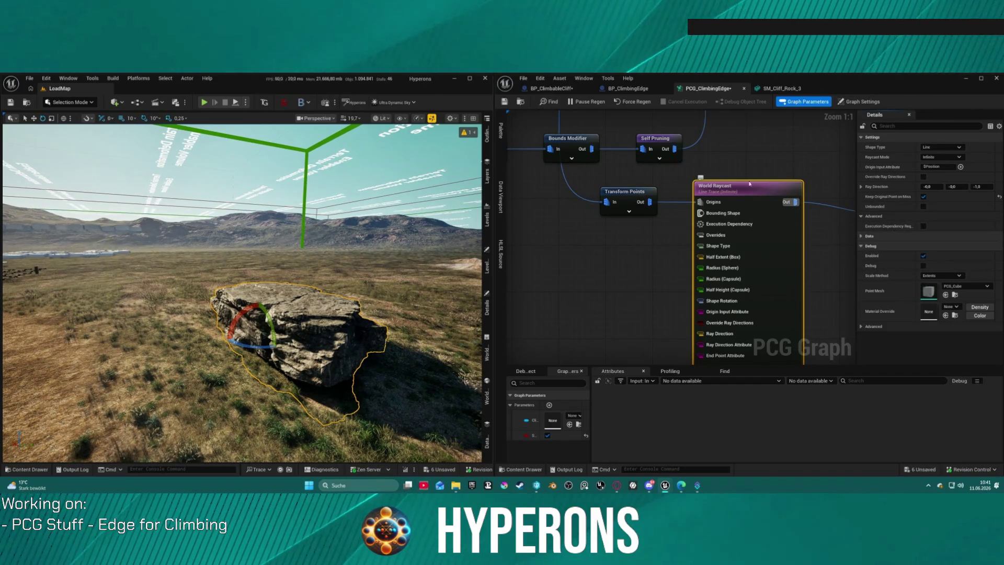
mouse_move(753, 184)
left_mouse_down()
mouse_move(816, 184)
mouse_move(741, 184)
mouse_move(758, 230)
mouse_move(545, 138)
left_mouse_up()
left_click(684, 253)
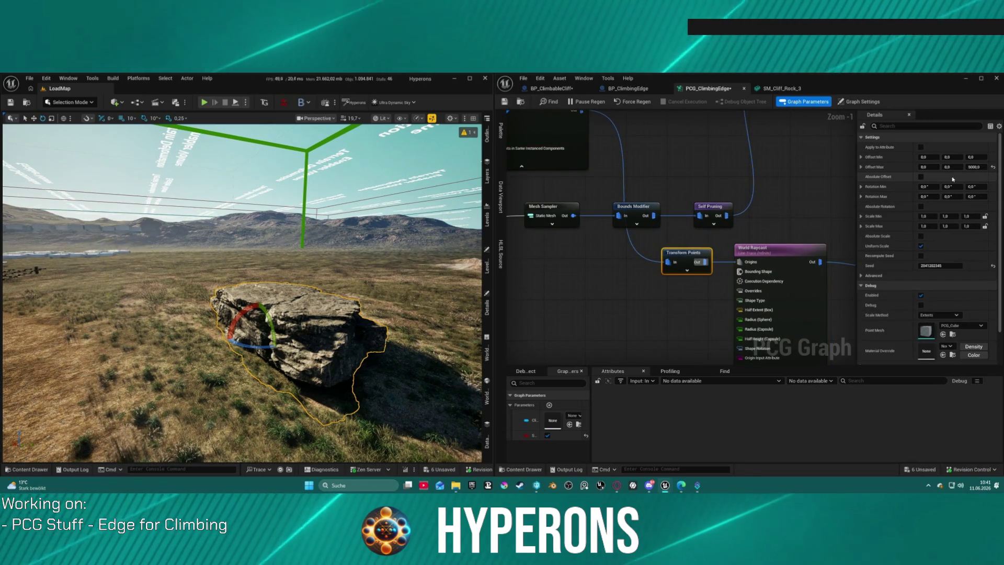
mouse_move(383, 259)
left_mouse_down()
mouse_move(366, 272)
mouse_move(345, 251)
mouse_move(366, 261)
mouse_move(376, 293)
mouse_move(340, 261)
left_mouse_up()
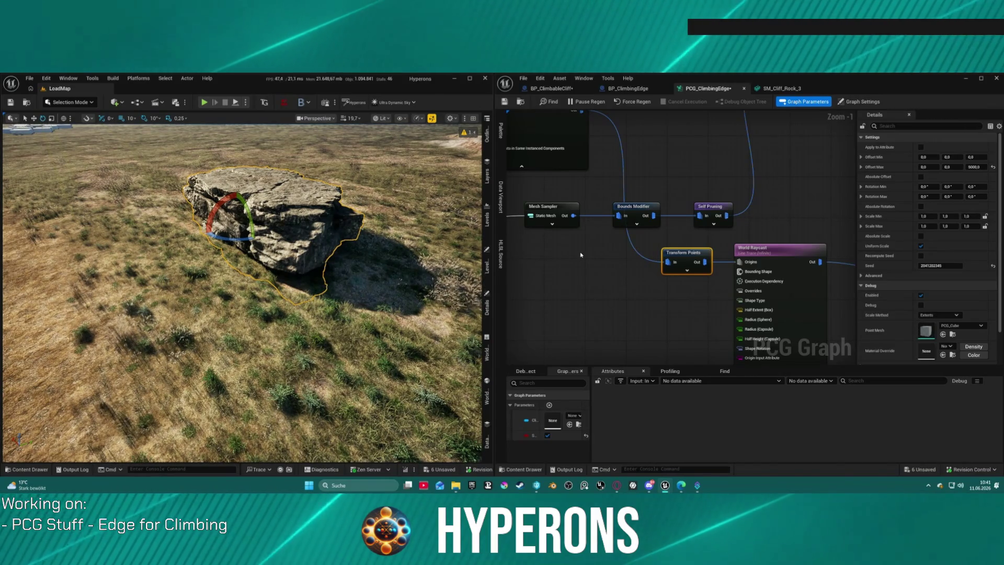
left_click(764, 249)
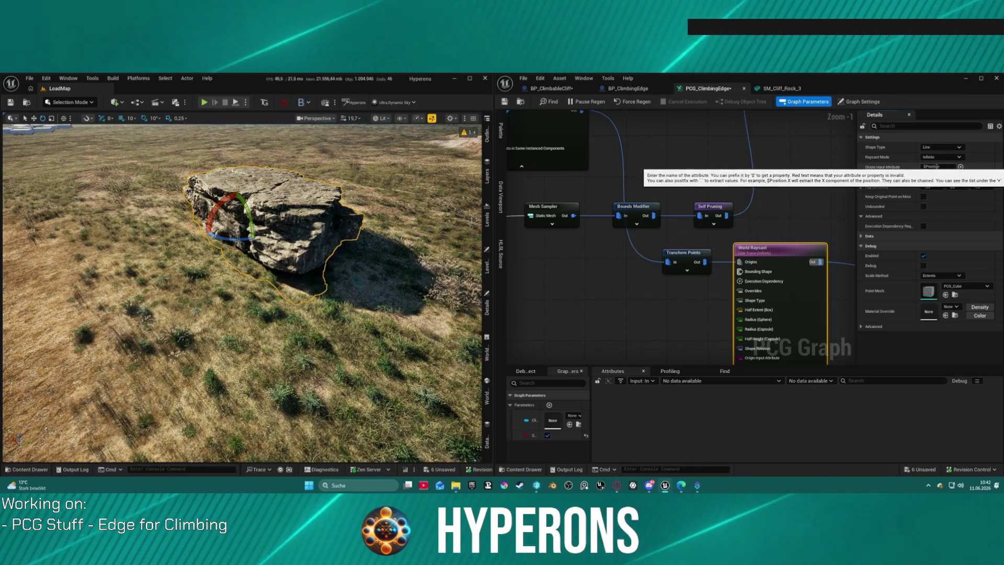
left_click(677, 254)
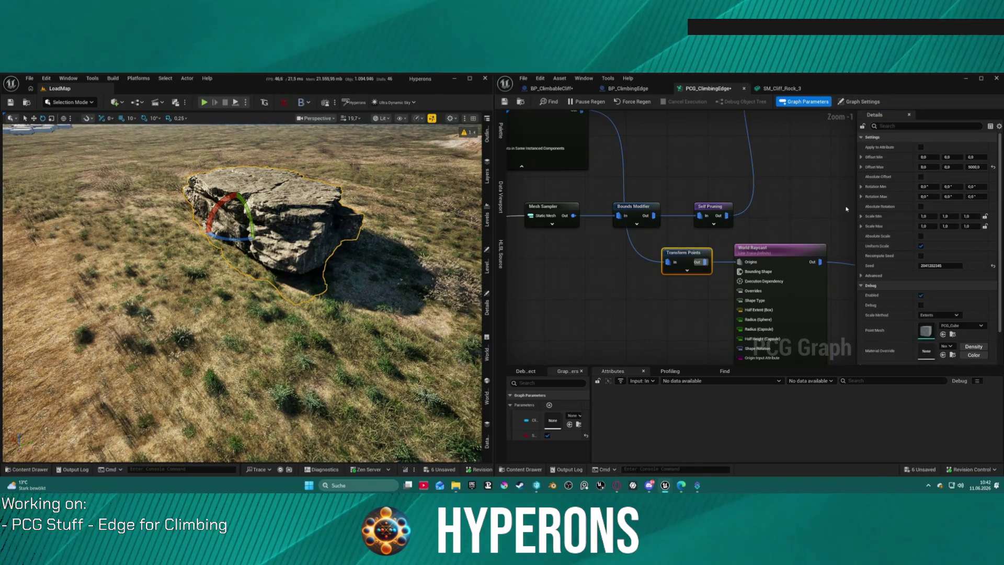
left_click(769, 248)
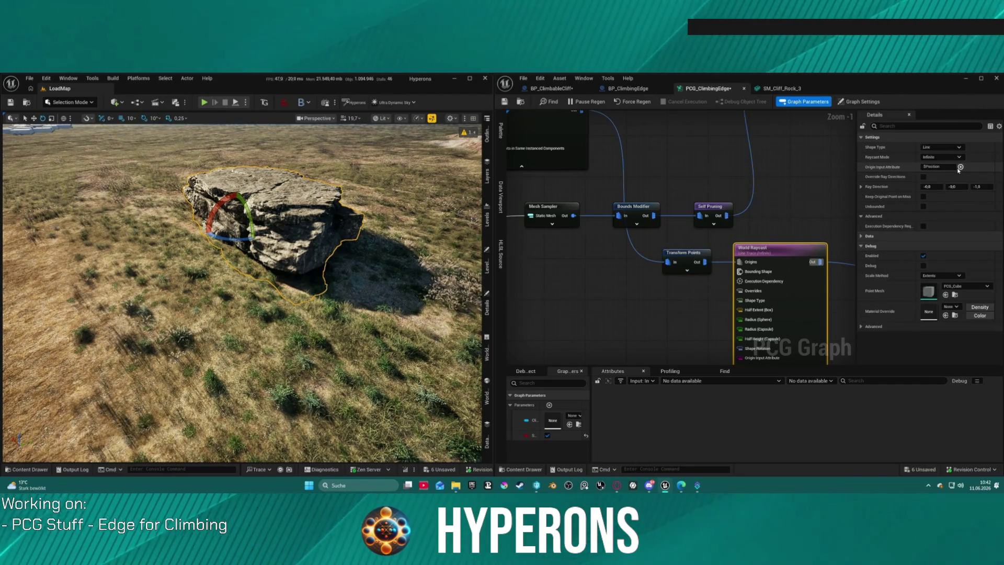
- Keep the raycast Origin Input Attribute at $Position, then inspect Transform Points' output attributes
left_click(960, 167)
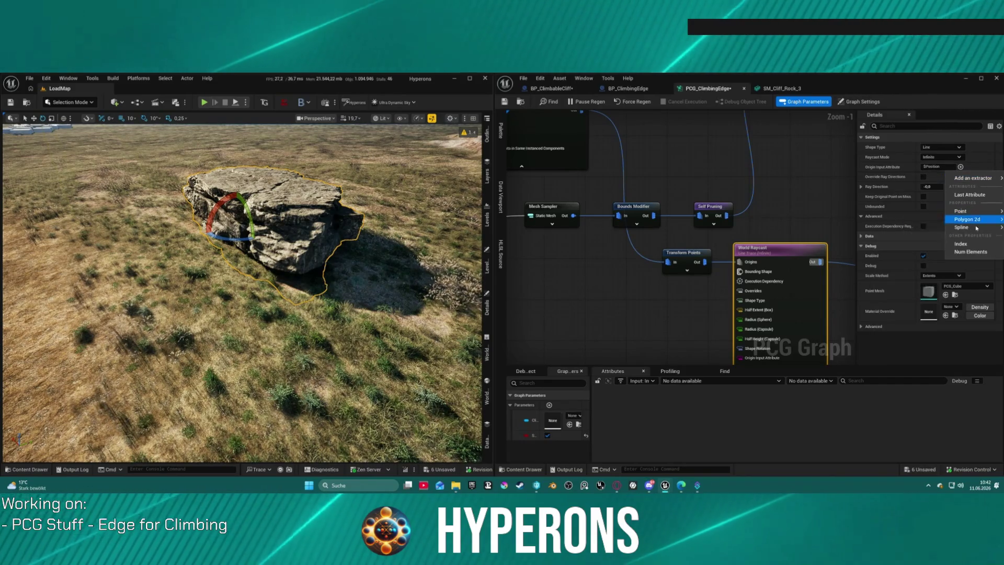
mouse_move(975, 228)
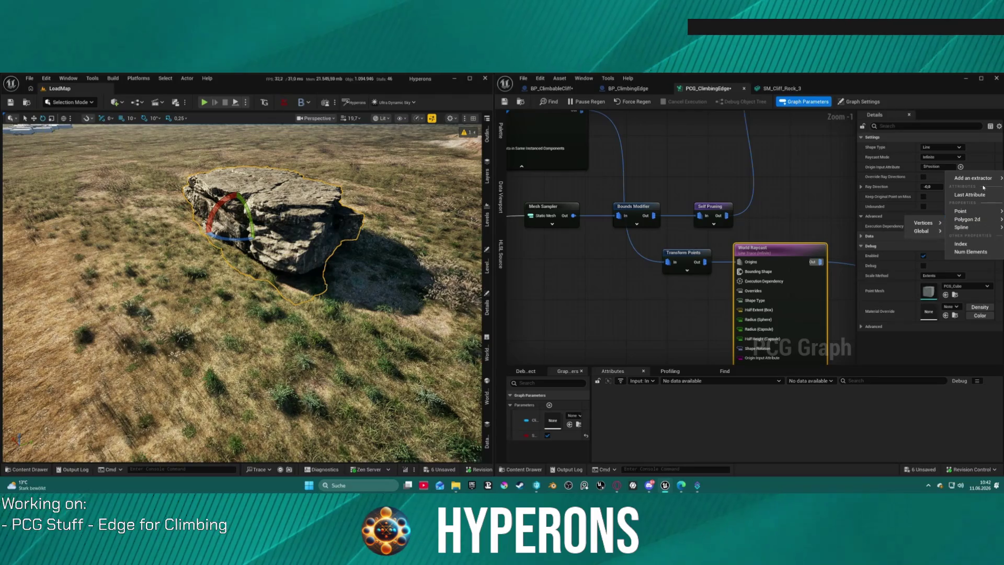
mouse_move(967, 178)
mouse_move(920, 181)
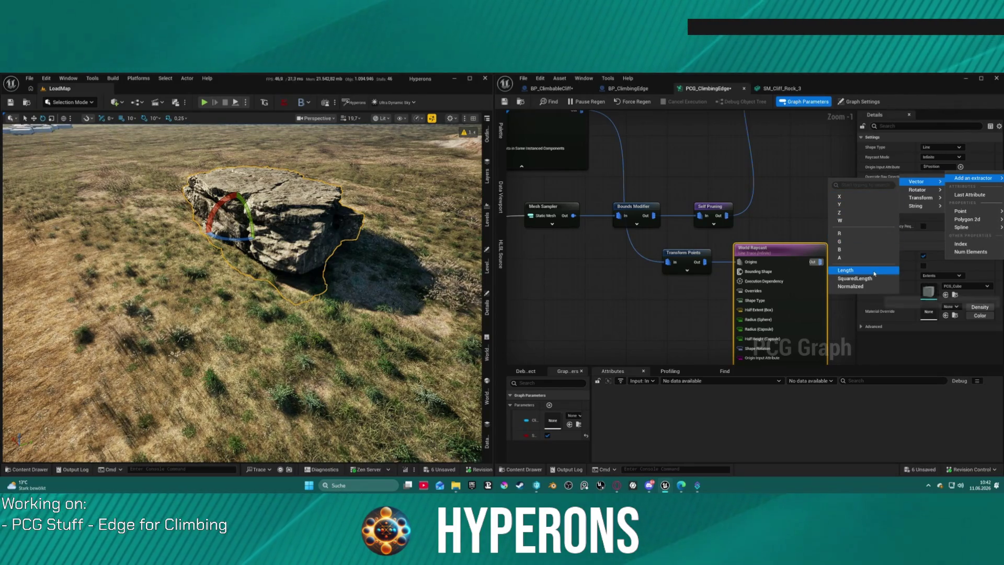
left_click(960, 167)
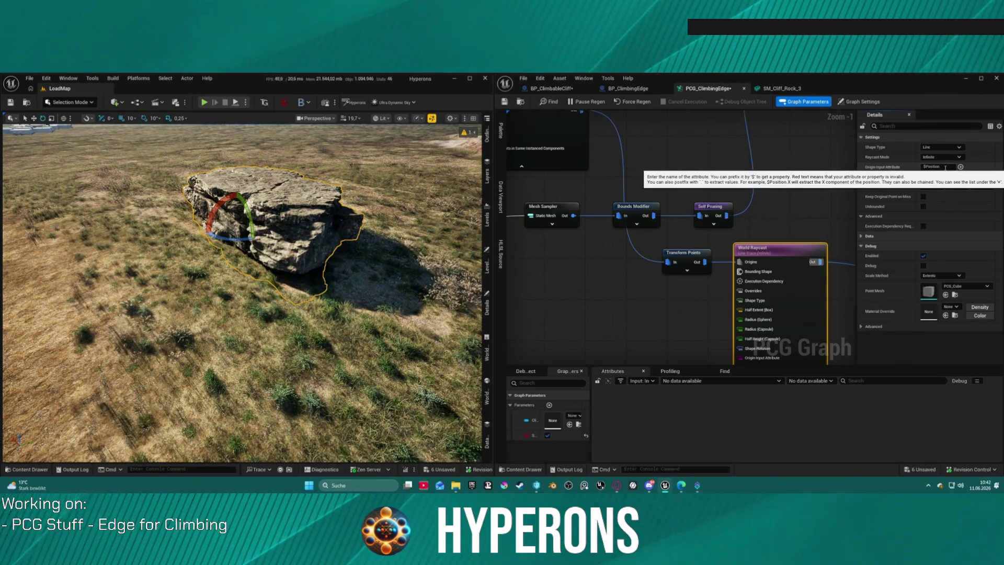
left_click(930, 168)
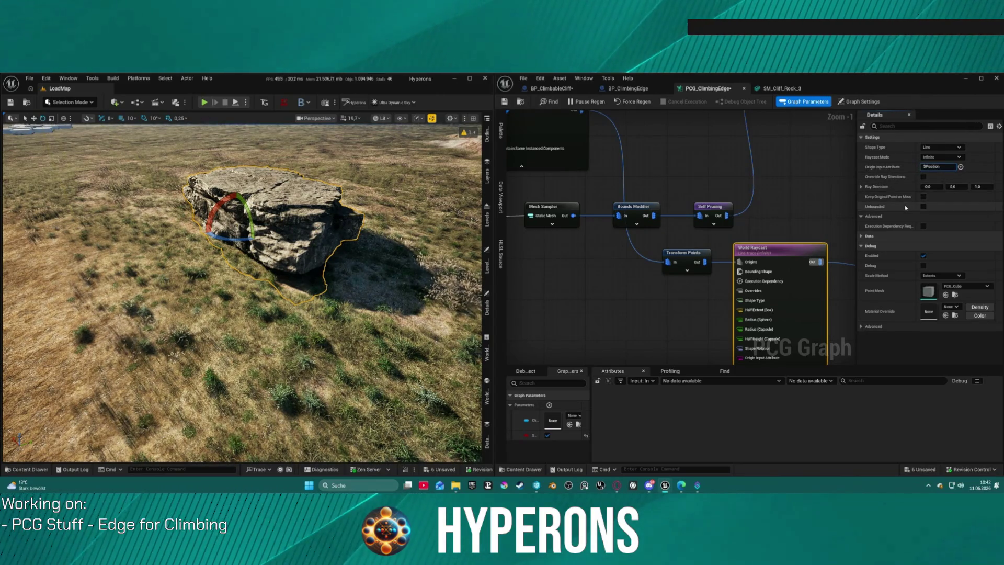
left_click(674, 263)
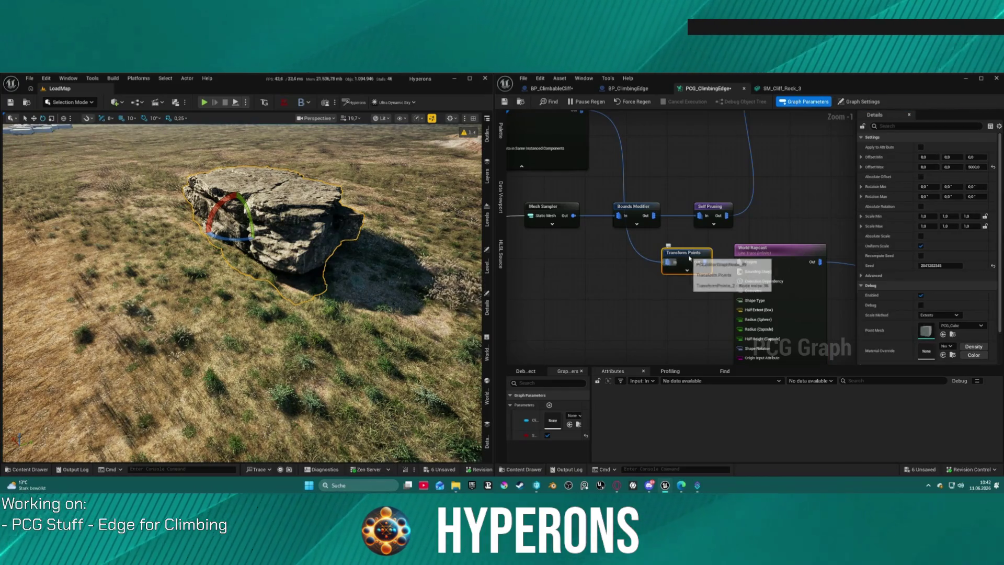
key("a")
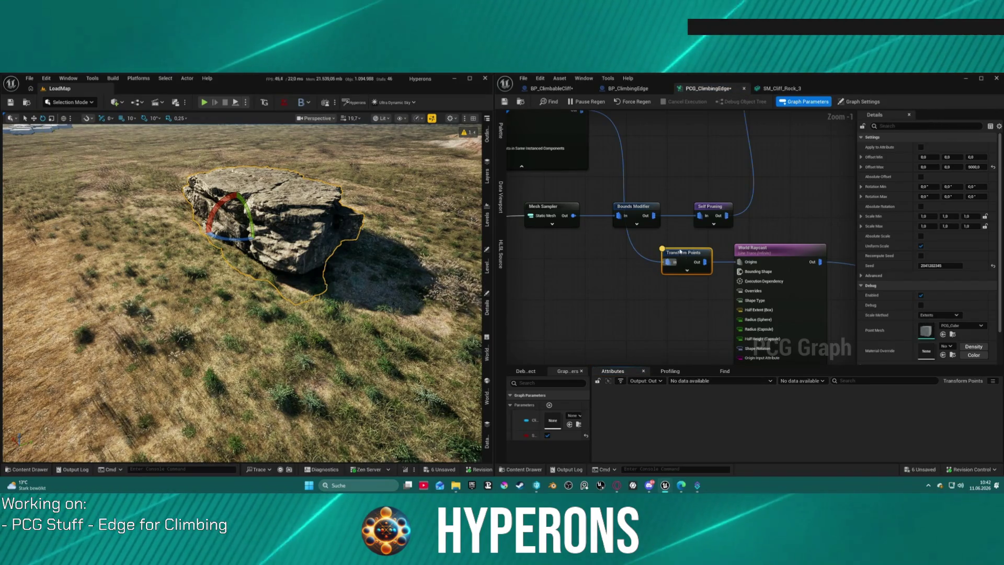
- Inspect the Static Mesh Spawner node's output attributes
left_click_drag(528, 115, 577, 167)
left_click(576, 167)
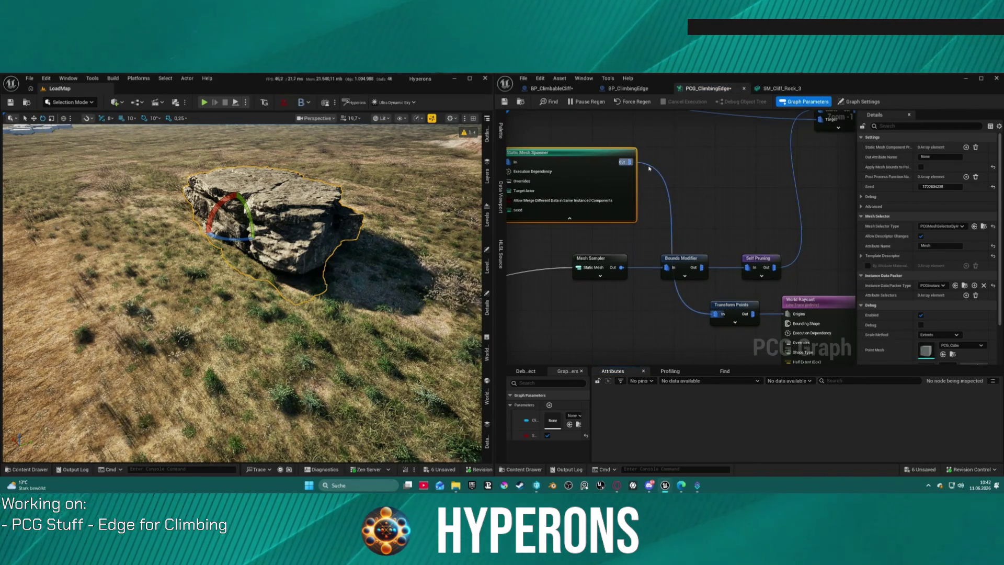
key("a")
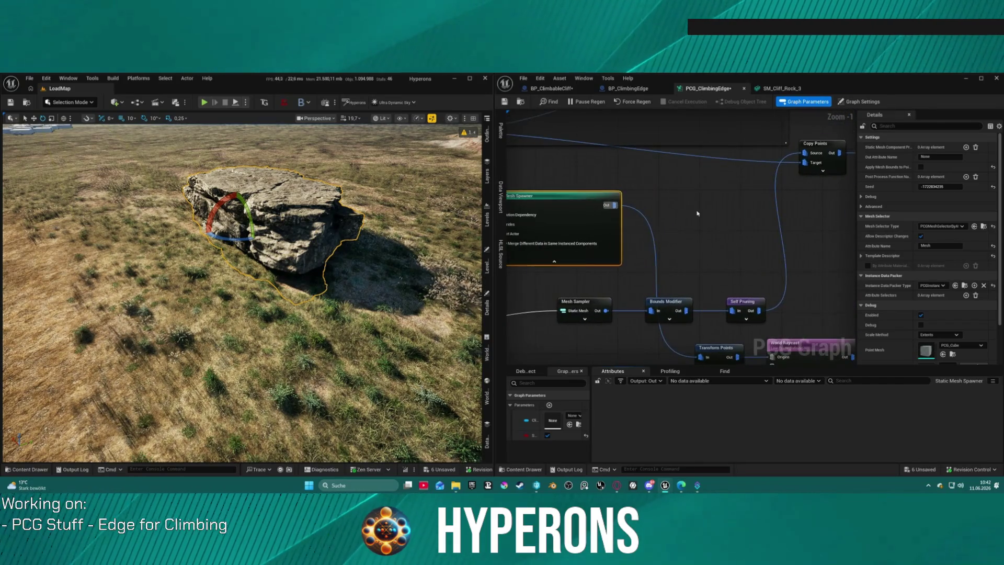
- Move the Debug node up and to the left, above World Raycast
left_click_drag(805, 361, 687, 306)
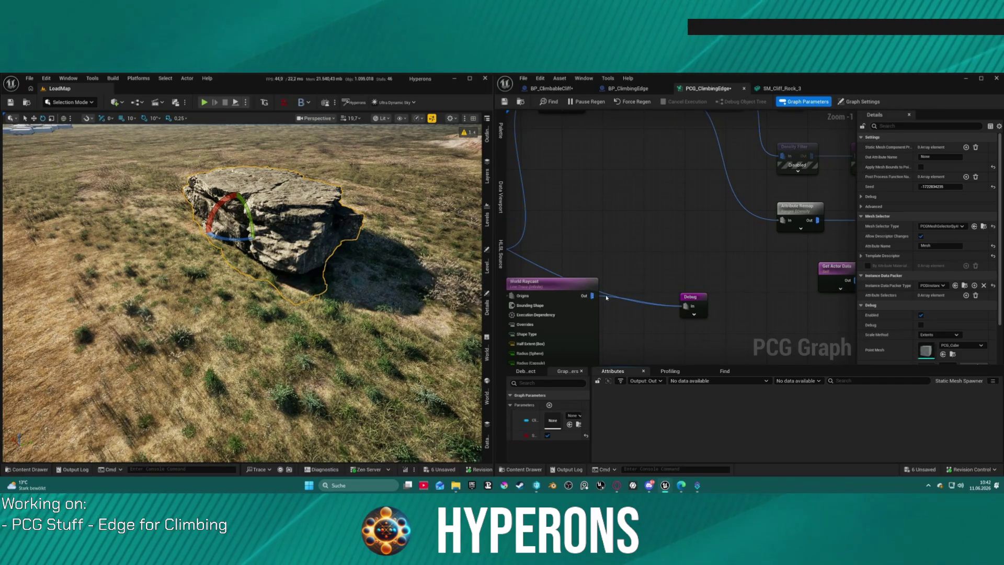
left_click(699, 303)
left_click_drag(698, 304, 642, 160)
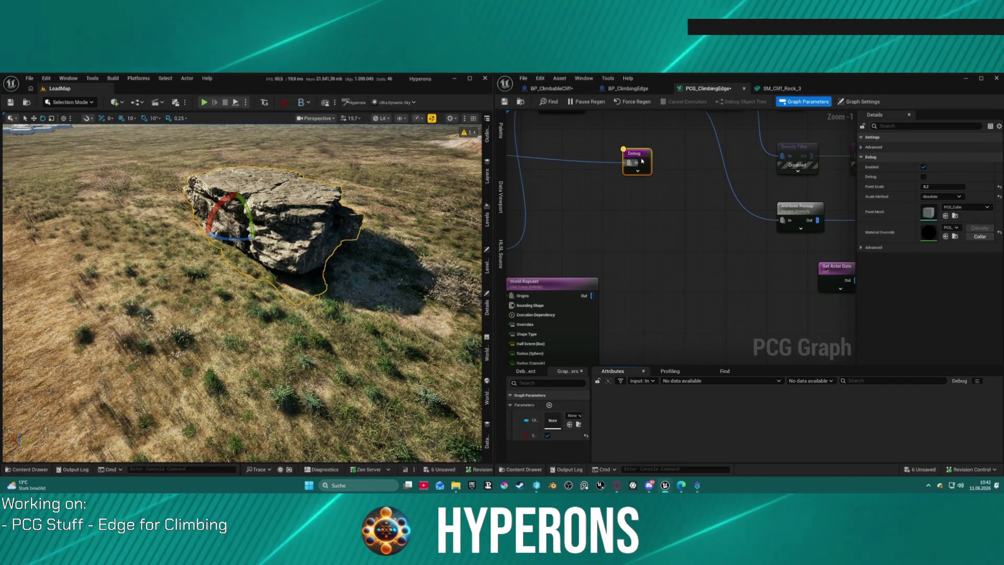
scroll(769, 260, "down", 3)
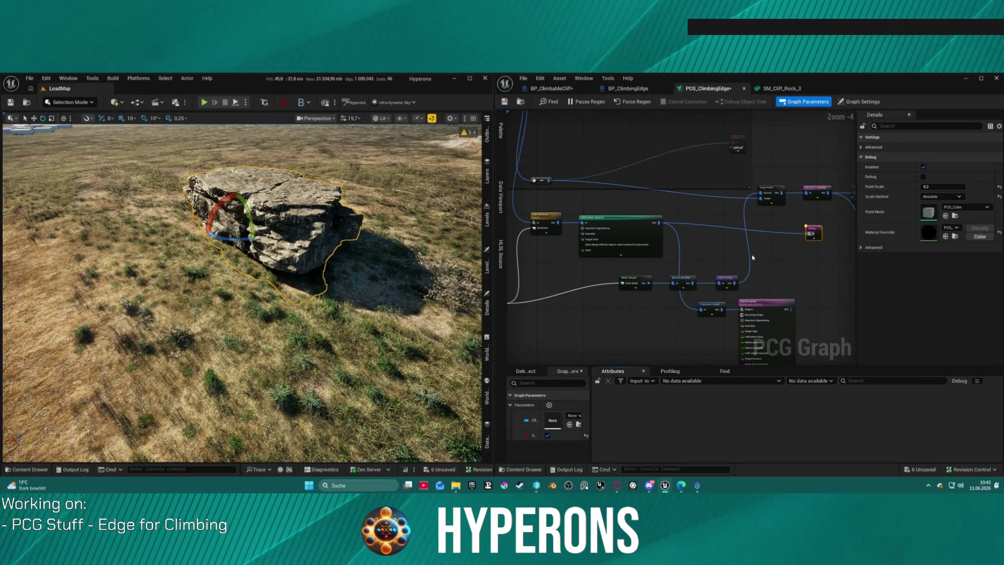
scroll(652, 223, "up", 3)
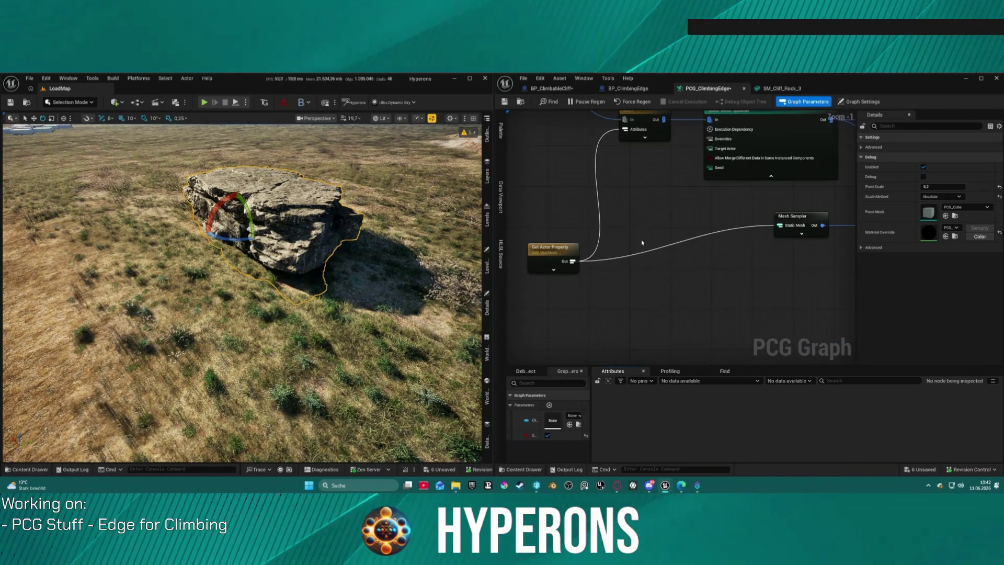
- Wire Get Actor Property into World Raycast's origins and inspect the raycast output
mouse_move(575, 260)
left_mouse_down()
mouse_move(816, 261)
mouse_move(625, 284)
left_mouse_up()
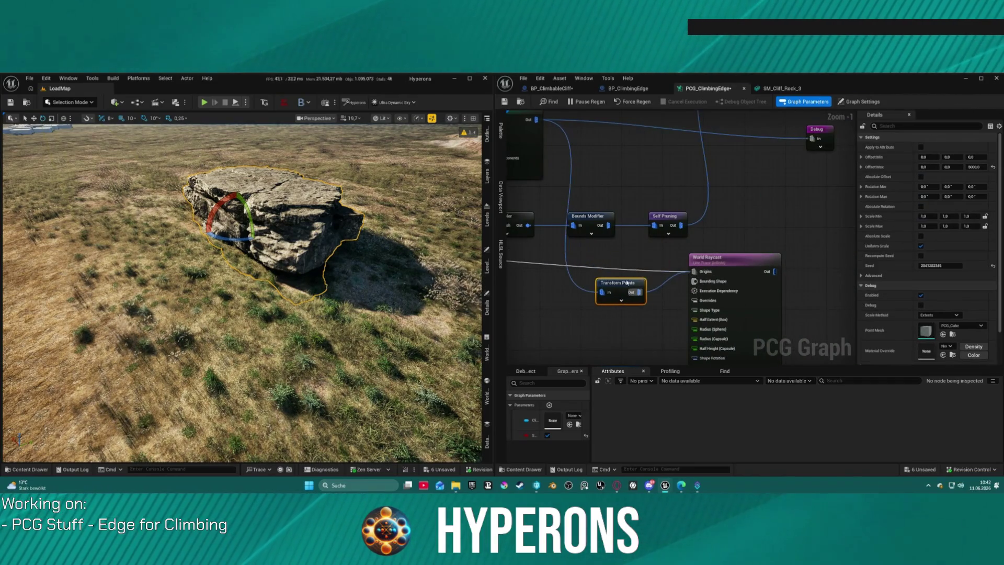
left_click(691, 276)
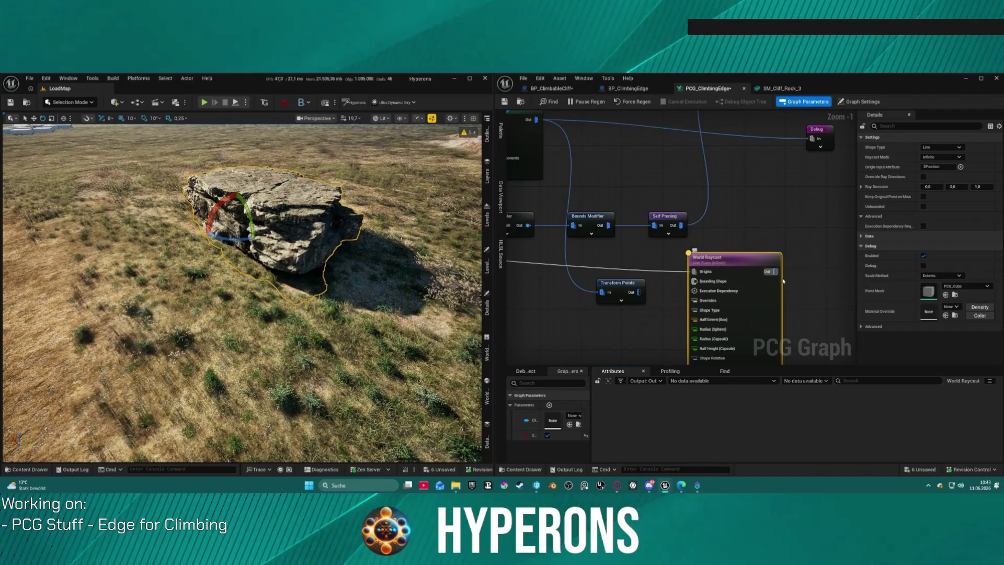
key("a")
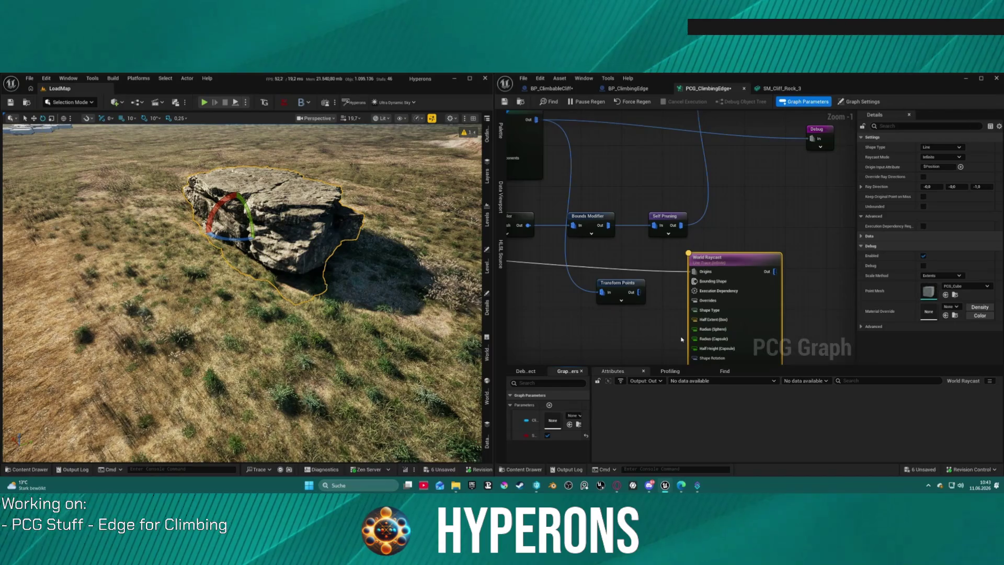
mouse_move(758, 286)
left_mouse_down()
mouse_move(738, 260)
mouse_move(751, 263)
left_mouse_up()
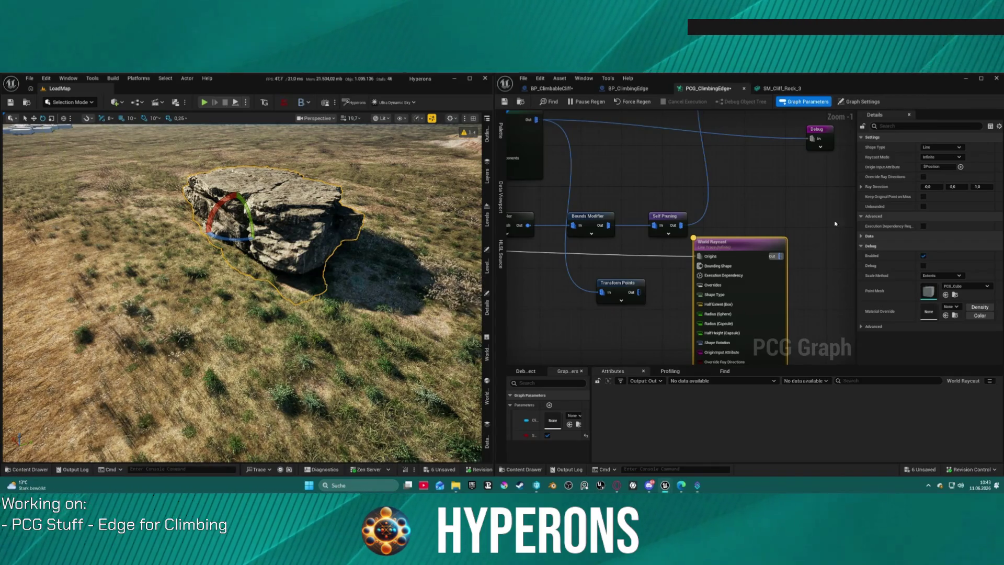
- Replace World Raycast with a new one whose origins come from Transform Points
key("Delete")
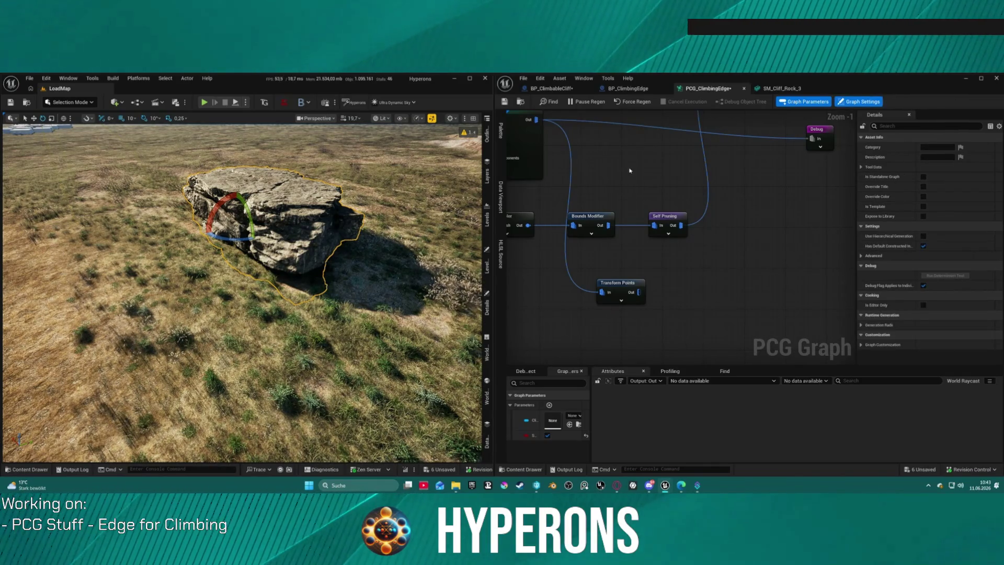
right_click(740, 278)
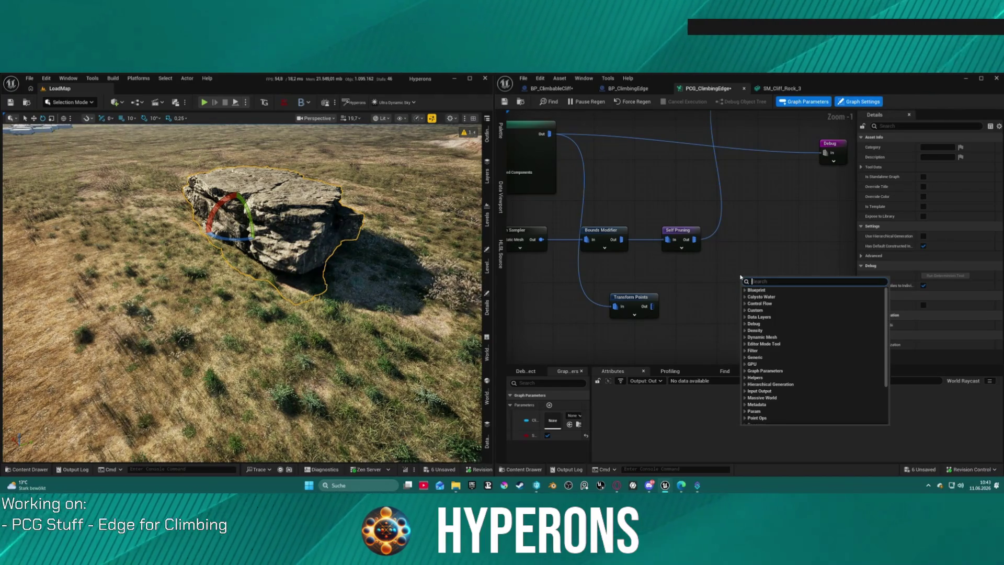
type("ray c")
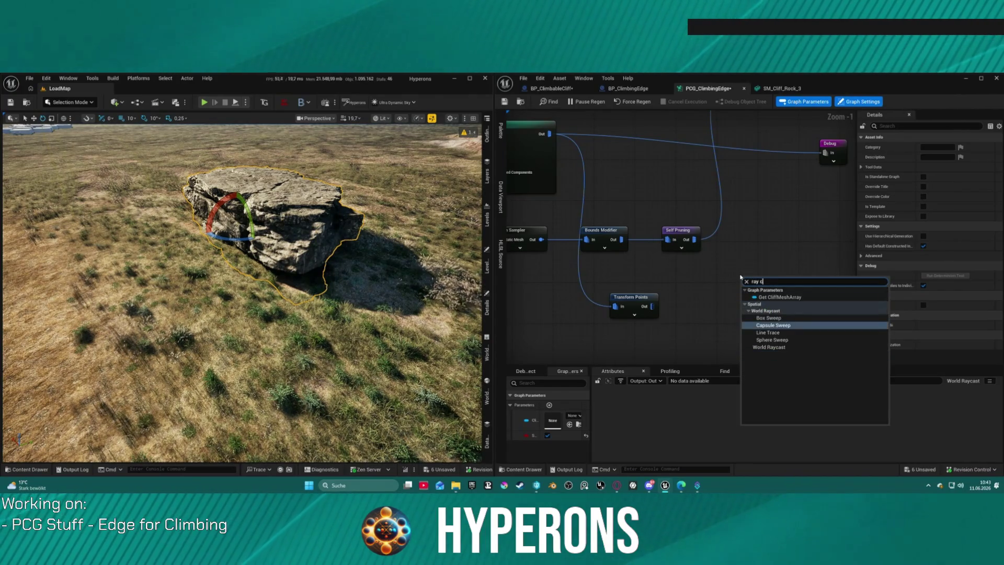
type("a")
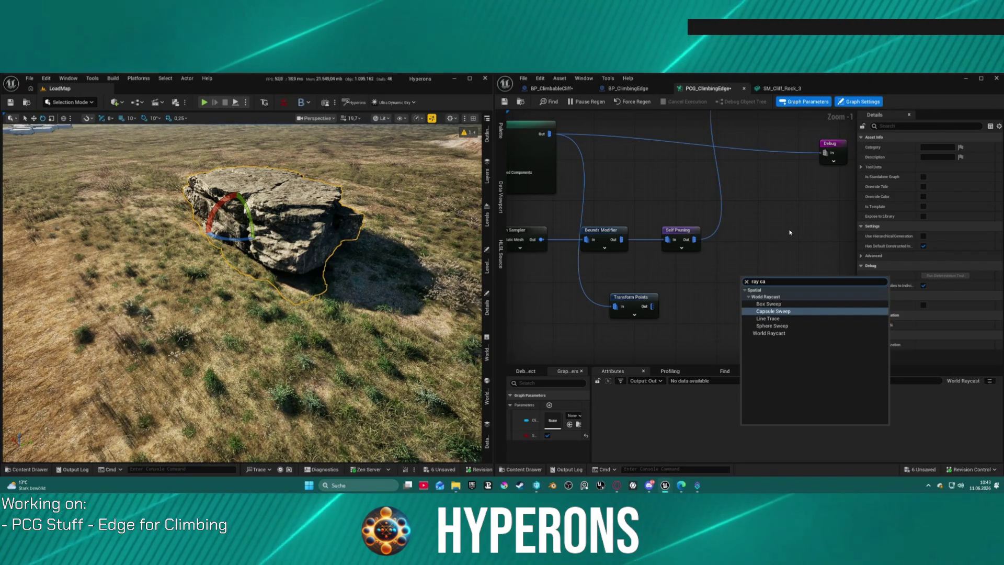
left_click(789, 318)
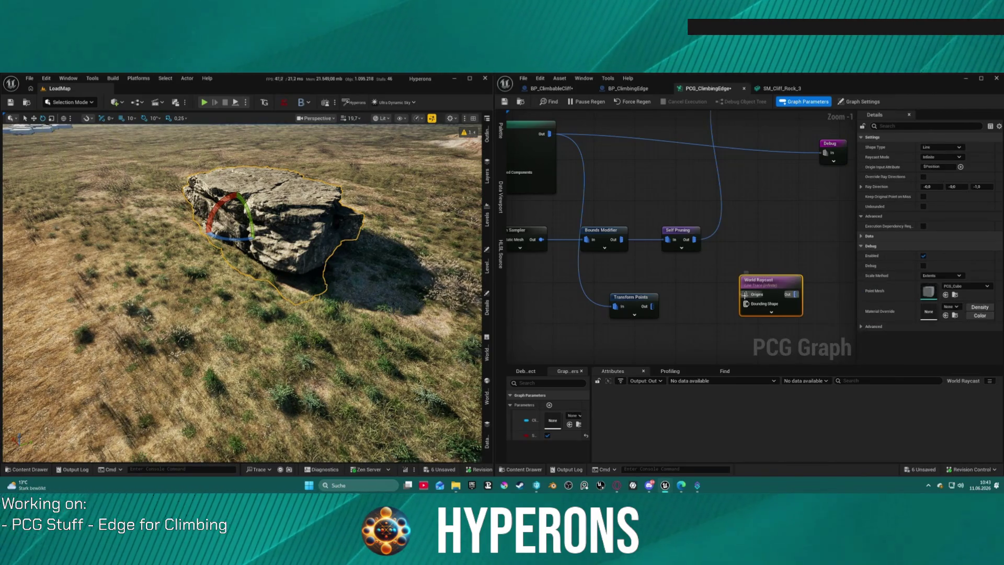
left_click_drag(745, 294, 655, 312)
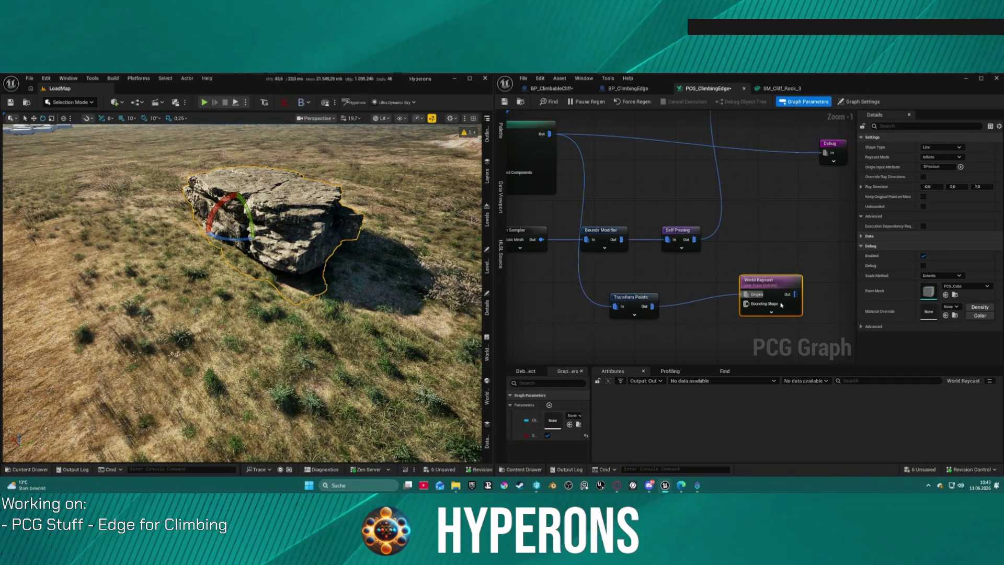
mouse_move(773, 281)
left_mouse_down()
mouse_move(755, 242)
mouse_move(833, 283)
left_mouse_up()
- Inspect the Add Attribute node's output data and settings
left_click(677, 229)
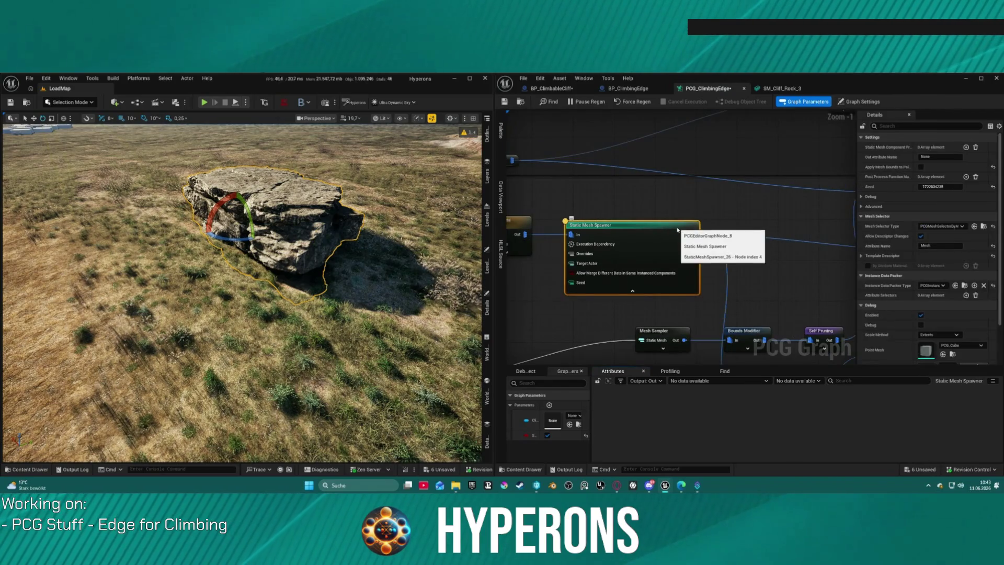
left_click_drag(505, 230, 716, 217)
left_click(716, 217)
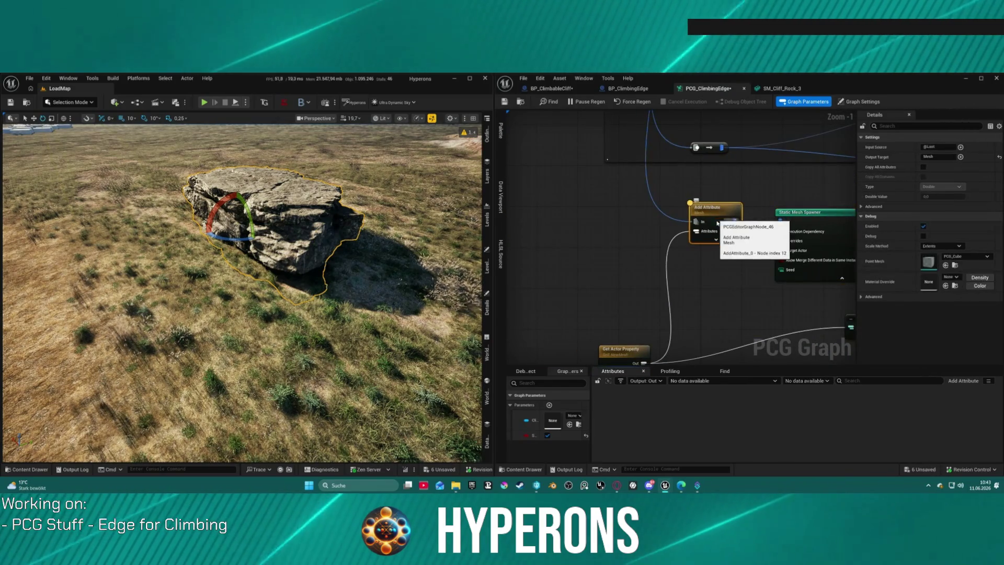
key("a")
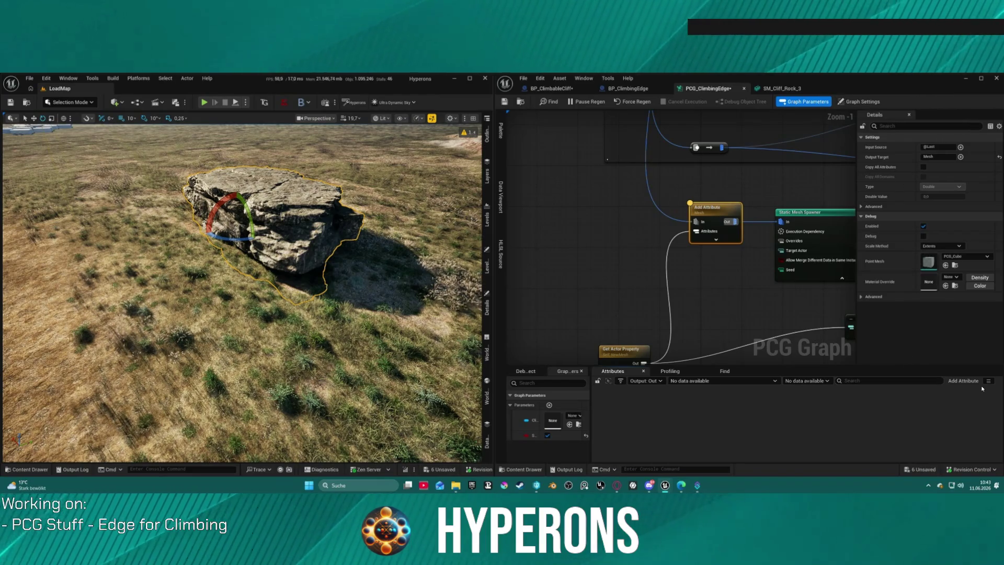
left_click(758, 245)
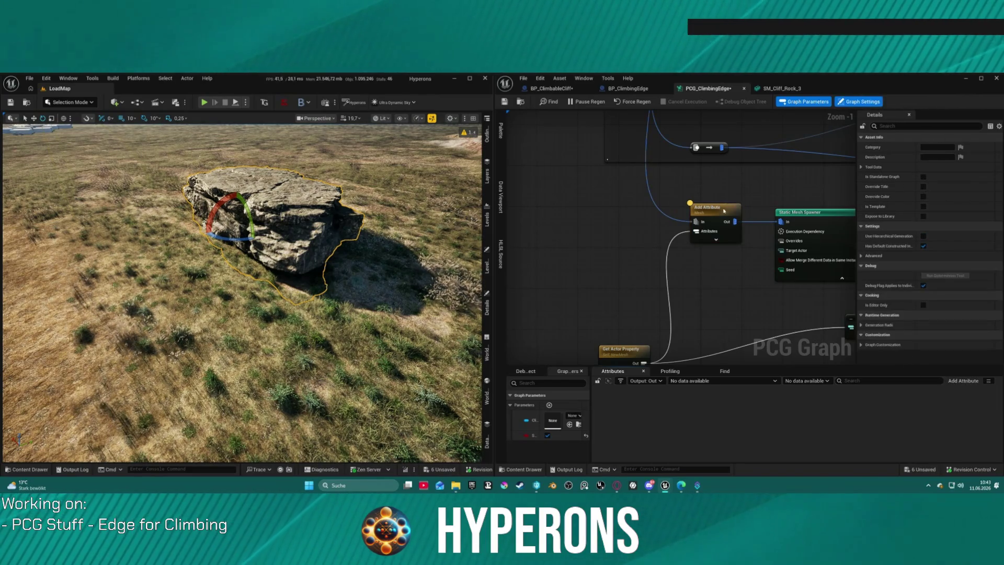
left_click(713, 216)
scroll(680, 235, "down", 3)
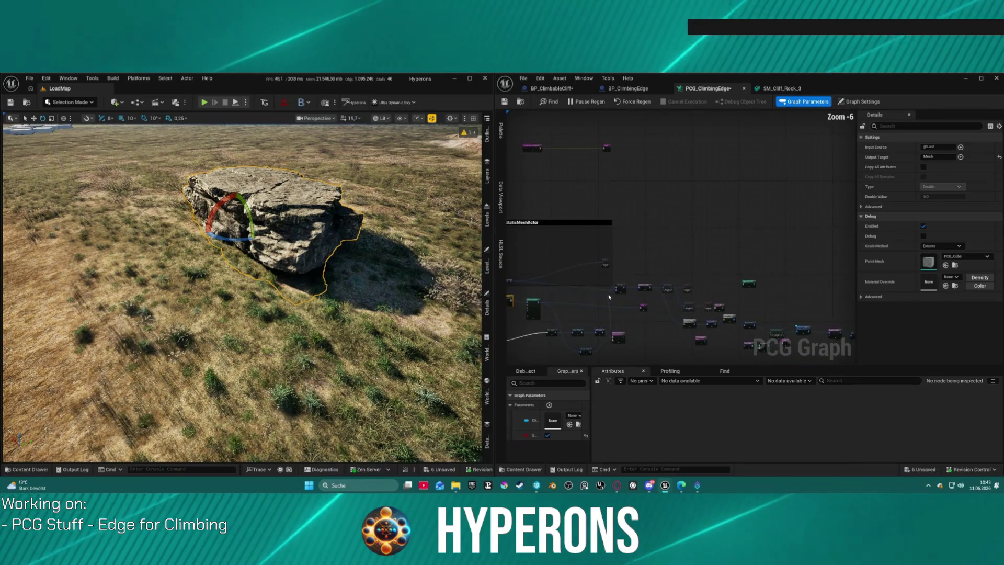
- Review the Copy Points, Debug, Get Actor Property and Get Actor Data nodes
left_click(636, 276)
mouse_move(636, 276)
left_mouse_down()
mouse_move(625, 214)
mouse_move(721, 174)
left_mouse_up()
mouse_move(655, 231)
left_mouse_down()
mouse_move(517, 327)
mouse_move(678, 222)
mouse_move(655, 228)
mouse_move(656, 262)
mouse_move(717, 249)
mouse_move(621, 245)
left_mouse_up()
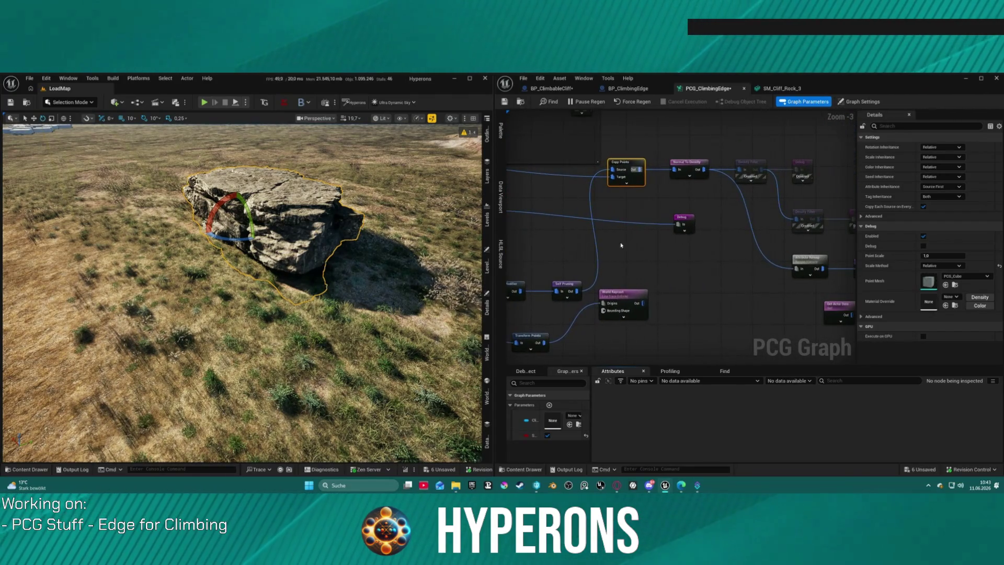
left_click(678, 226)
left_click_drag(696, 252, 627, 272)
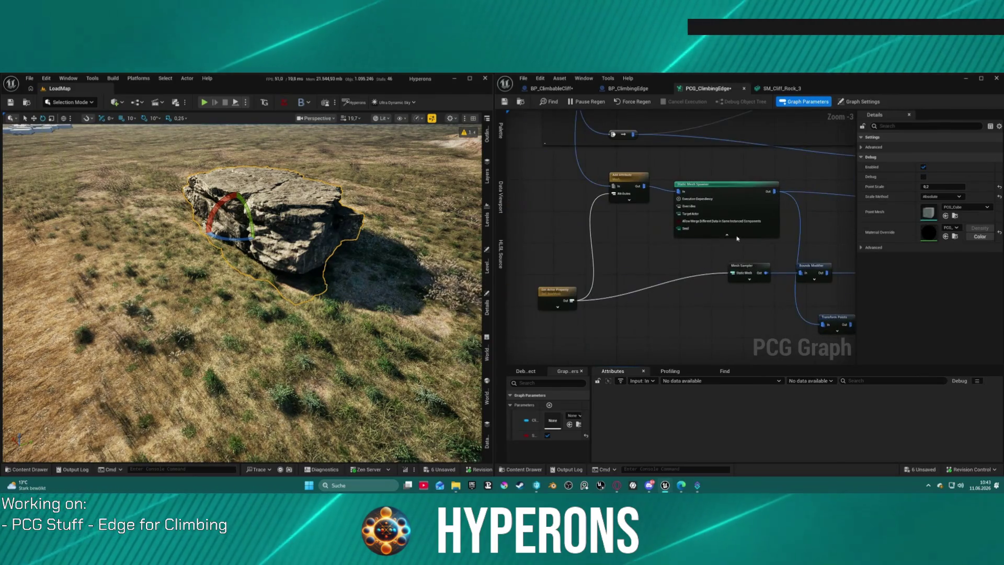
left_click(565, 298)
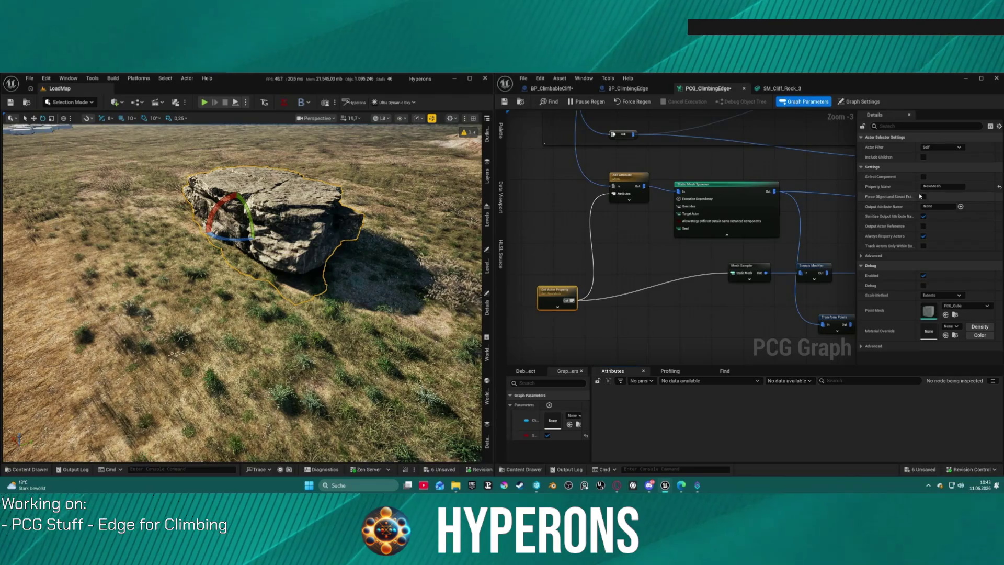
mouse_move(607, 259)
left_mouse_down()
mouse_move(643, 334)
mouse_move(632, 311)
mouse_move(640, 215)
mouse_move(695, 348)
mouse_move(628, 223)
left_mouse_up()
scroll(639, 215, "up", 2)
left_click(640, 215)
mouse_move(734, 229)
left_mouse_down()
mouse_move(553, 222)
mouse_move(600, 216)
left_mouse_up()
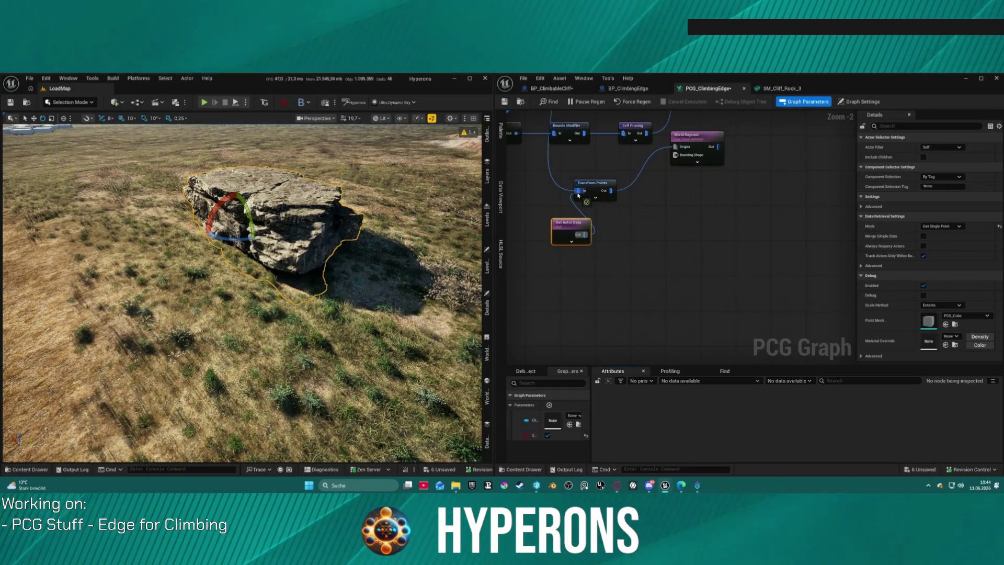
- Undo so Transform Points is fed from Get Actor Data again
key("ctrl+z")
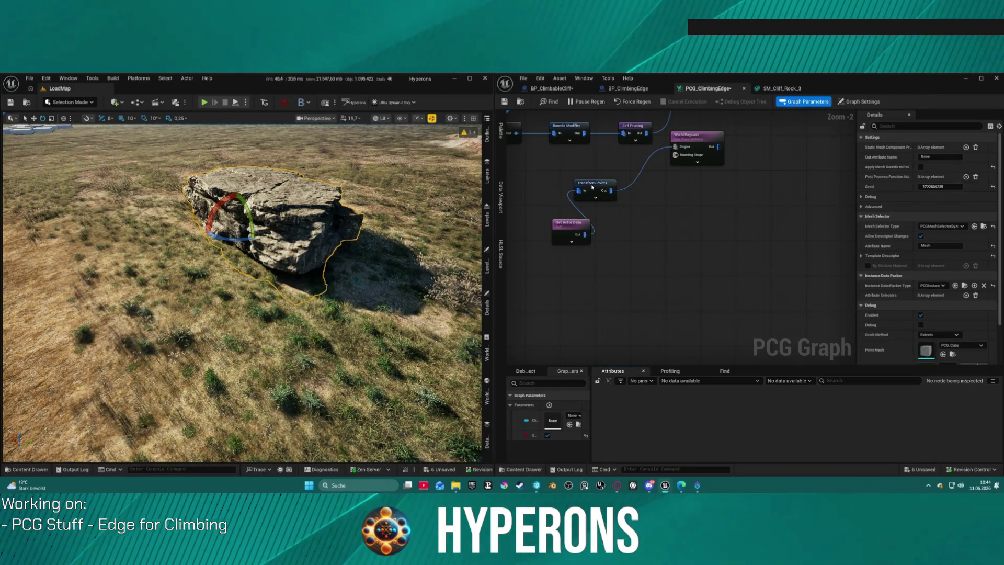
left_click(593, 187)
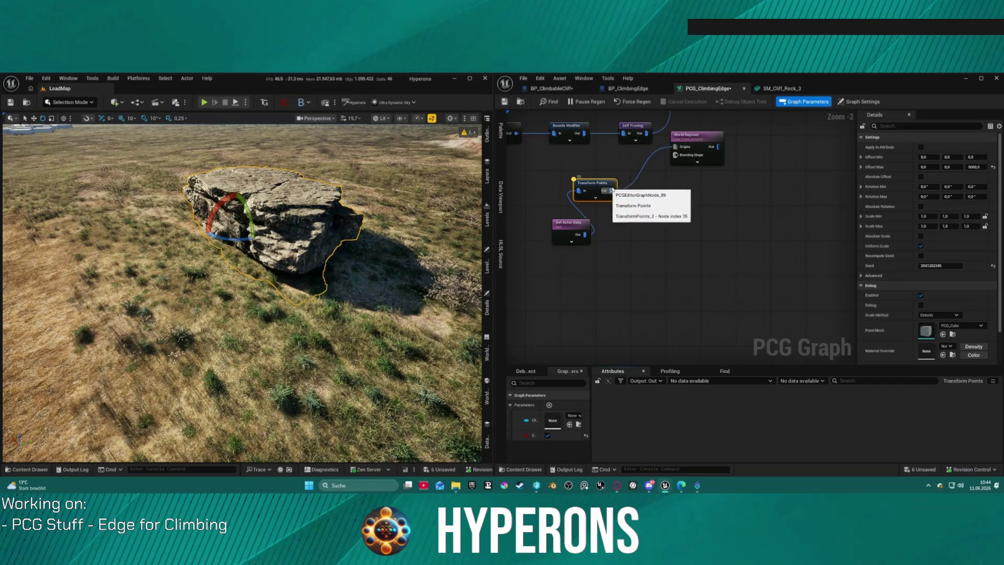
left_click(588, 233)
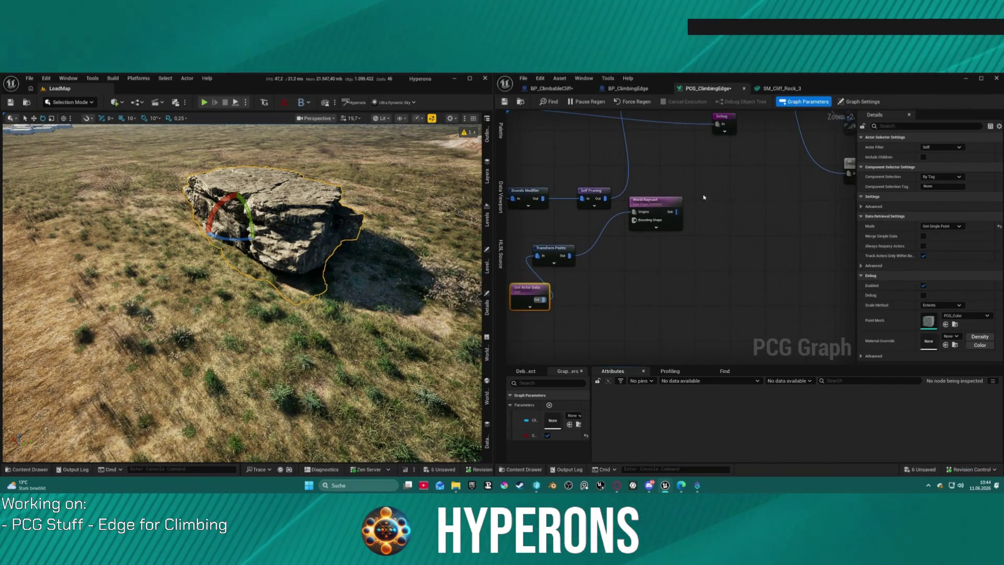
- Place the Debug node beside World Raycast and wire Get Actor Data's output into it
mouse_move(722, 117)
left_mouse_down()
mouse_move(738, 216)
mouse_move(664, 224)
left_mouse_up()
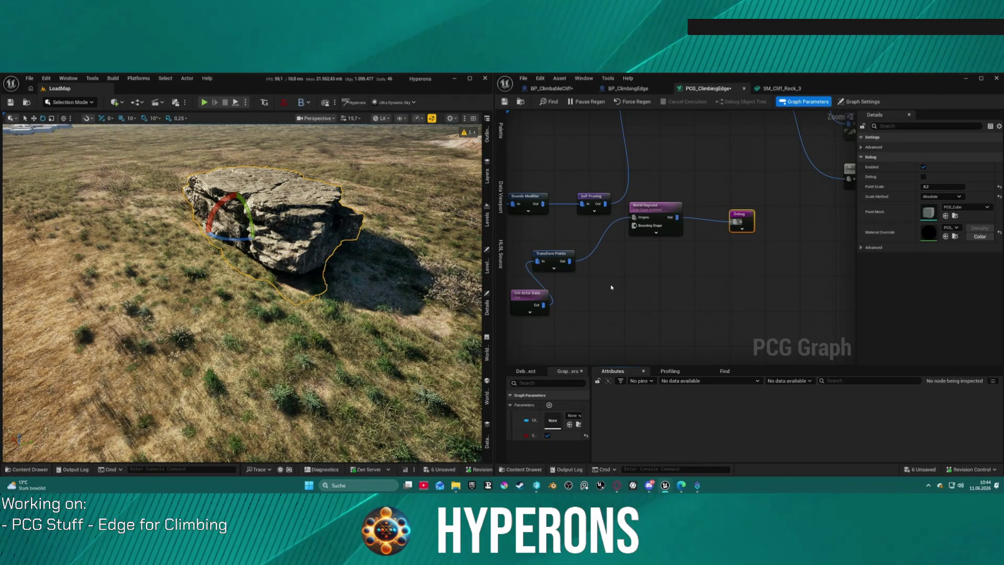
left_click_drag(540, 308, 736, 221)
mouse_move(297, 260)
left_mouse_down()
mouse_move(261, 246)
mouse_move(292, 256)
mouse_move(262, 293)
mouse_move(235, 256)
left_mouse_up()
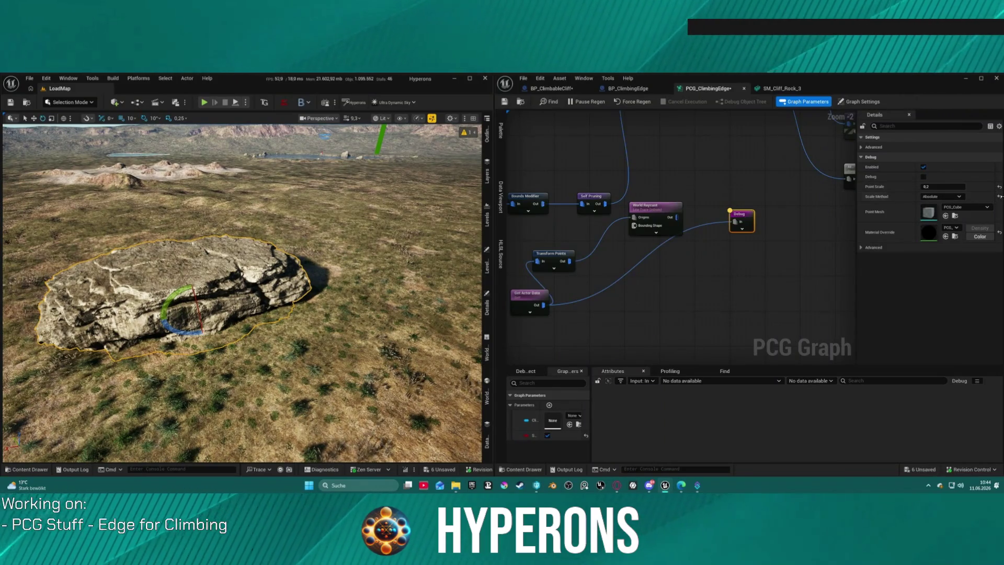
- Reset Debug's scale method to Extents, leaving Get Actor Data on Get Single Point
left_click(1000, 197)
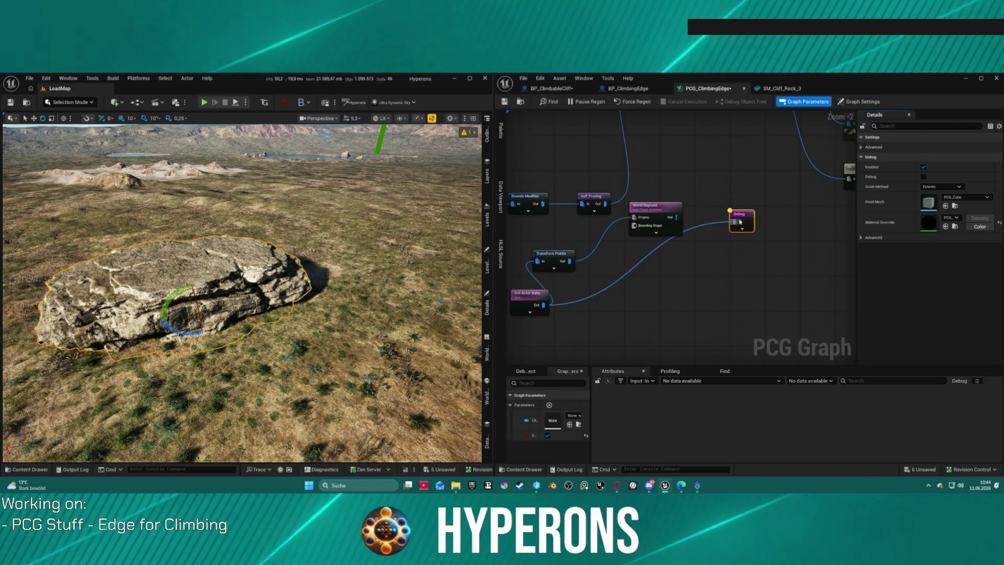
left_click(534, 294)
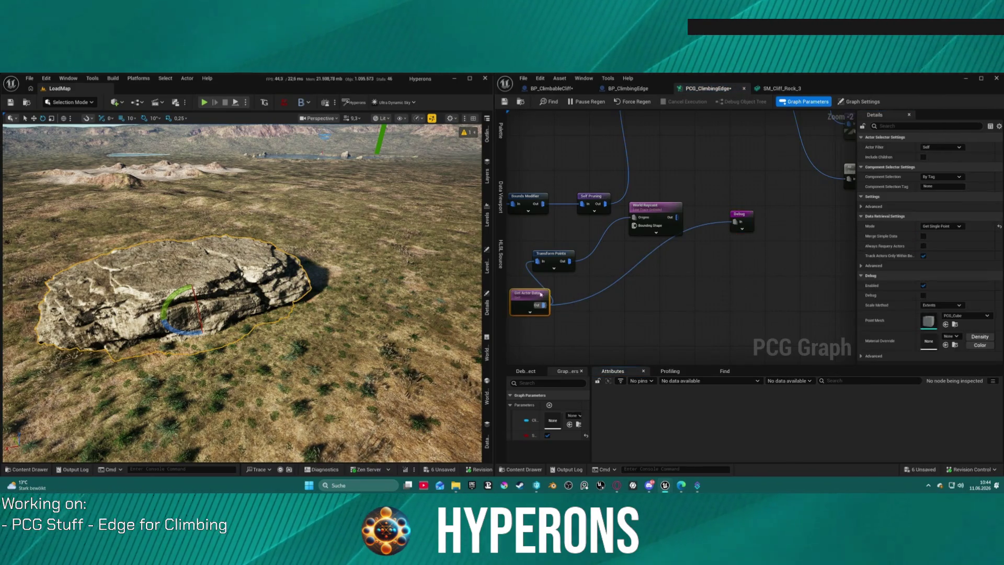
left_click(943, 226)
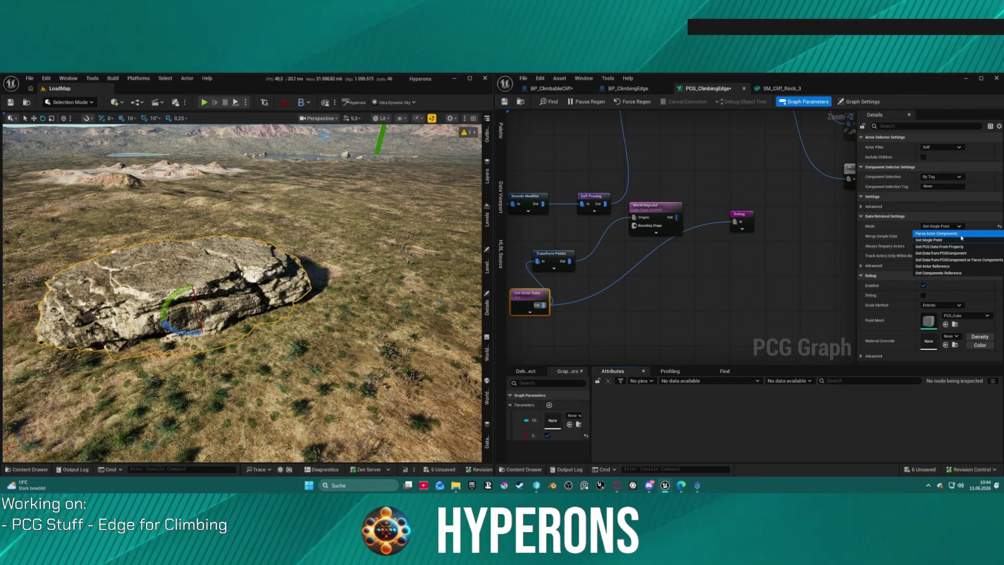
left_click(956, 233)
left_click(949, 226)
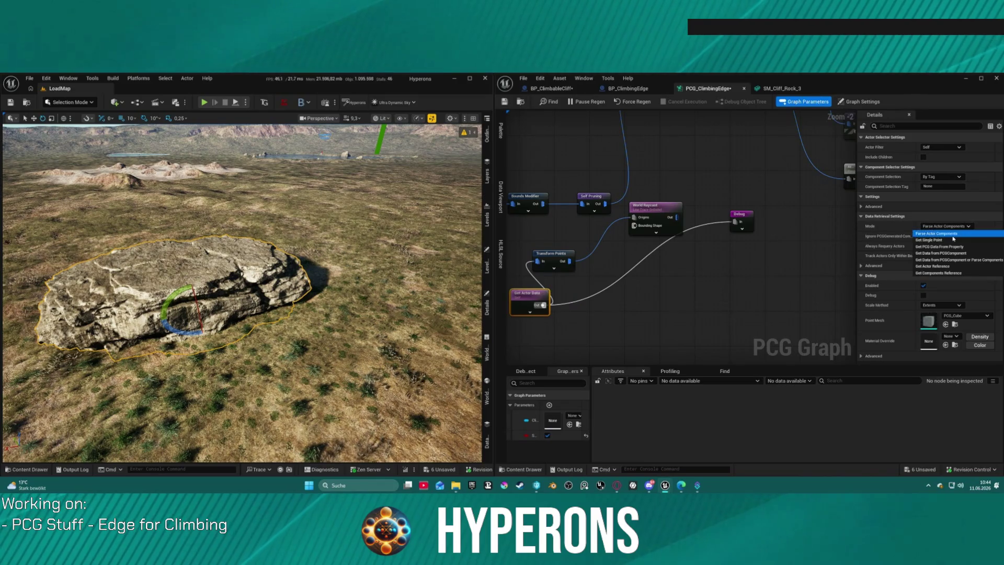
left_click(953, 239)
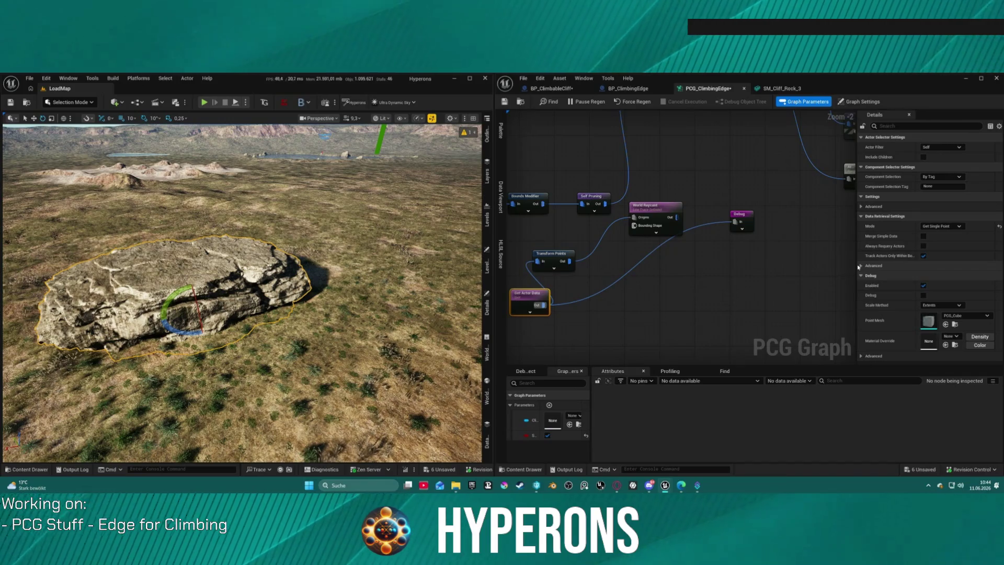
- Untick Track Actors Only Within Bounds, keeping filter Self, and frame the rock
left_click(938, 147)
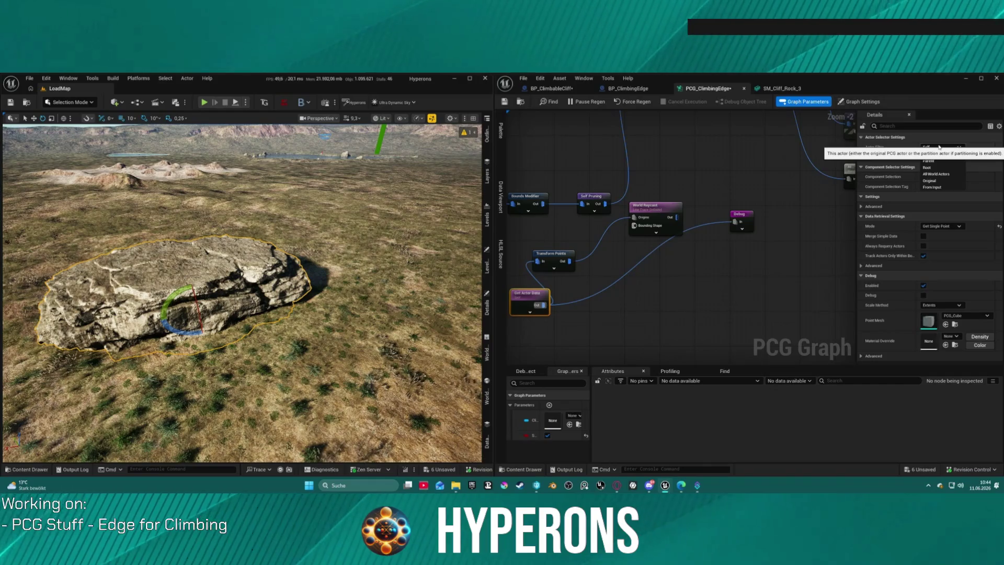
left_click(938, 146)
left_click(923, 257)
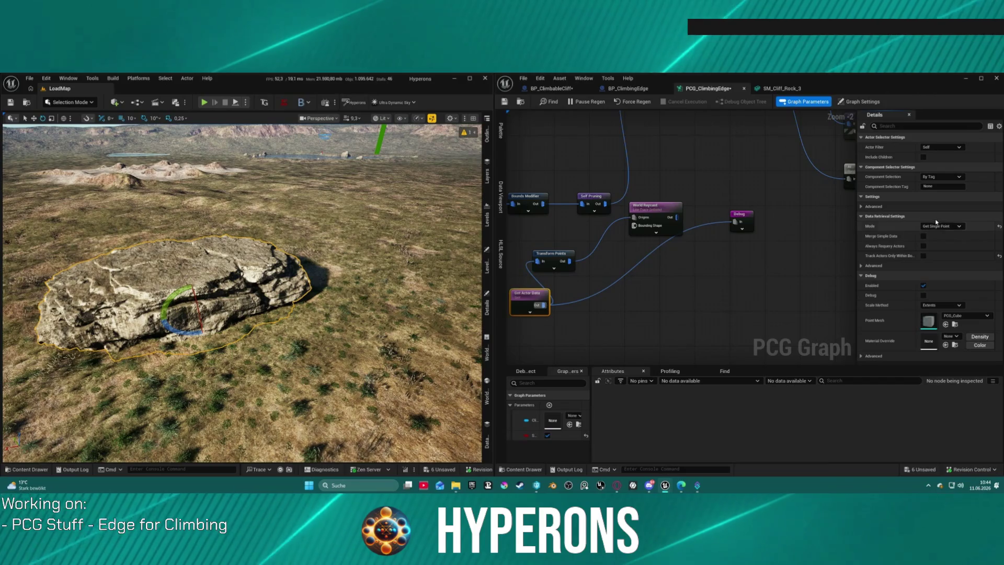
left_click(745, 222)
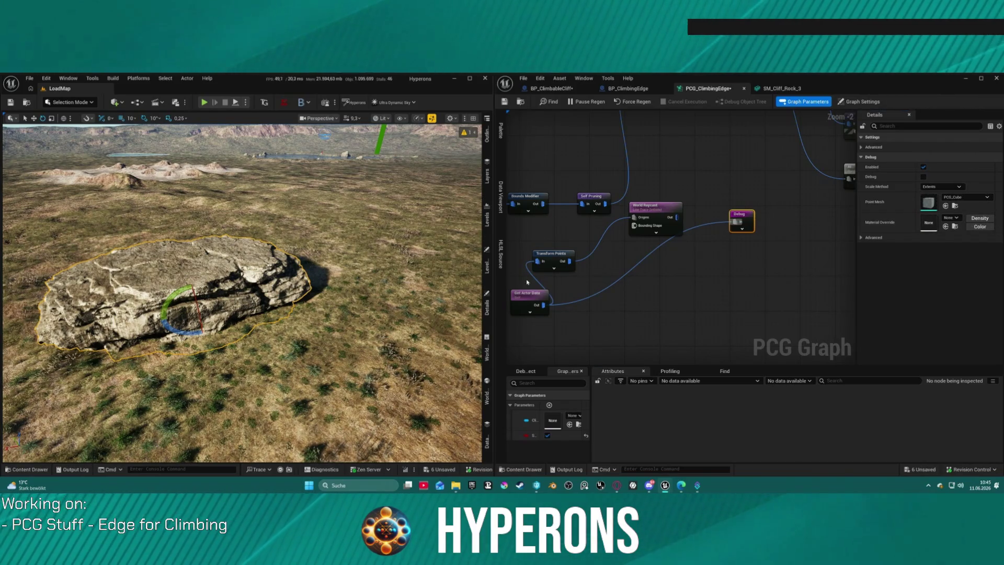
scroll(240, 293, "up", 3)
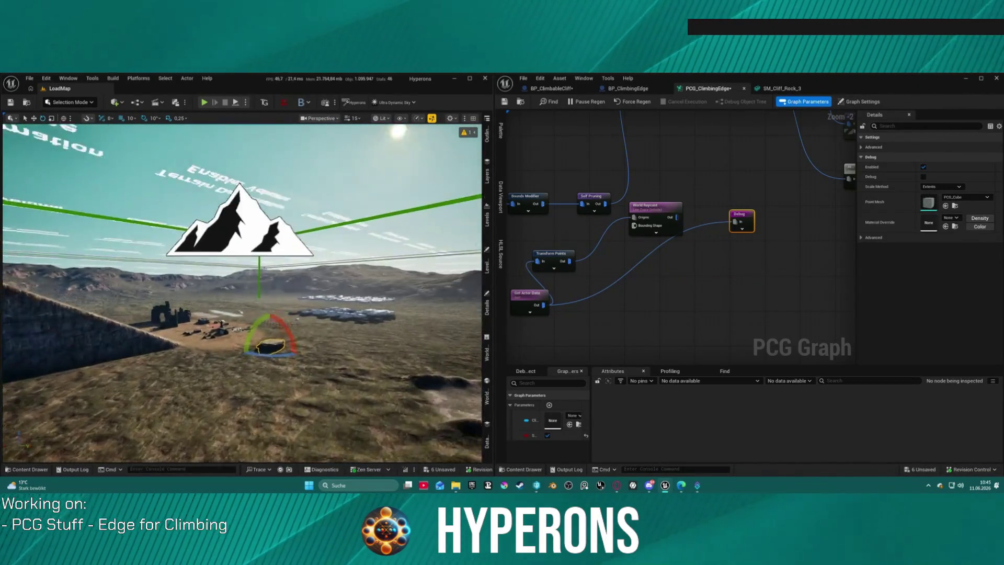
key("f")
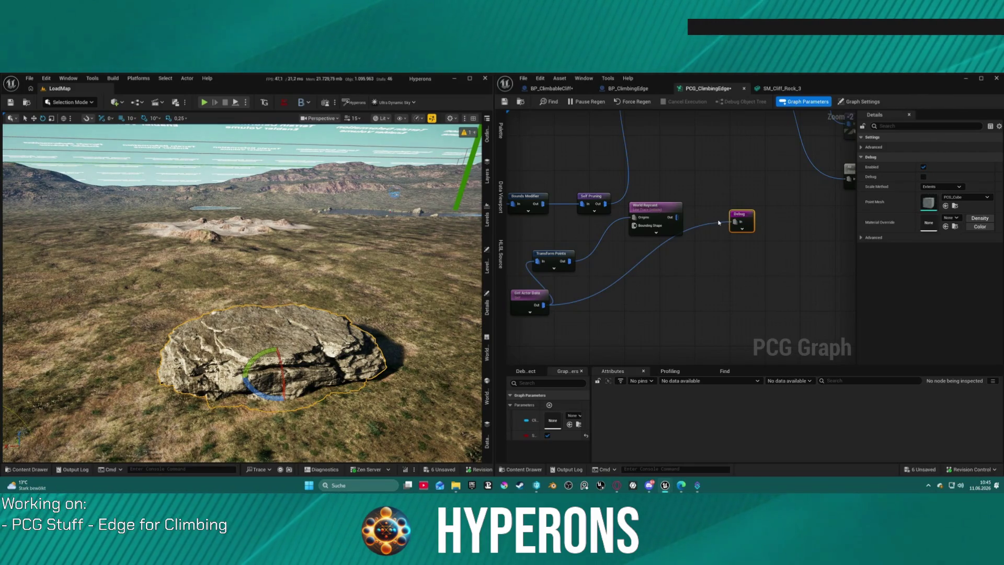
- Nudge Transform Points and World Raycast down-right, then undo the move
left_click_drag(544, 256, 588, 265)
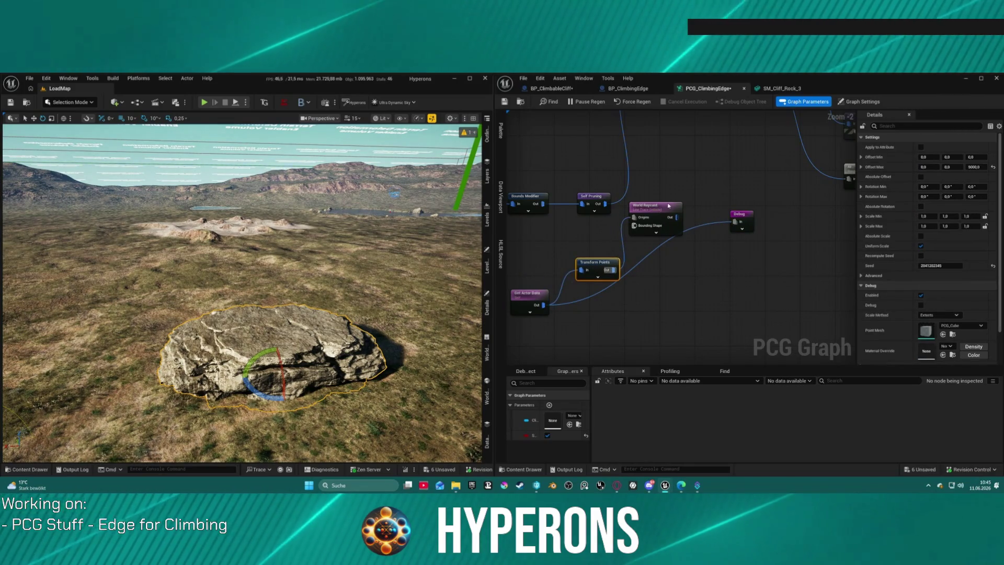
left_click_drag(654, 207, 667, 224)
key("ctrl+z")
key("ctrl+z")
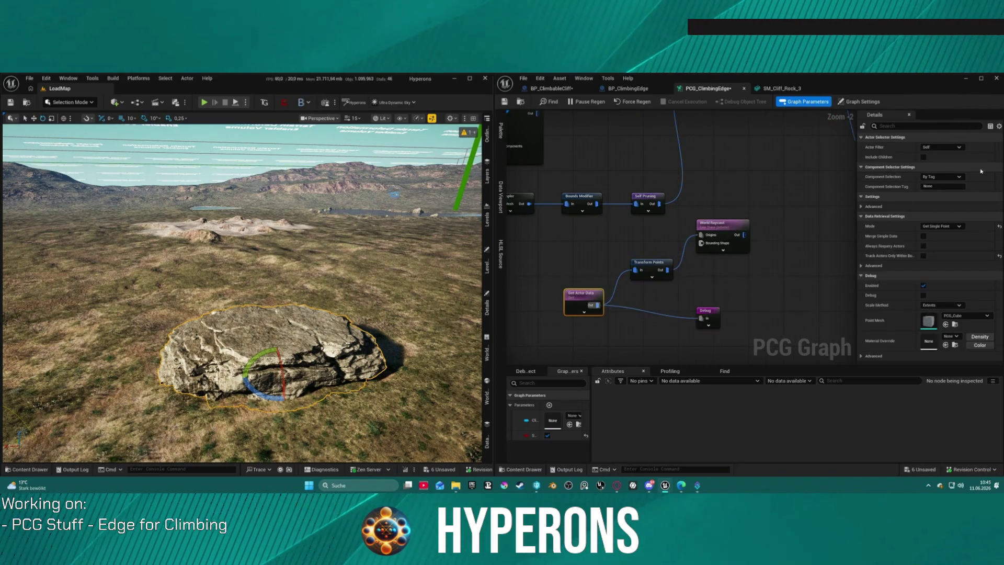
- Try Parse Actor Components mode with By Tag component selection and include-children toggled
left_click(999, 228)
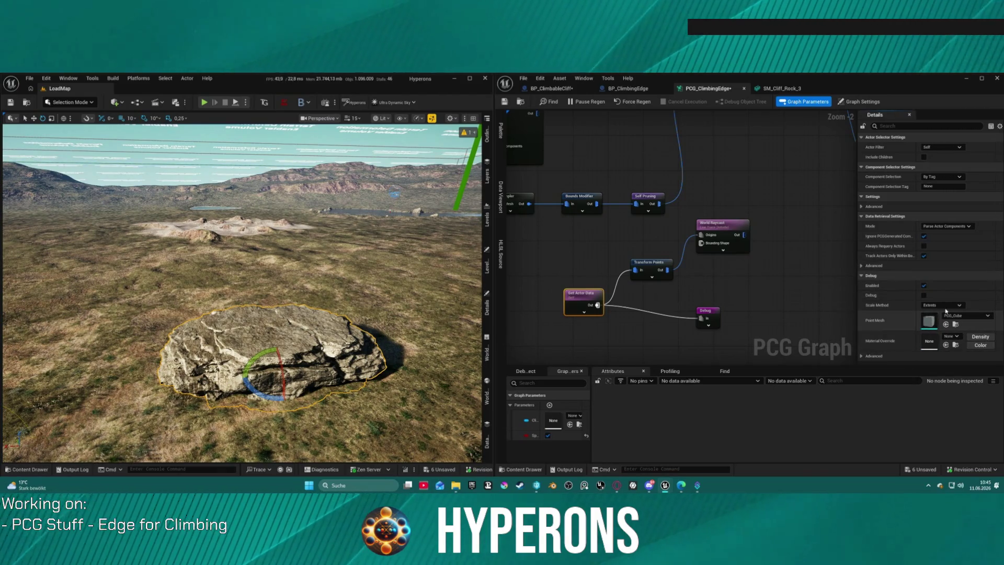
left_click(945, 177)
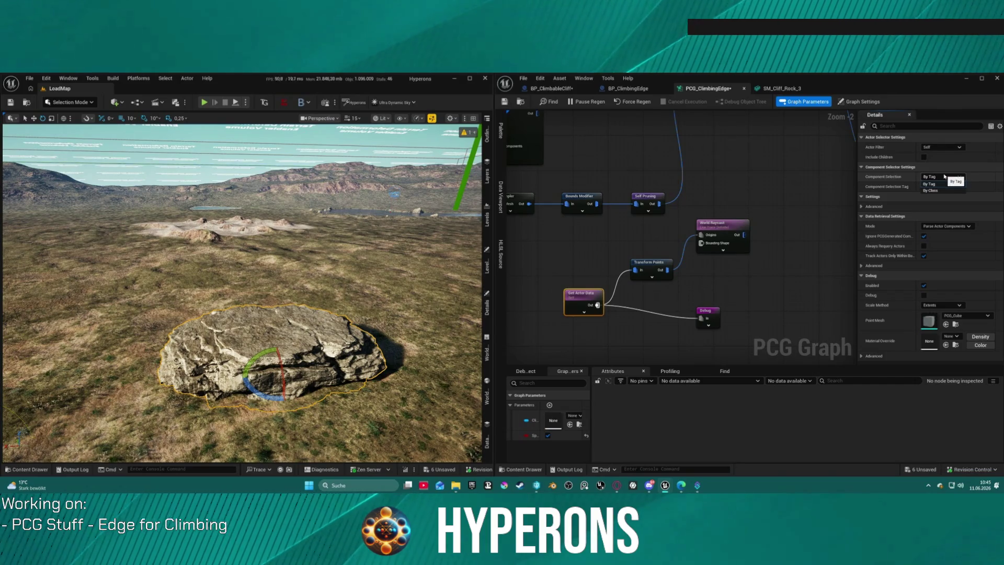
left_click(957, 186)
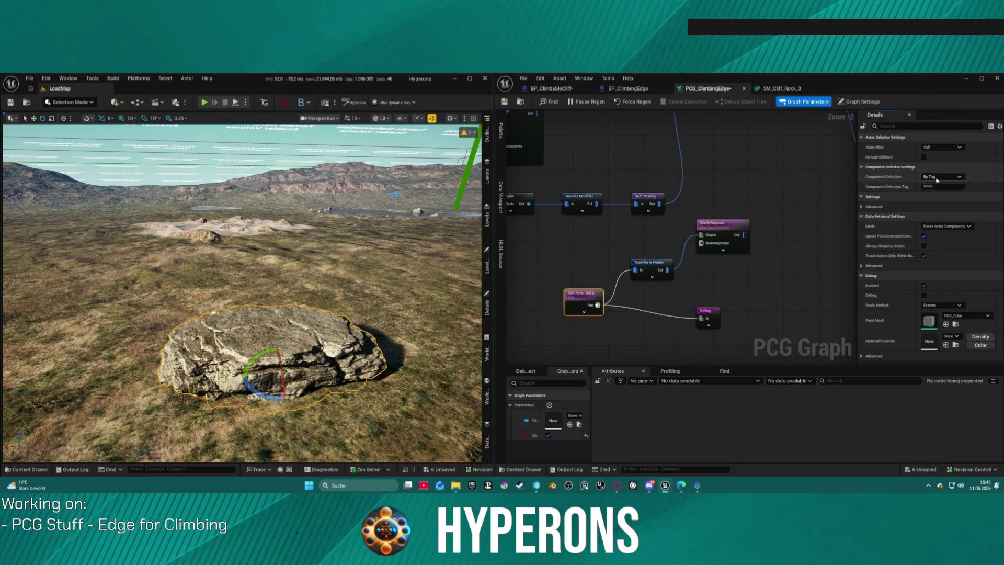
left_click(924, 157)
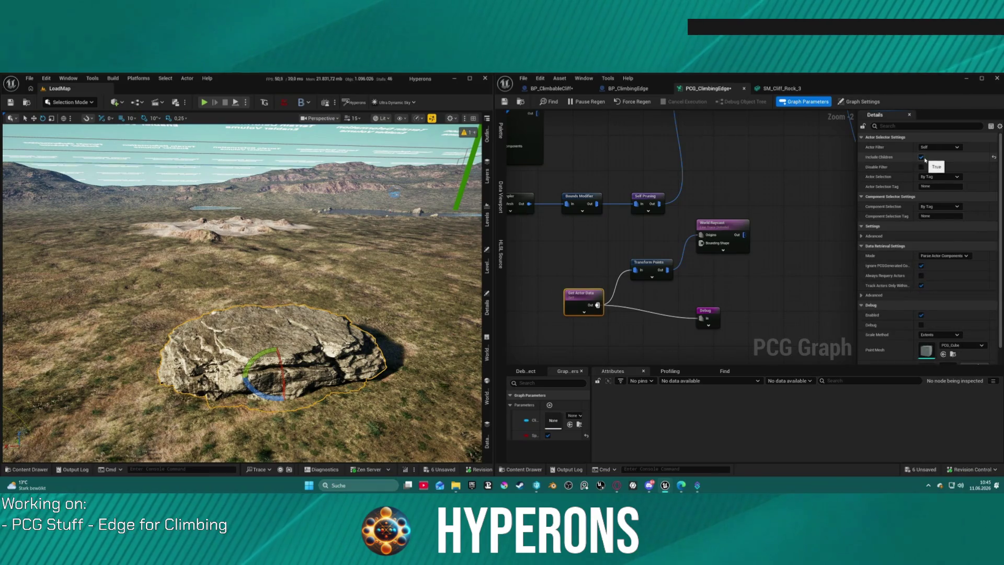
left_click(922, 157)
- Try other actor filter options, then set Get Actor Data's mode back to Get Single Point
left_click(940, 147)
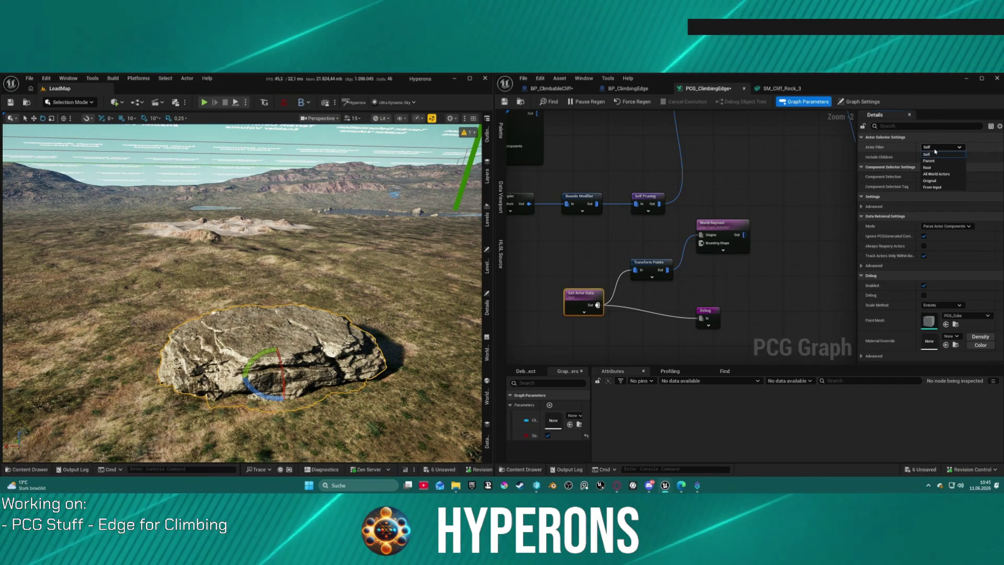
left_click(951, 183)
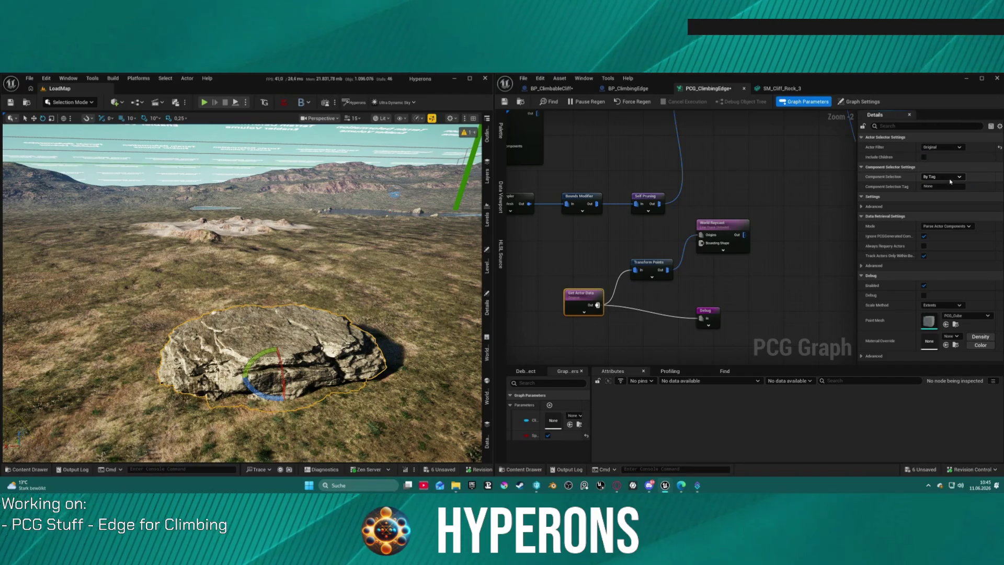
left_click(941, 147)
left_click(941, 168)
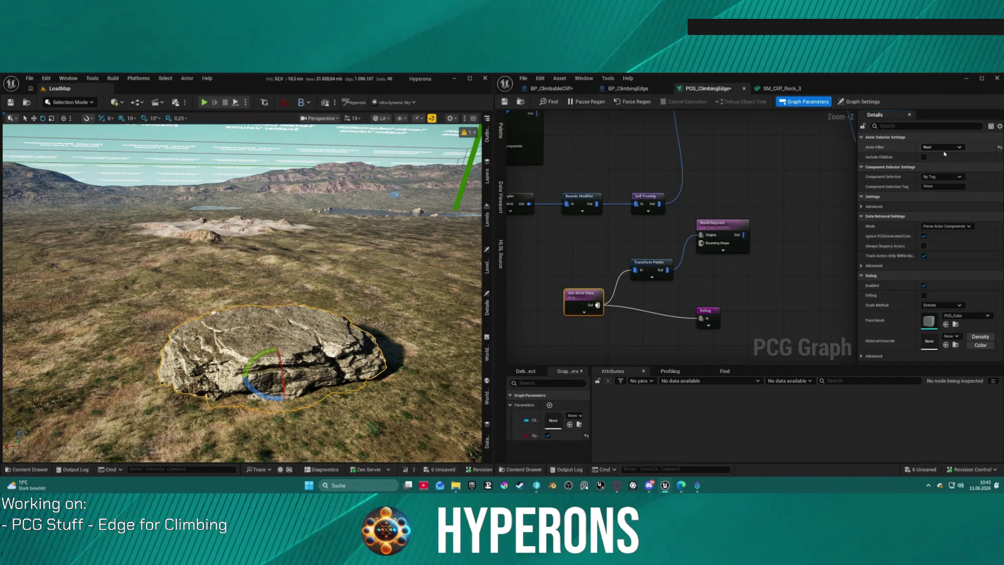
left_click(943, 137)
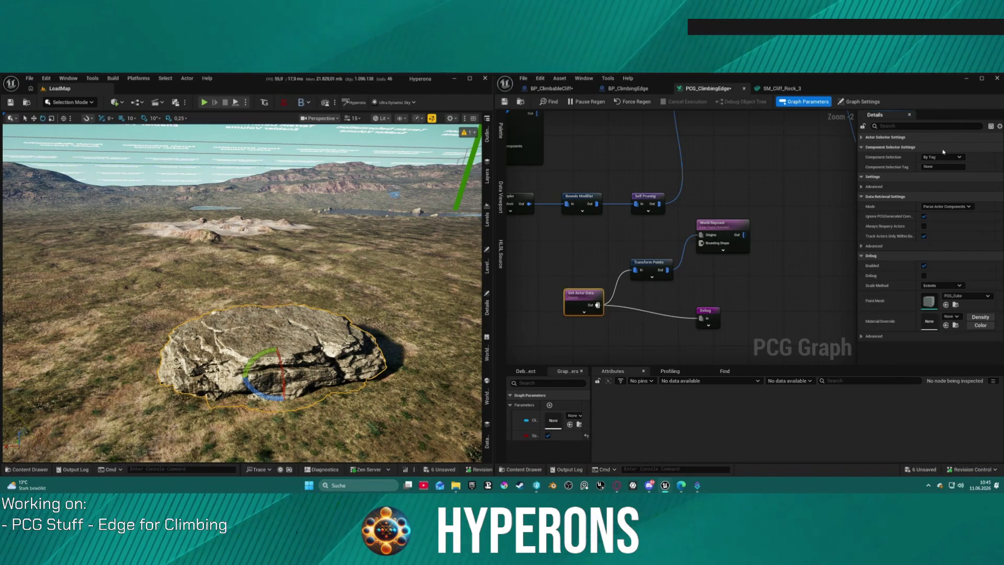
left_click(865, 137)
left_click(941, 146)
left_click(941, 155)
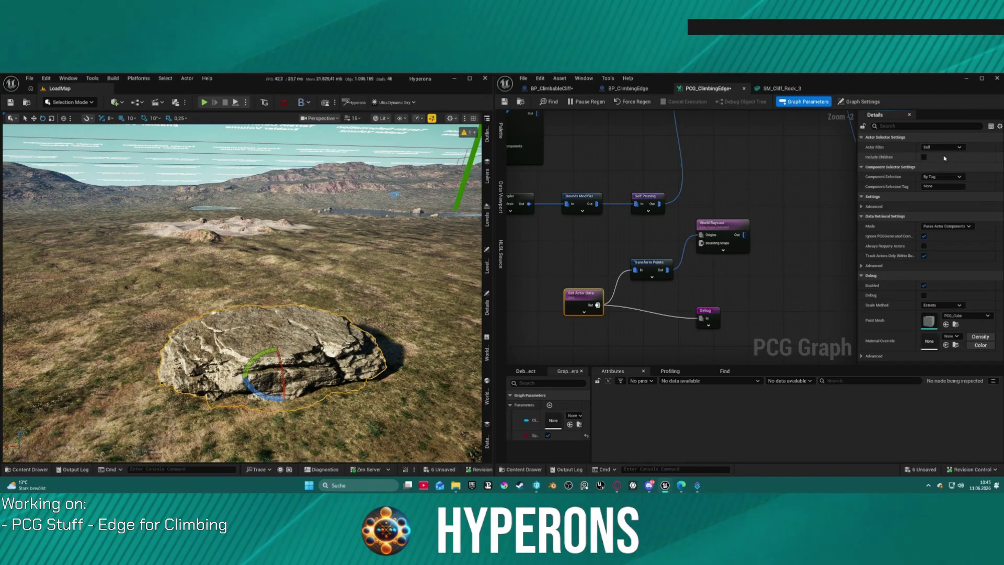
left_click(946, 226)
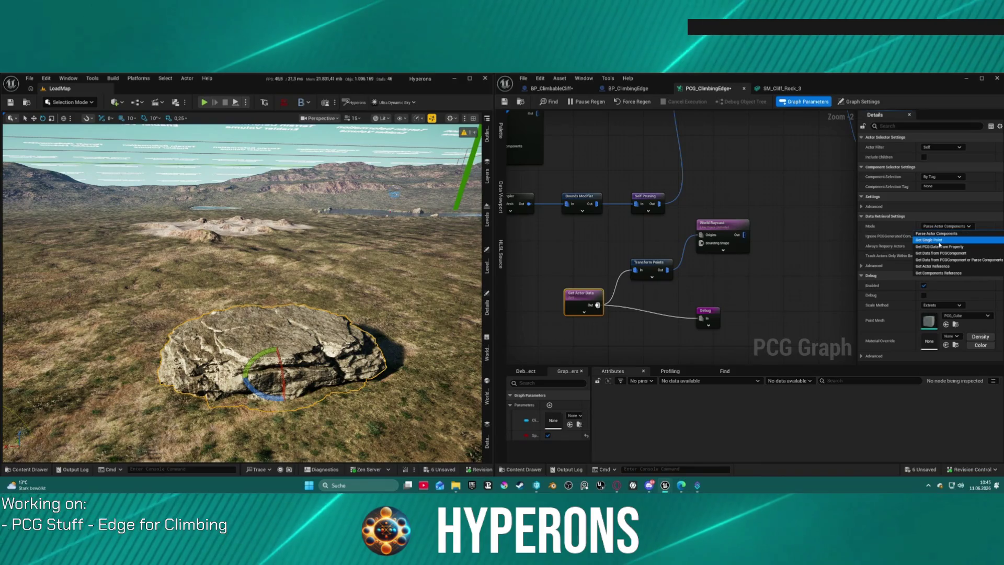
left_click(939, 240)
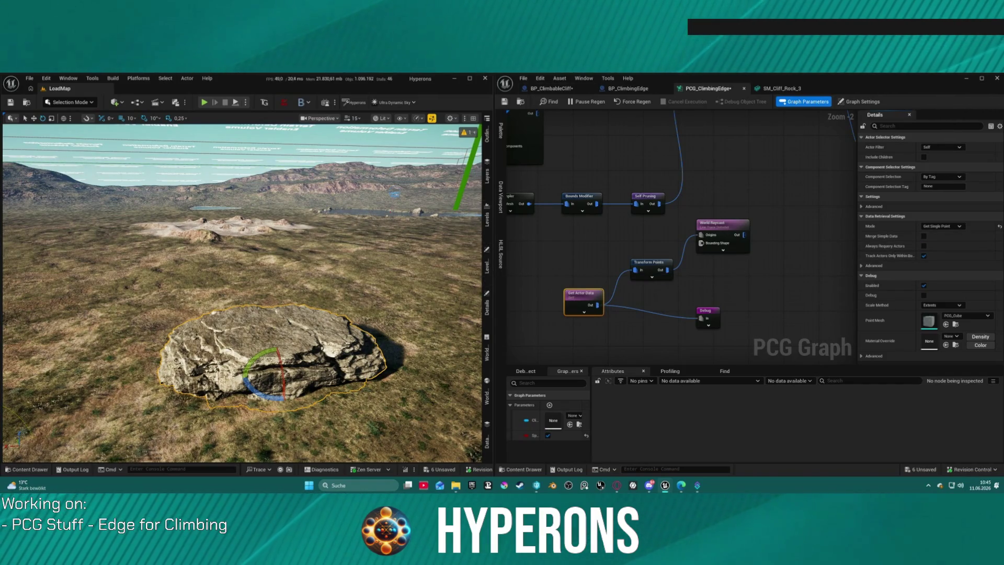
- Wire Transform Points' output into the Debug node and set its scale method to Absolute
mouse_move(240, 250)
left_mouse_down()
mouse_move(241, 324)
mouse_move(240, 219)
mouse_move(240, 248)
left_mouse_up()
key("f")
mouse_move(602, 168)
left_mouse_down()
mouse_move(703, 287)
mouse_move(676, 215)
mouse_move(650, 296)
mouse_move(708, 320)
mouse_move(706, 285)
left_mouse_up()
mouse_move(747, 321)
left_mouse_down()
mouse_move(688, 180)
mouse_move(653, 163)
mouse_move(595, 166)
left_mouse_up()
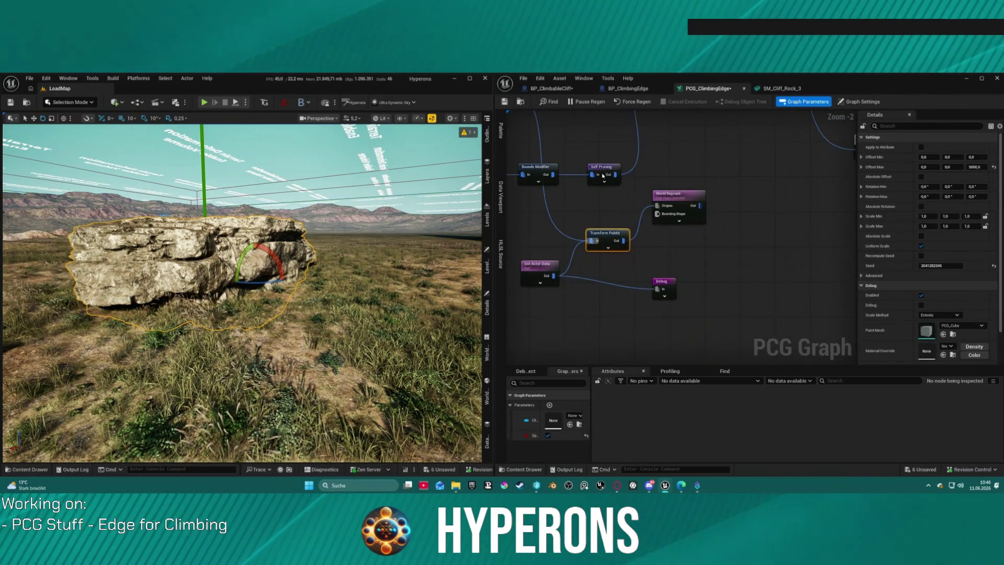
left_click(659, 289)
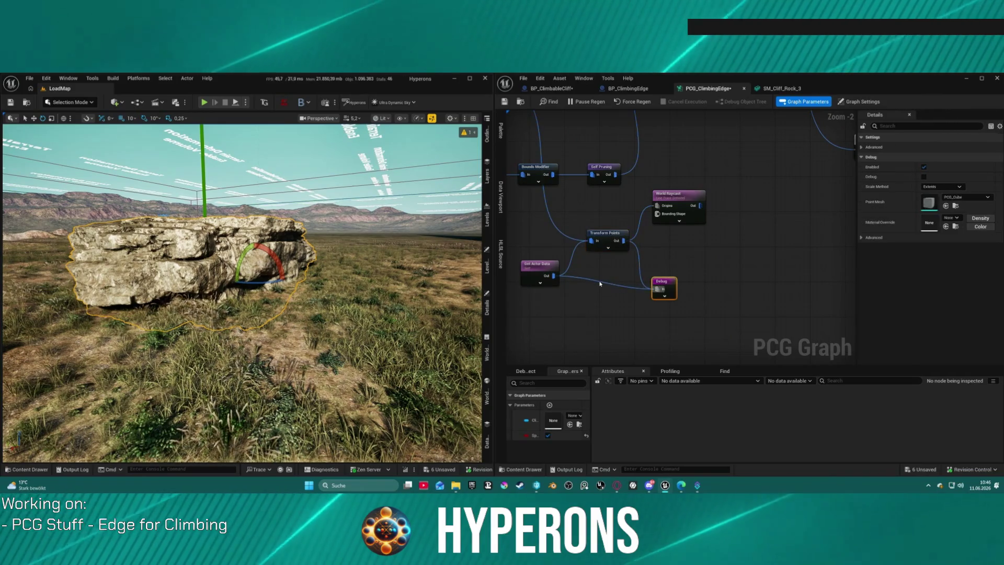
left_click(935, 189)
left_click(936, 203)
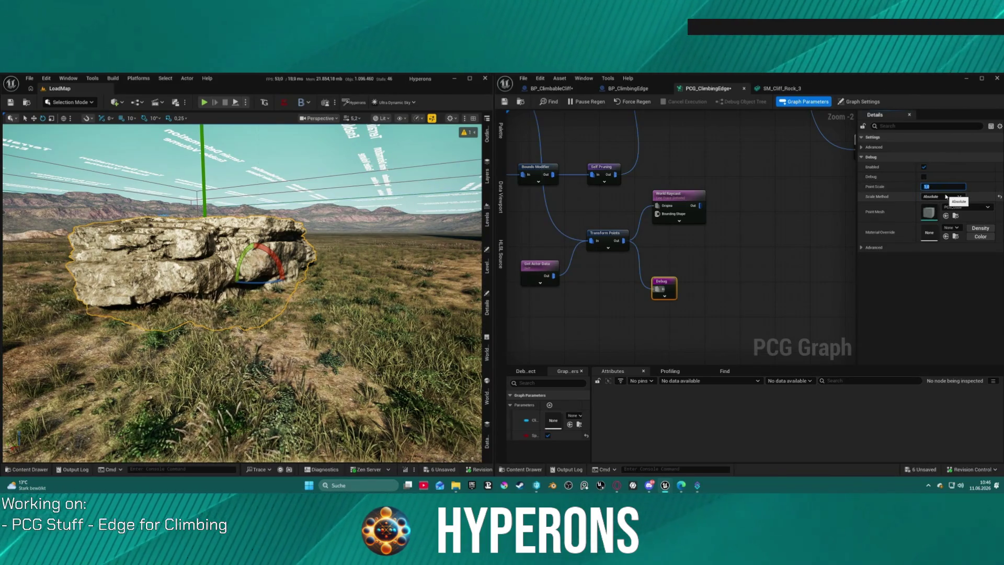
- Collapse the Static Mesh Spawner's advanced pins and reselect the Debug node
mouse_move(609, 223)
left_mouse_down()
mouse_move(653, 278)
mouse_move(808, 294)
left_mouse_up()
left_click(651, 290)
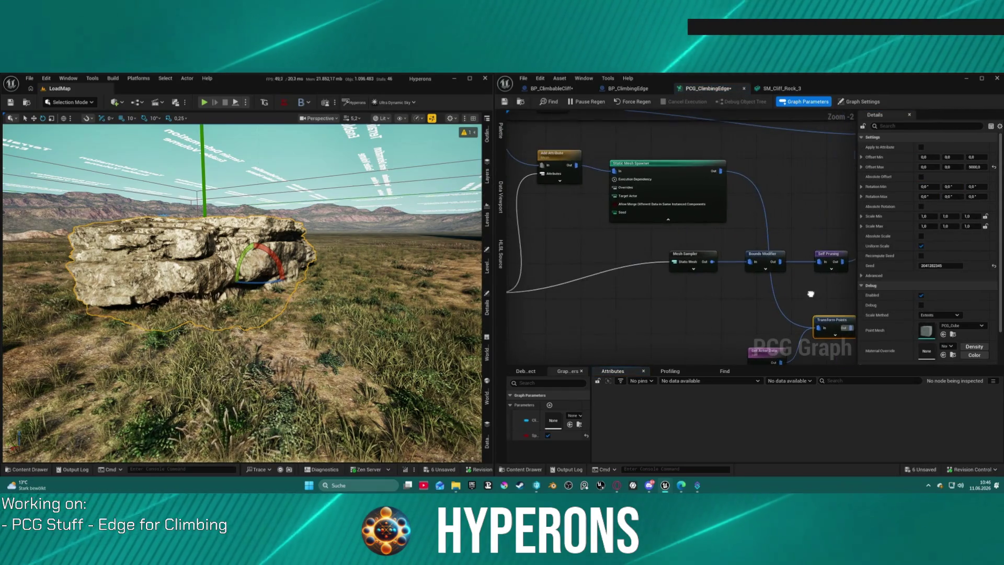
left_click_drag(666, 222, 666, 212)
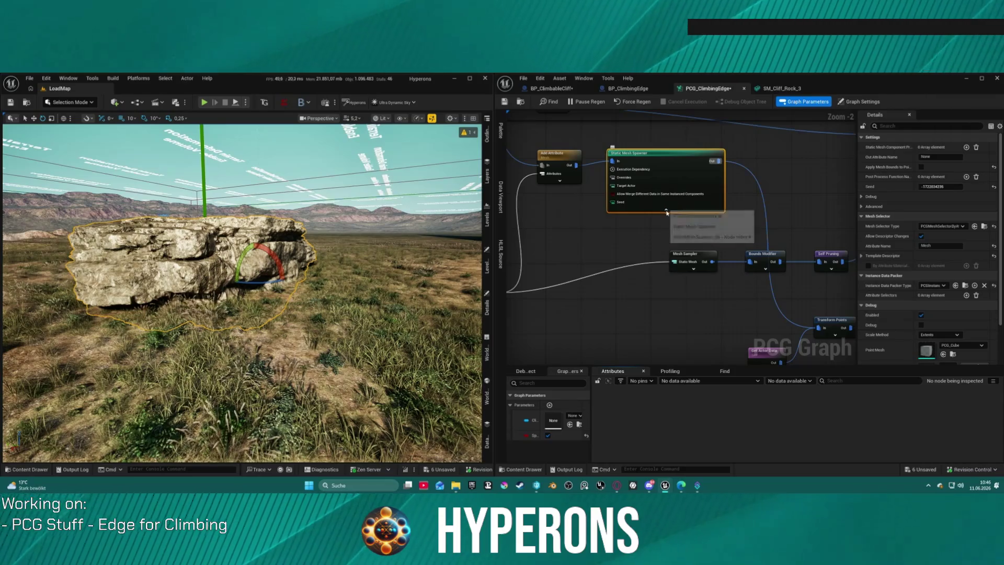
left_click(666, 212)
mouse_move(641, 174)
left_mouse_down()
mouse_move(671, 245)
mouse_move(674, 237)
left_mouse_up()
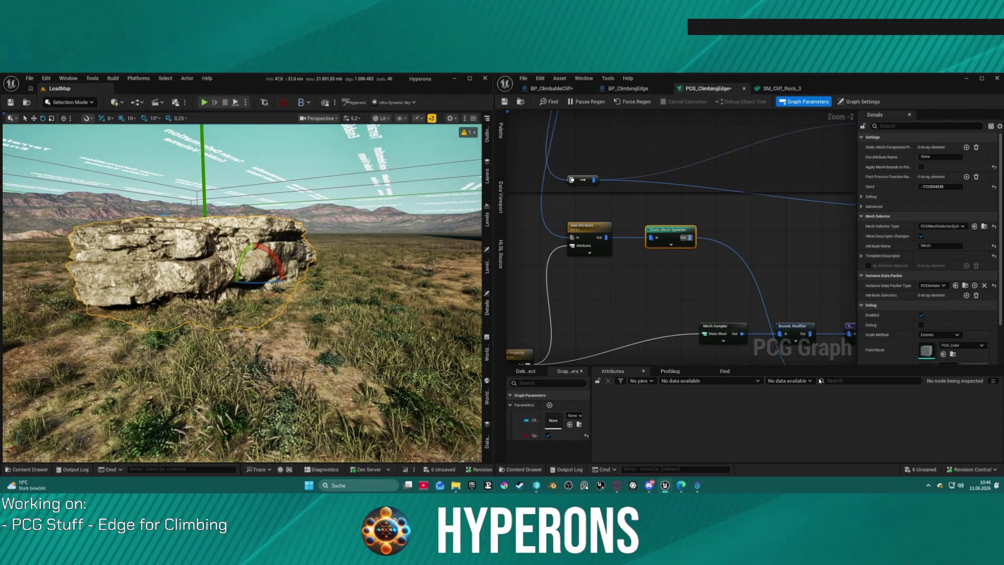
left_click_drag(837, 355, 716, 264)
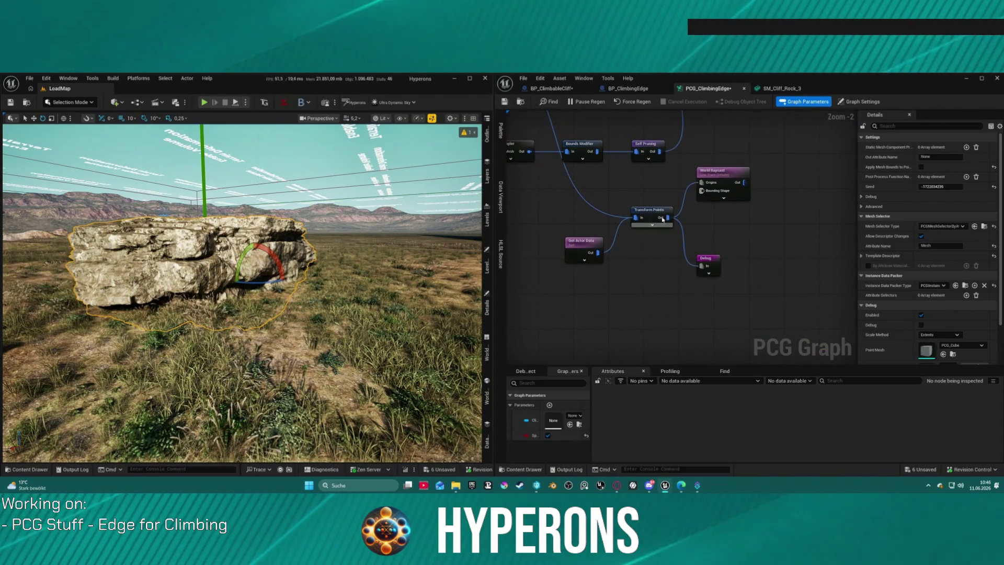
left_click(716, 264)
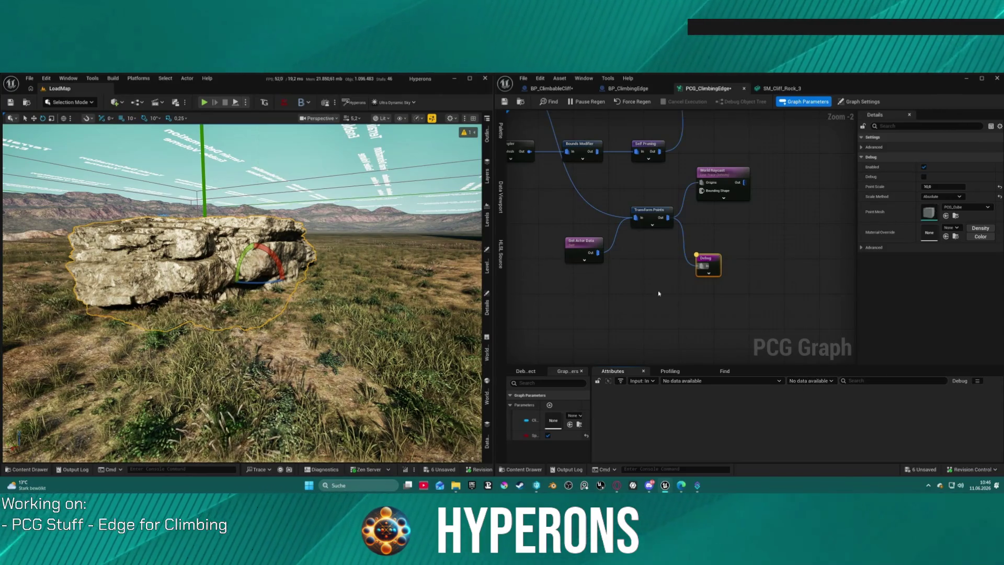
- Load BP_ClimbableCliff's PCG component data into the table and scroll to ActorReference
left_click(537, 372)
left_click(548, 390)
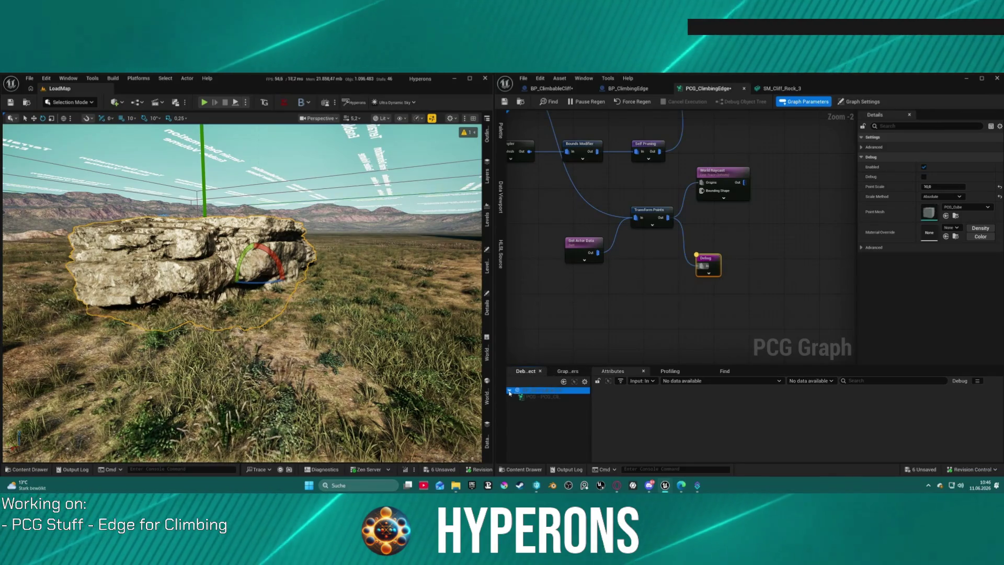
left_click(538, 397)
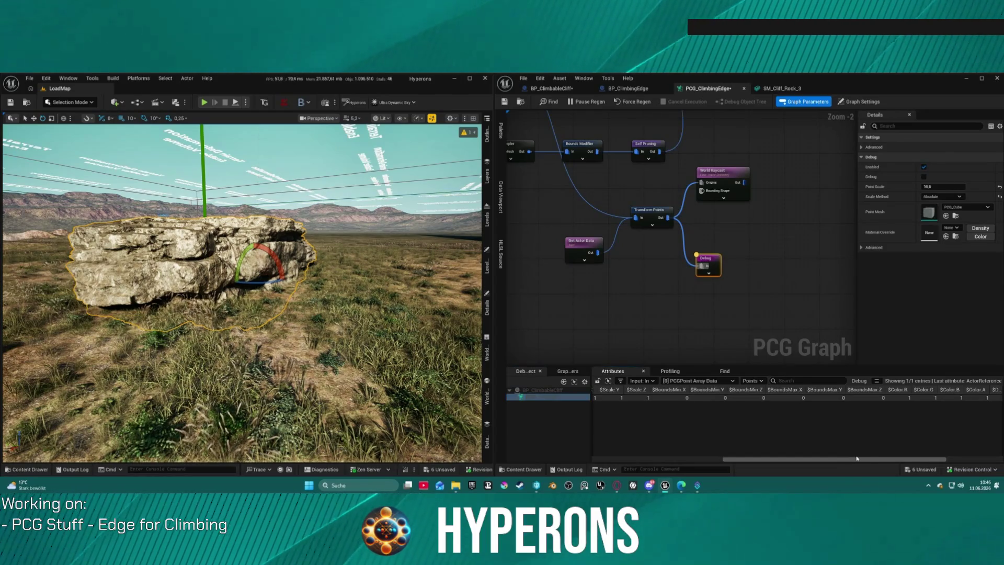
left_click_drag(842, 459, 1001, 453)
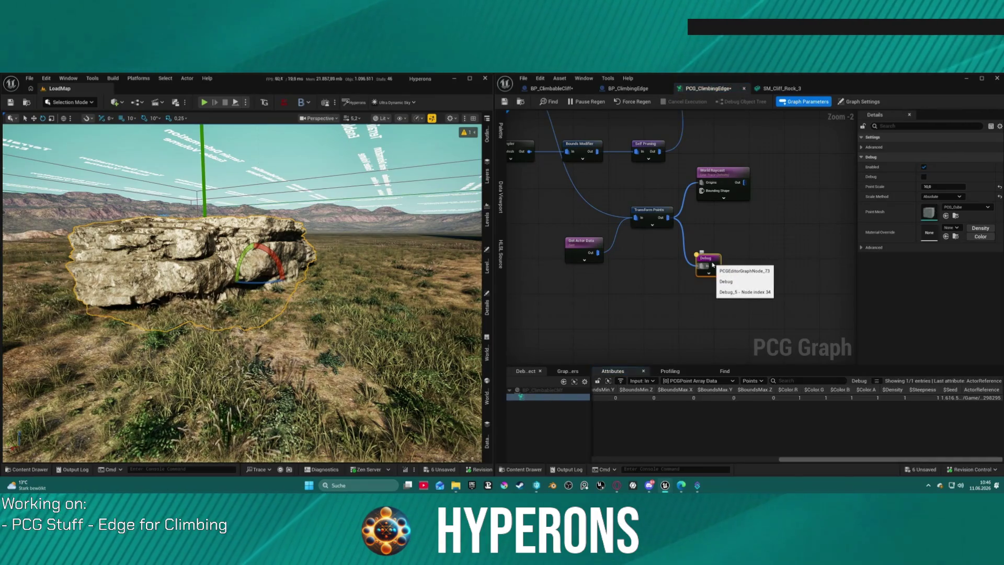
mouse_move(470, 309)
left_mouse_down()
mouse_move(470, 251)
mouse_move(413, 334)
left_mouse_up()
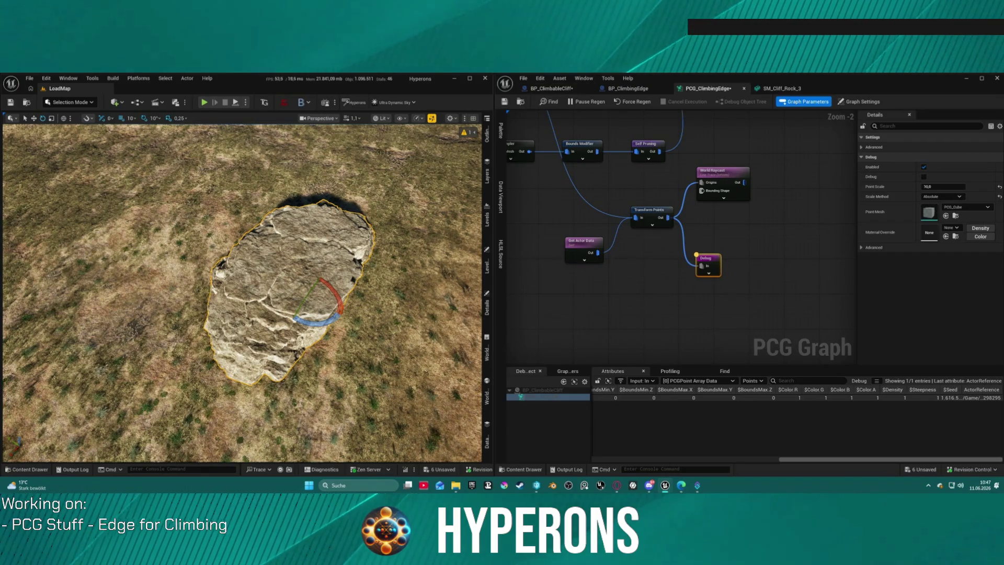
left_click_drag(702, 188, 796, 366)
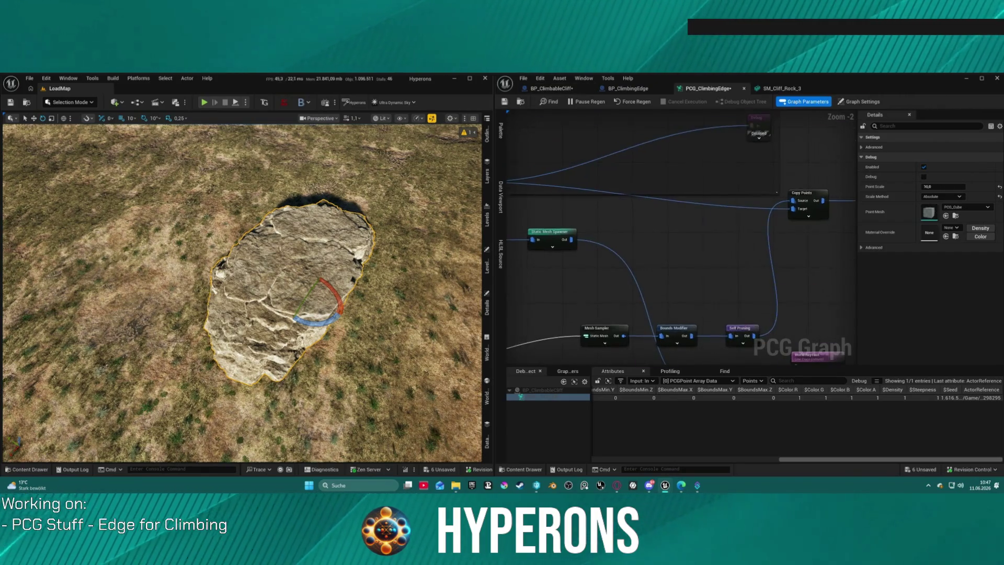
- Enable Static Mesh Spawner debug, expand its Template Descriptor, then switch to BP_ClimbableCliff
left_click(551, 233)
left_click(921, 314)
scroll(921, 314, "down", 3)
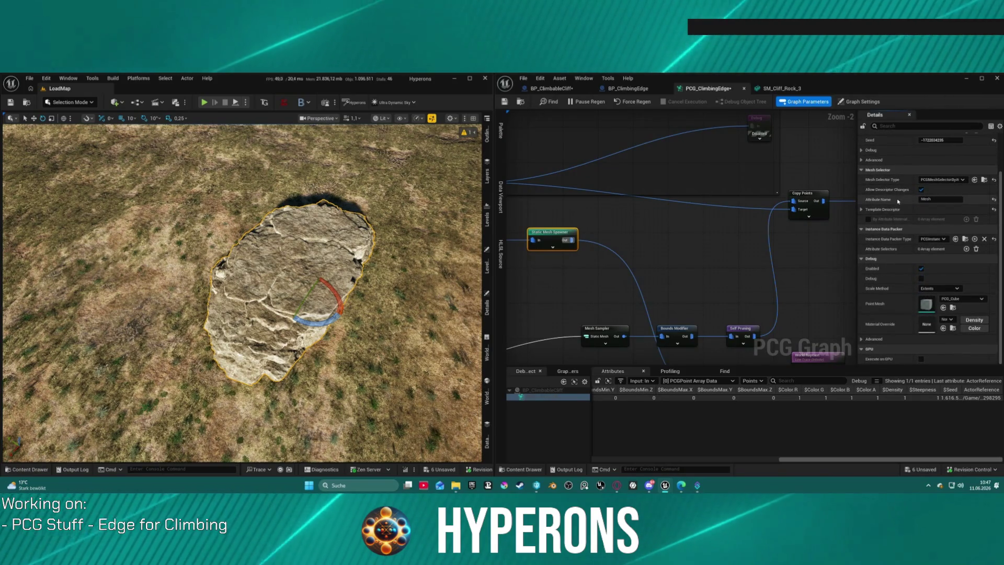
left_click(863, 209)
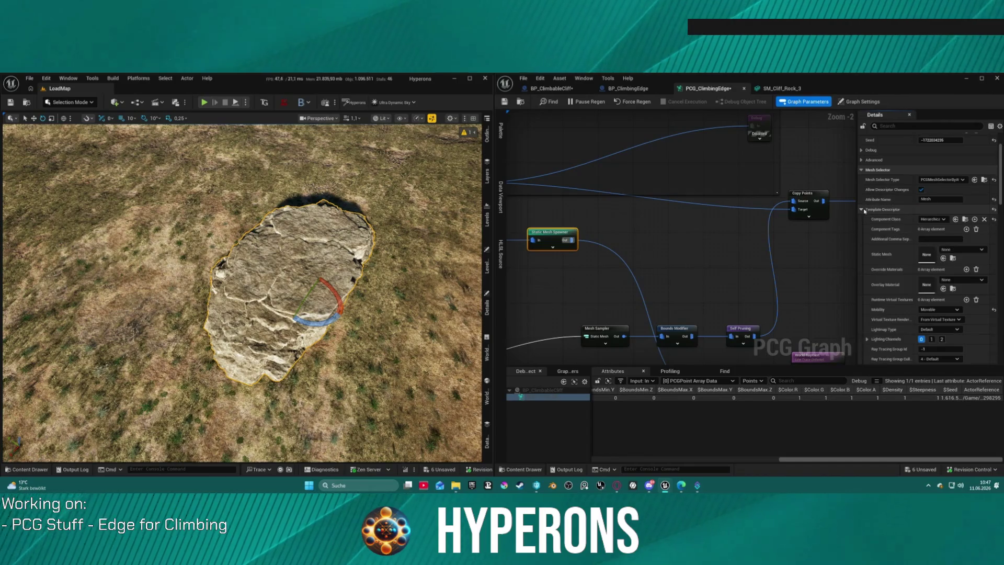
left_click_drag(543, 236, 731, 227)
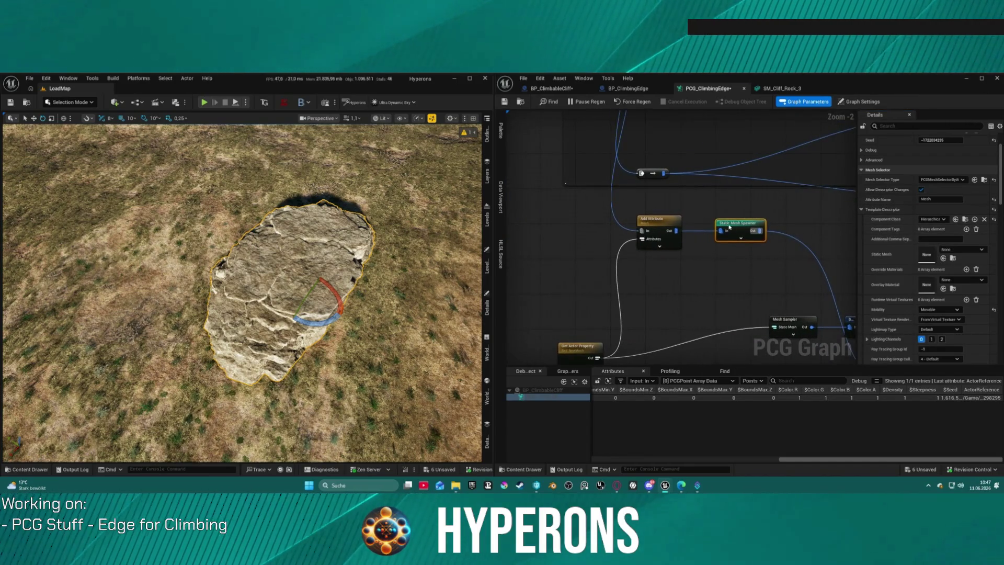
left_click_drag(731, 298, 717, 262)
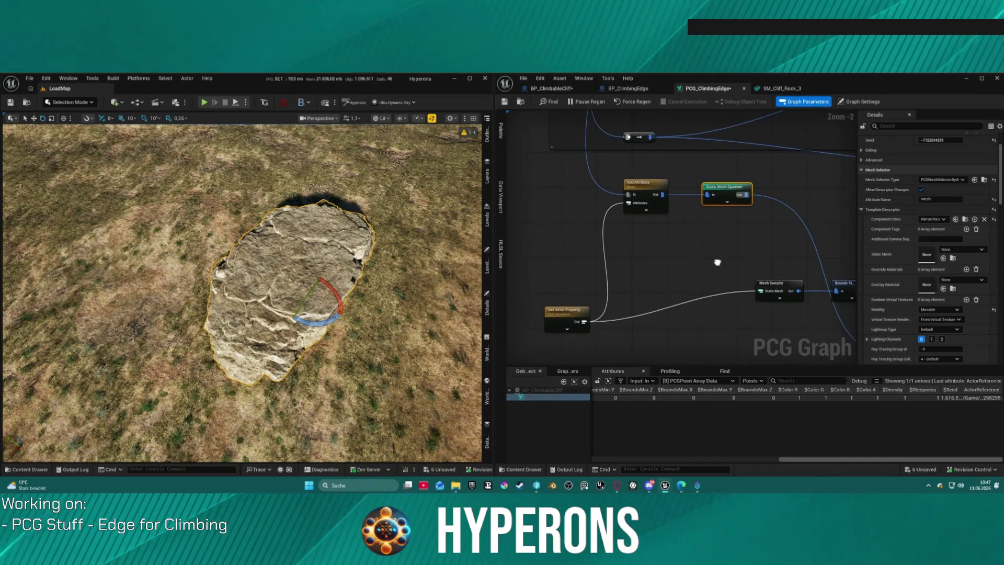
left_click(558, 89)
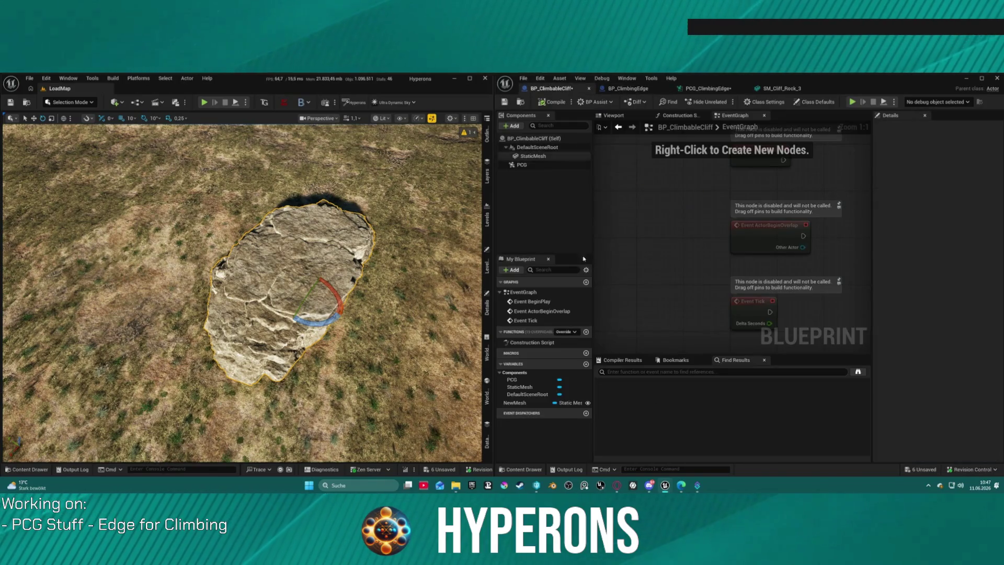
- Connect the Construction Script to Set Static Mesh and compile BP_ClimbableCliff
left_click(532, 402)
left_click(680, 115)
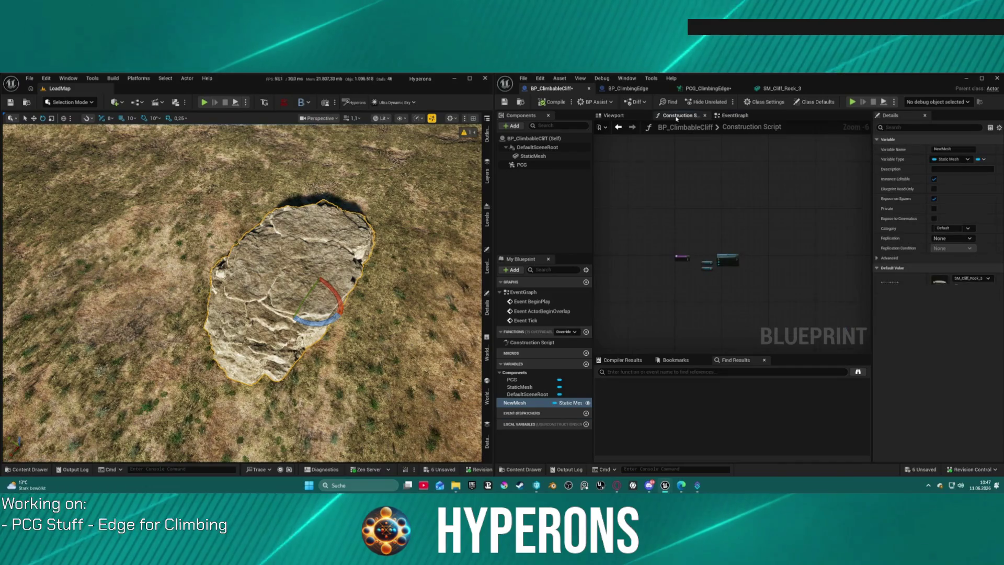
scroll(699, 240, "up", 2)
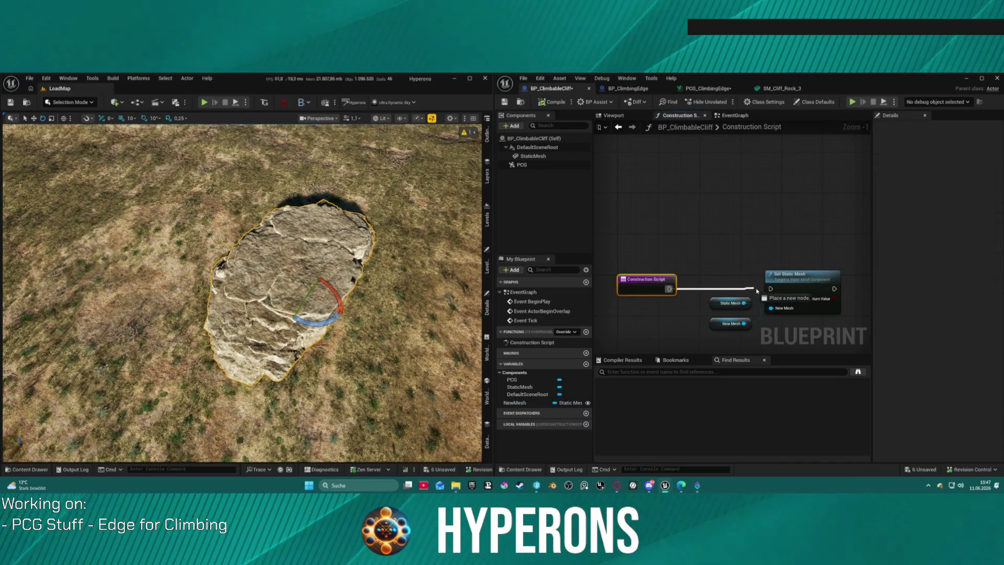
left_click_drag(669, 289, 770, 289)
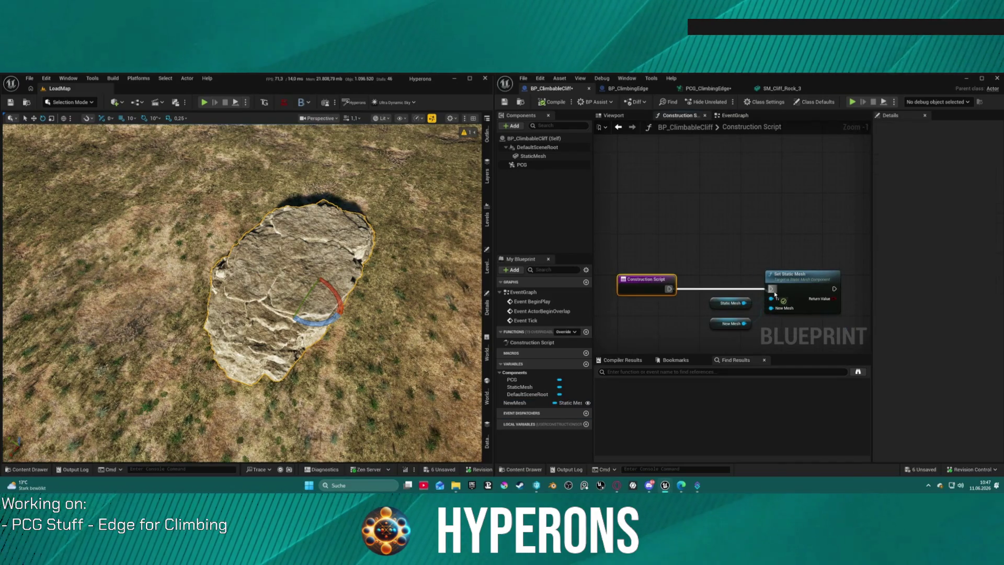
left_click(551, 104)
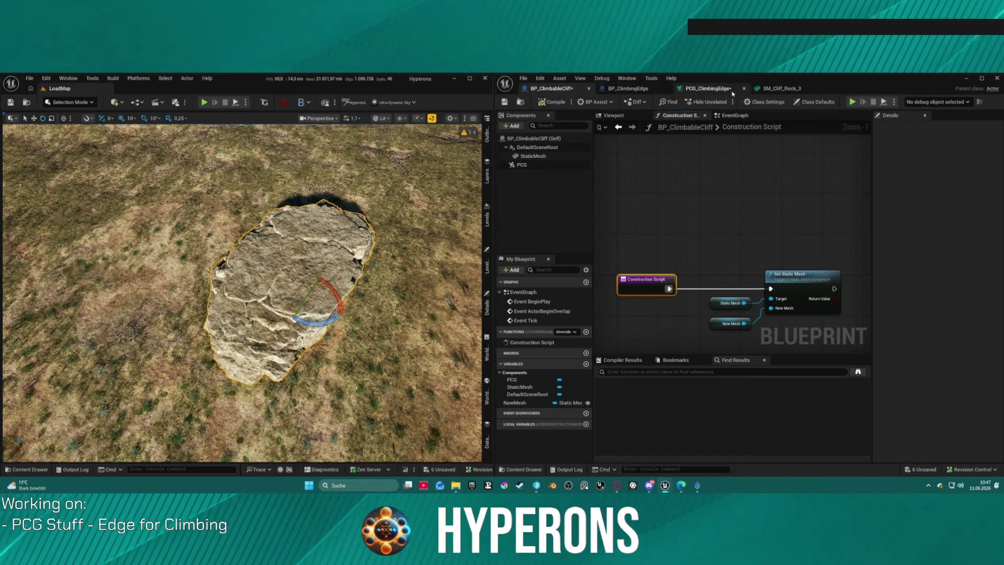
- Return to the PCG_ClimbingEdge graph and select the Debug node
left_click(709, 88)
left_click_drag(546, 141, 601, 186)
left_click(802, 315)
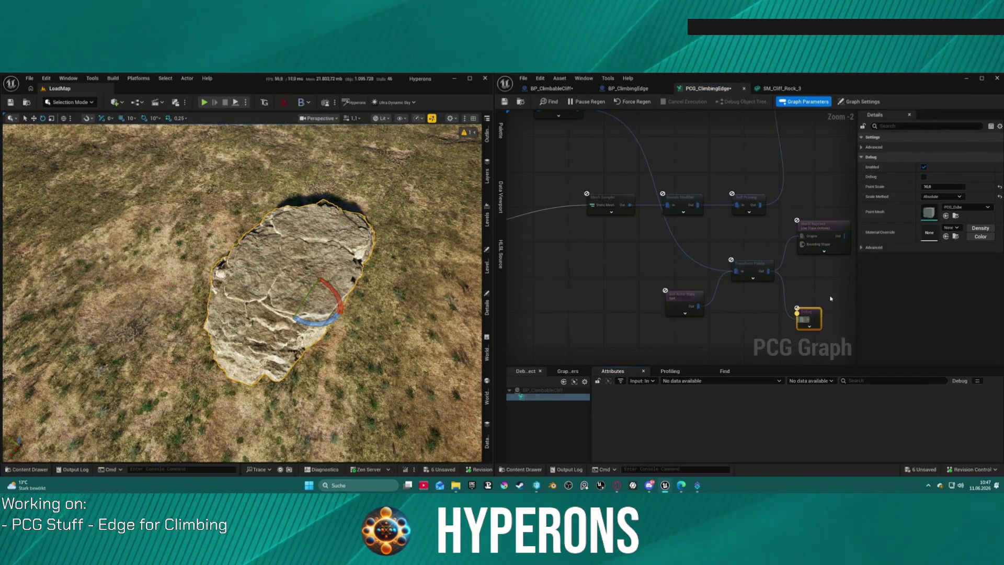
- Turn on the Debug node's debug display and frame the viewport on the rock mesh
key("d")
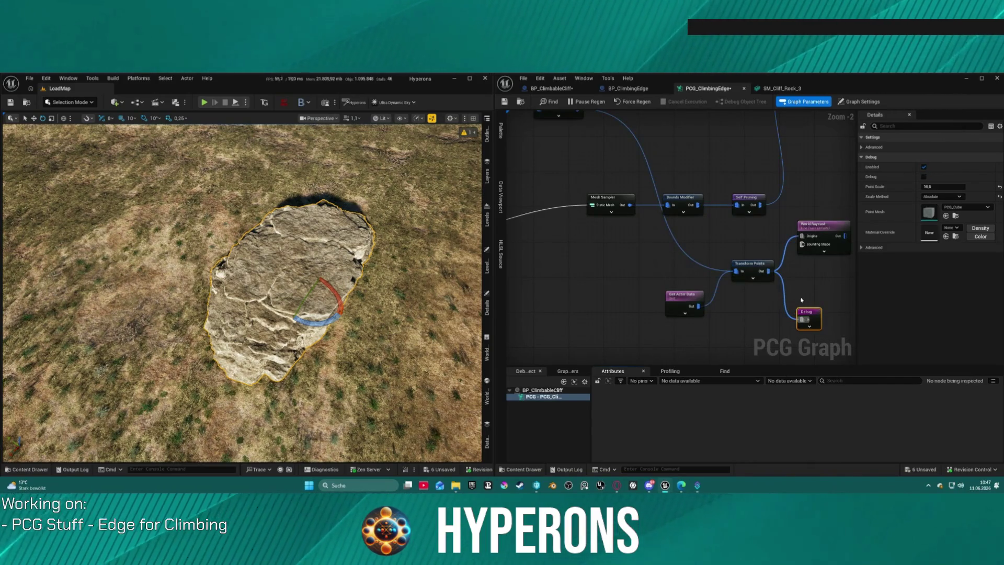
scroll(416, 246, "up", 10)
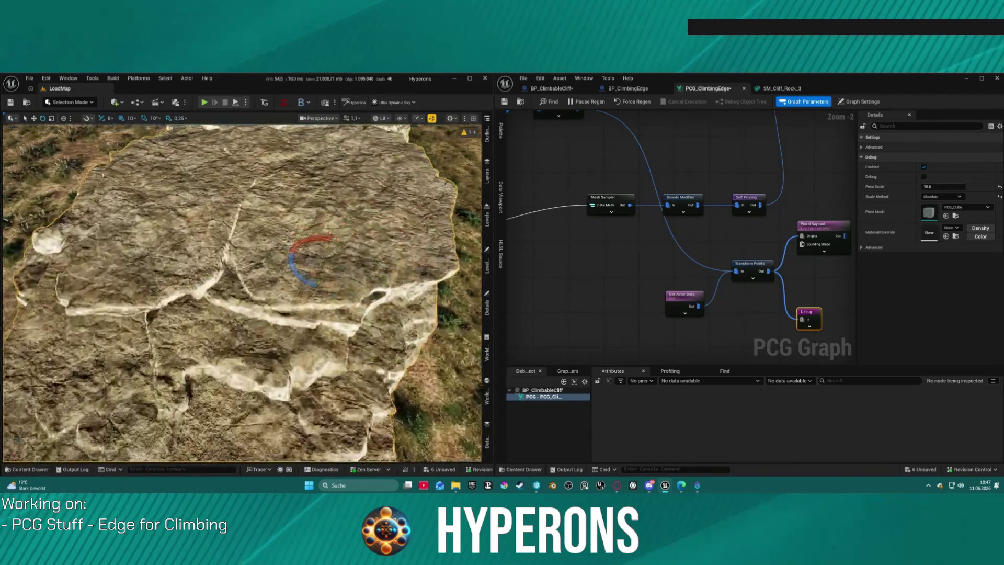
scroll(241, 293, "down", 10)
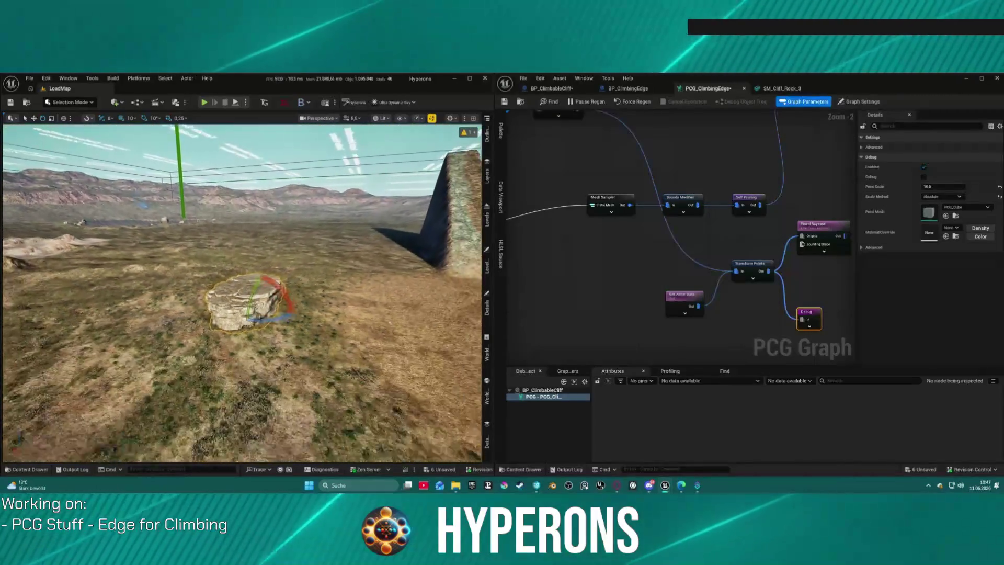
scroll(241, 292, "up", 5)
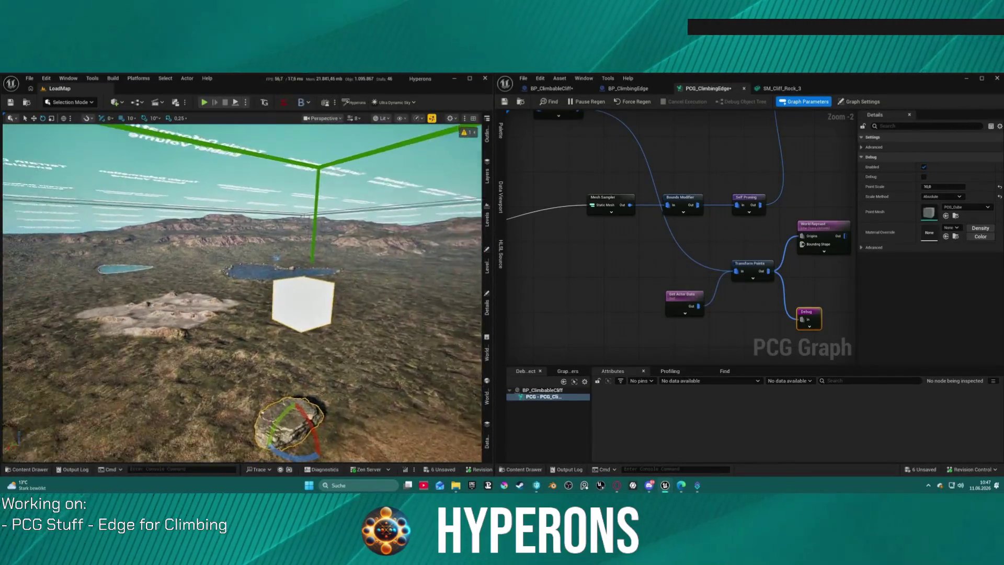
scroll(242, 293, "down", 10)
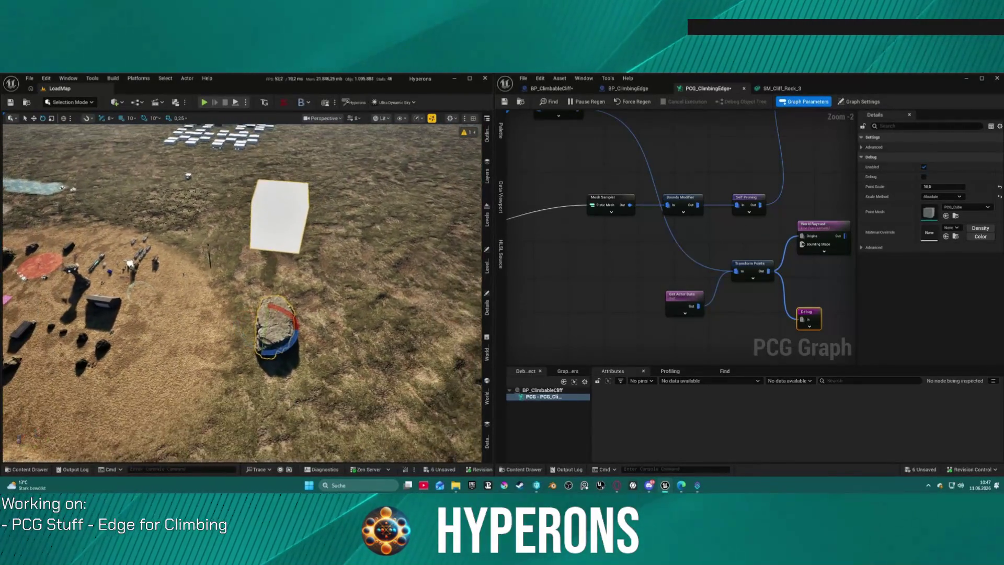
scroll(241, 293, "up", 5)
scroll(242, 292, "down", 10)
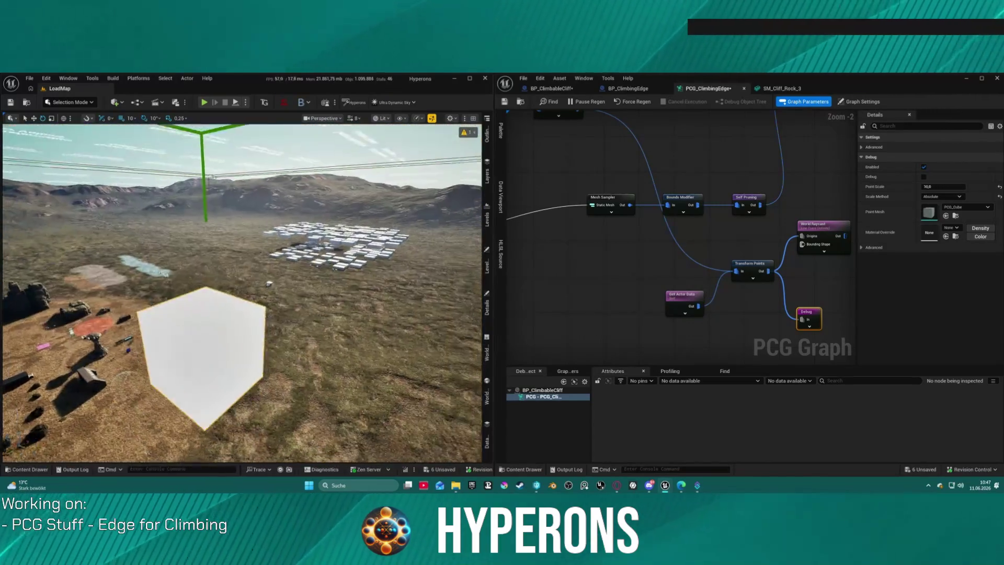
key("f")
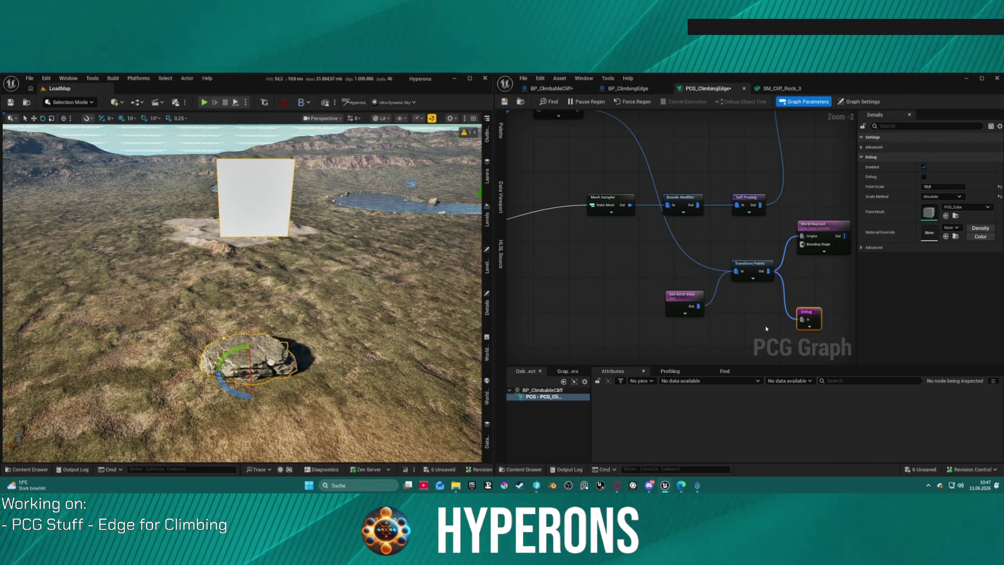
mouse_move(738, 335)
left_mouse_down()
mouse_move(654, 298)
mouse_move(696, 262)
mouse_move(639, 320)
left_mouse_up()
- Wire World Raycast's output into the Debug node and move Debug to its right
key("d")
left_click(743, 257)
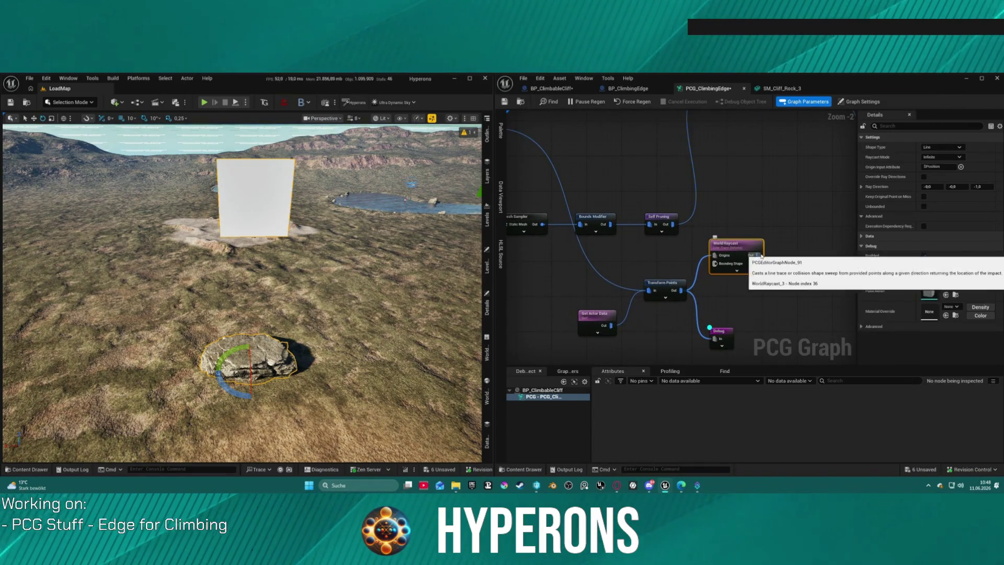
left_click_drag(759, 255, 716, 340)
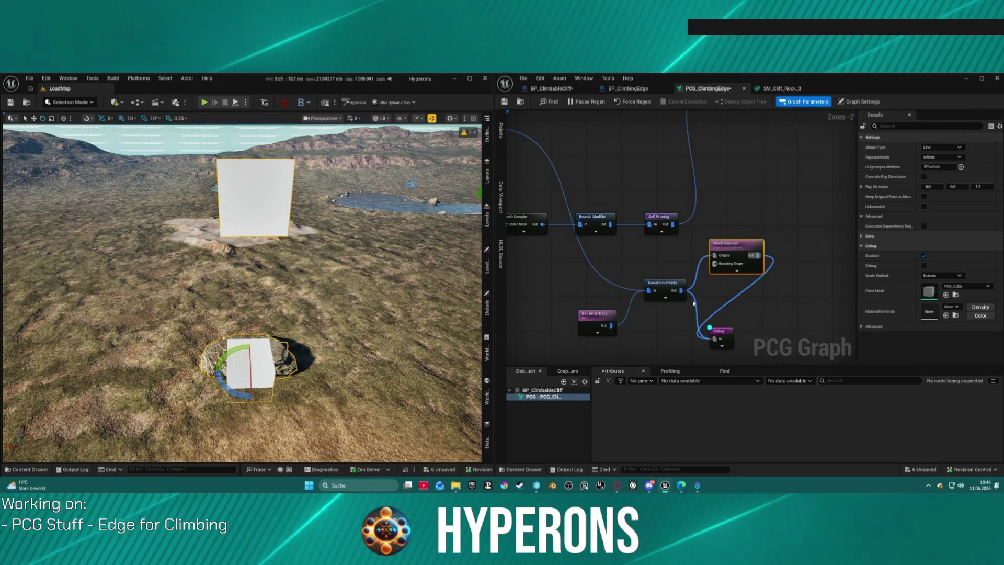
left_click(718, 332)
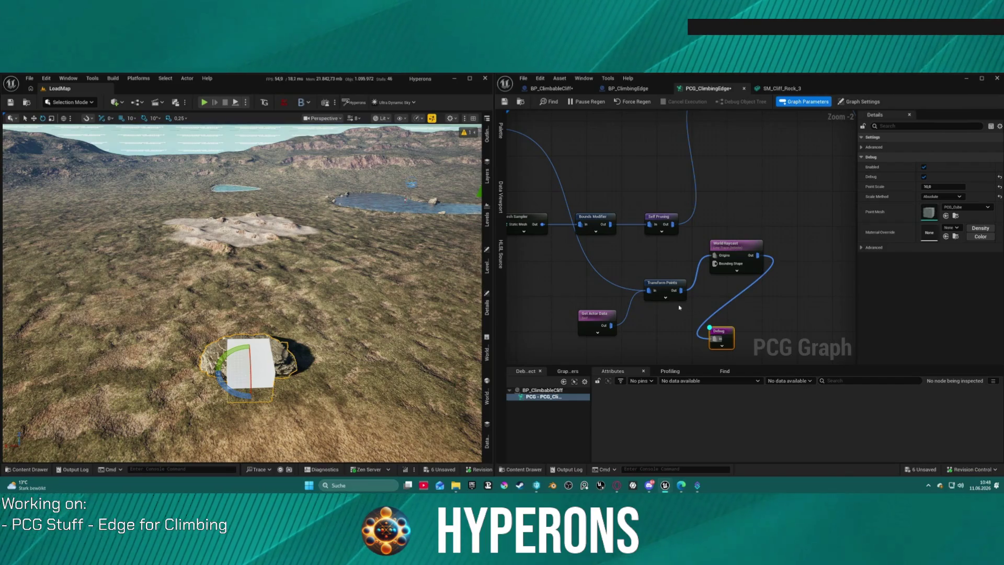
mouse_move(723, 330)
left_mouse_down()
mouse_move(832, 281)
mouse_move(825, 285)
mouse_move(811, 242)
left_mouse_up()
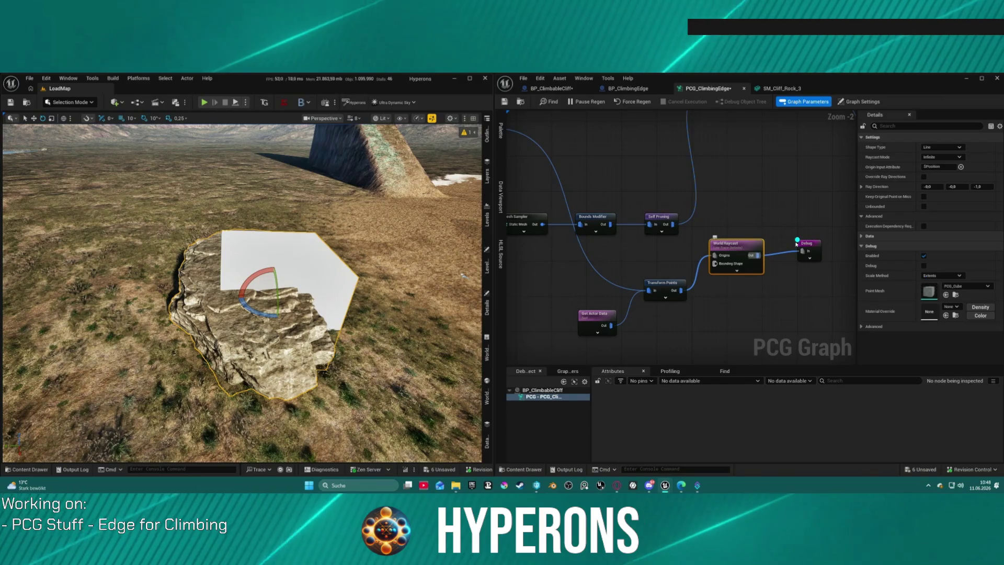
- Set the Debug Point Scale to 1, then drag it up to about 7.65
left_click(961, 187)
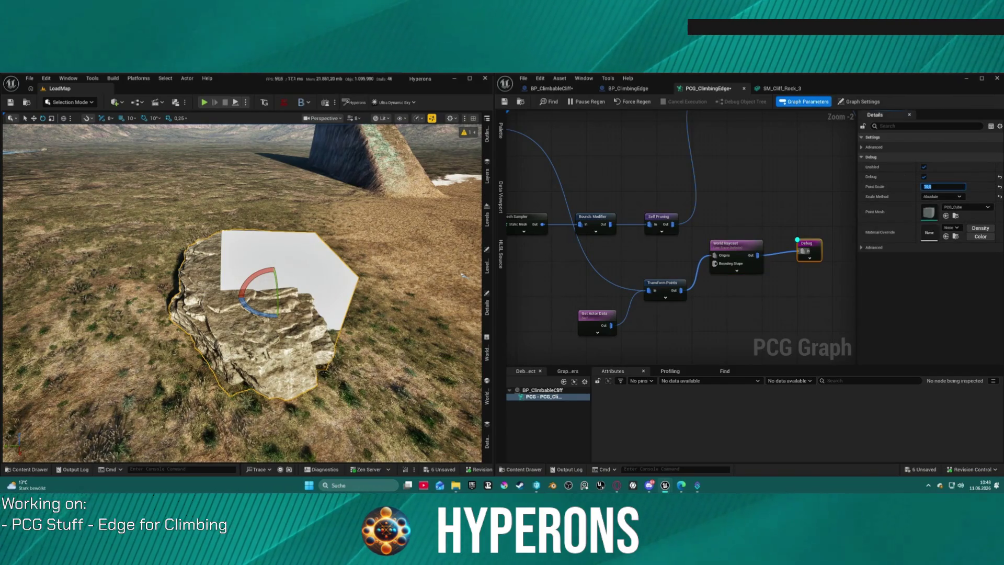
type("1")
key("Return")
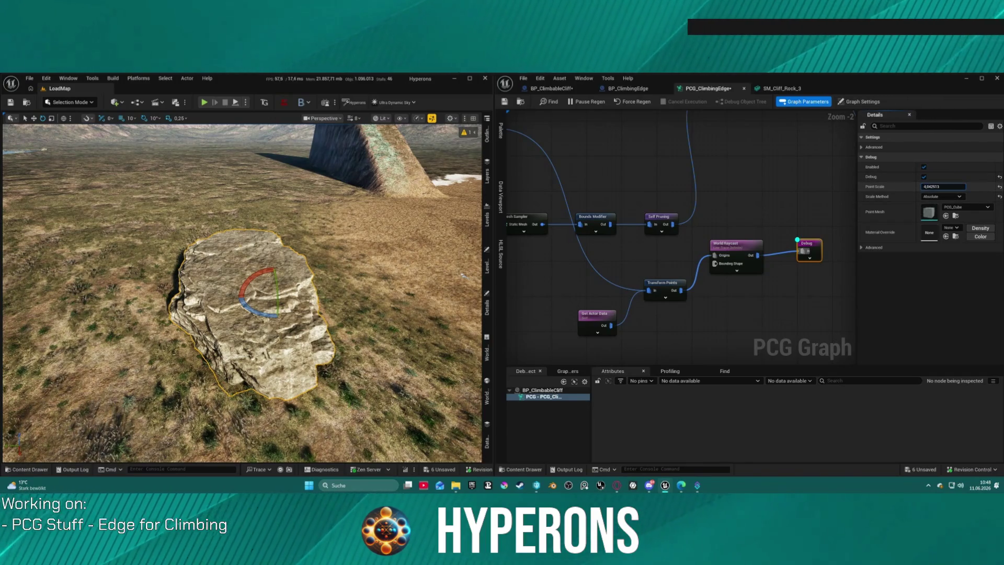
left_click_drag(935, 186, 937, 187)
left_click_drag(462, 275, 388, 288)
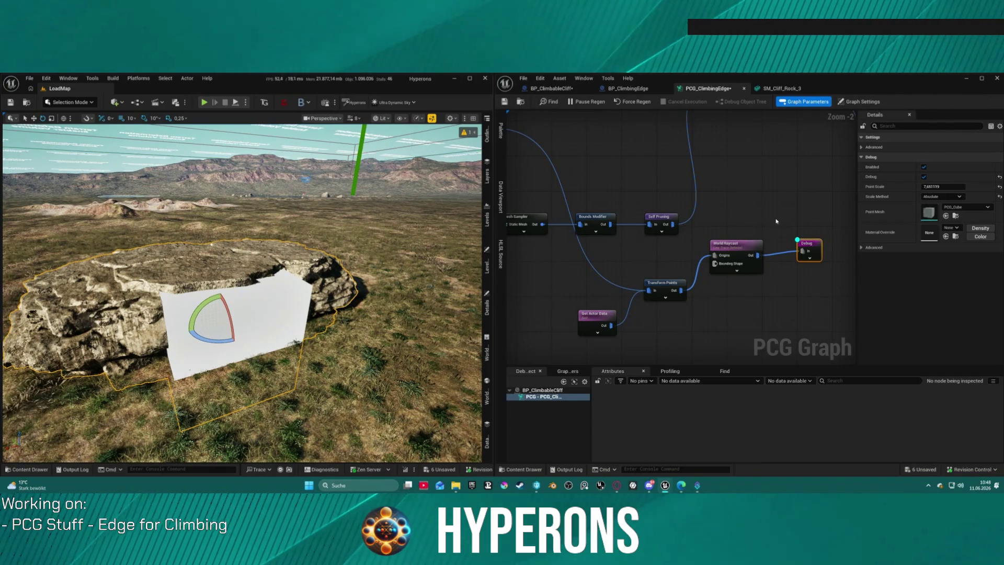
left_click(746, 251)
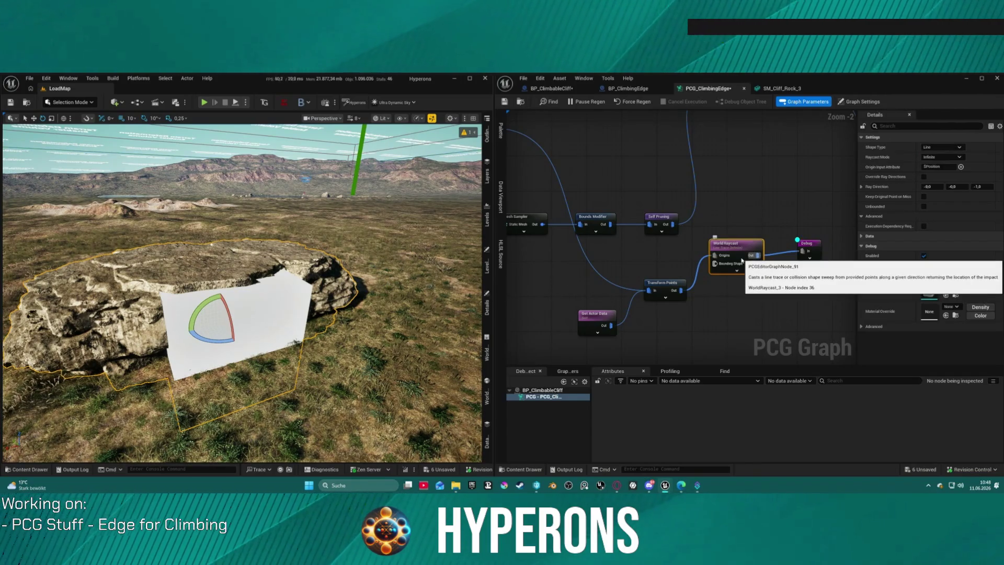
- Try Box as the World Raycast shape, revert it to Line, then briefly open the Content Drawer
left_click(948, 147)
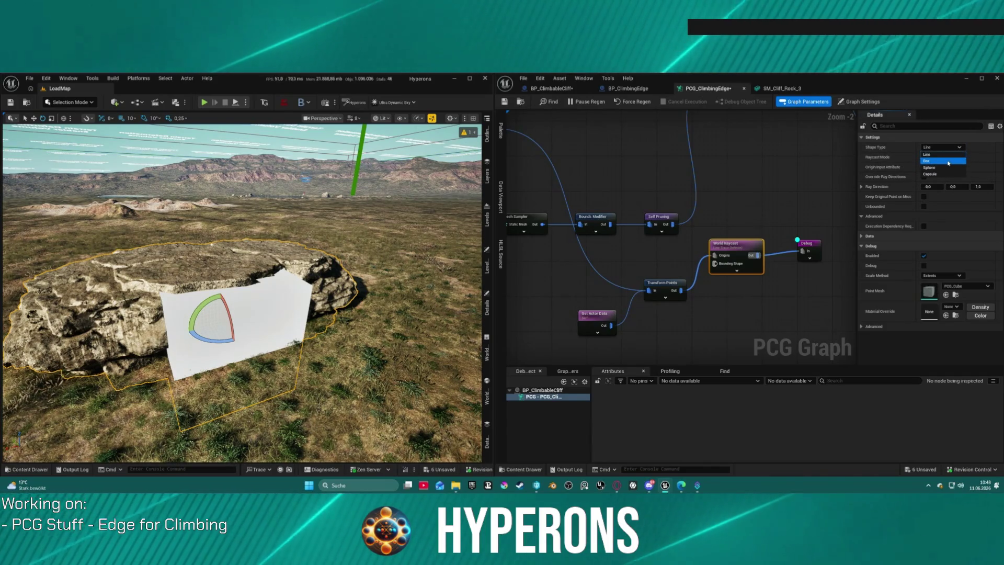
left_click(948, 162)
left_click(941, 147)
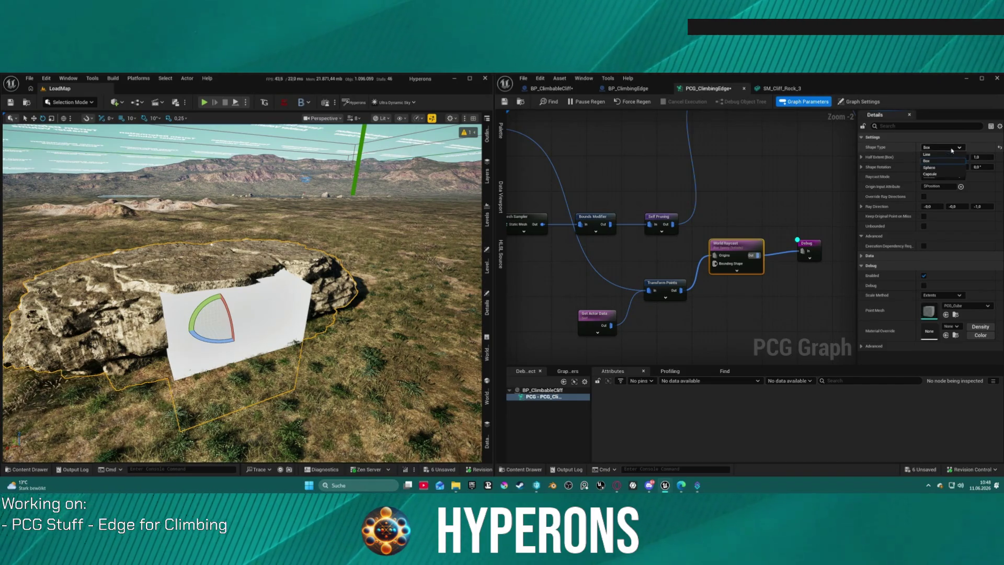
left_click(941, 155)
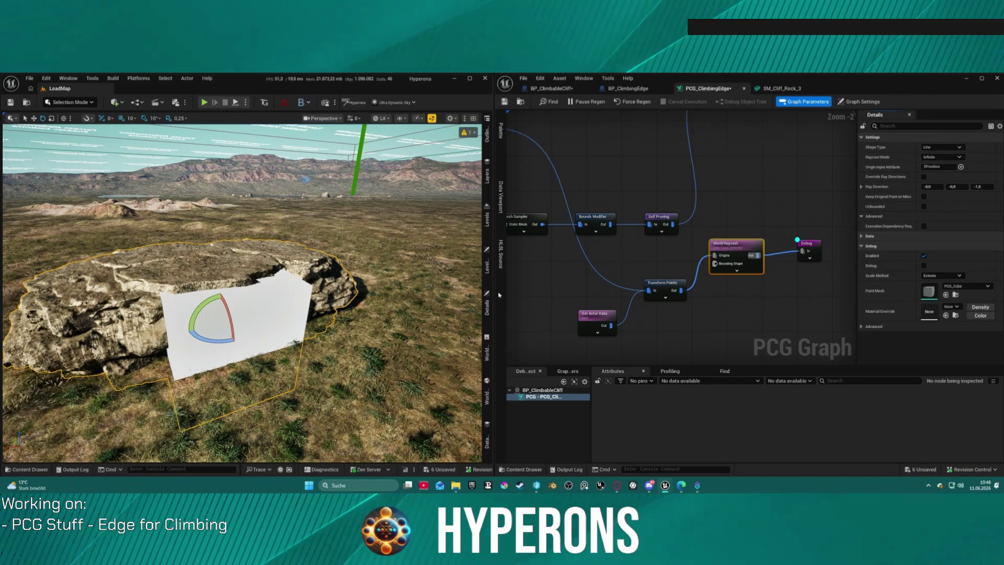
key("ctrl+space")
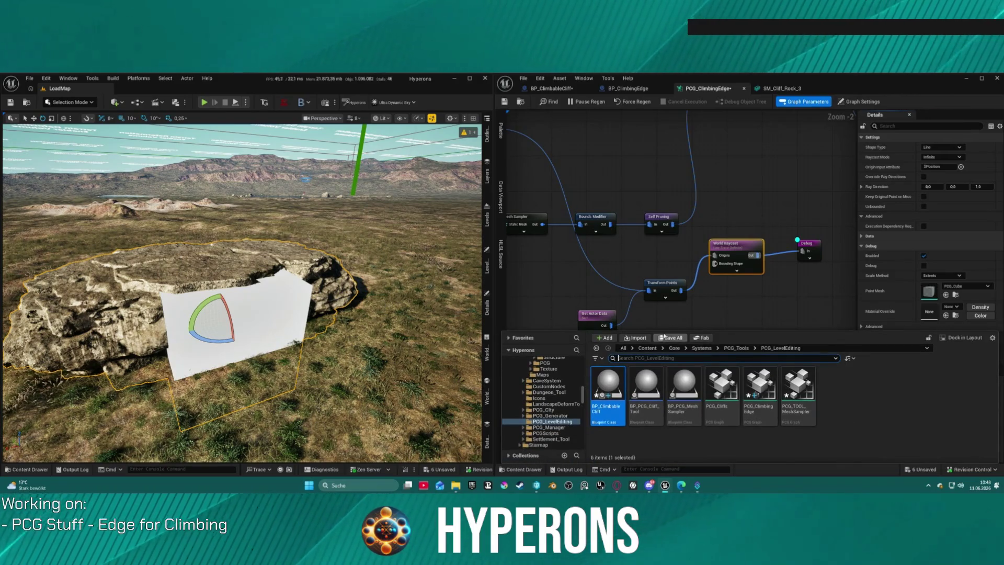
left_click(733, 175)
right_click(730, 183)
type("c")
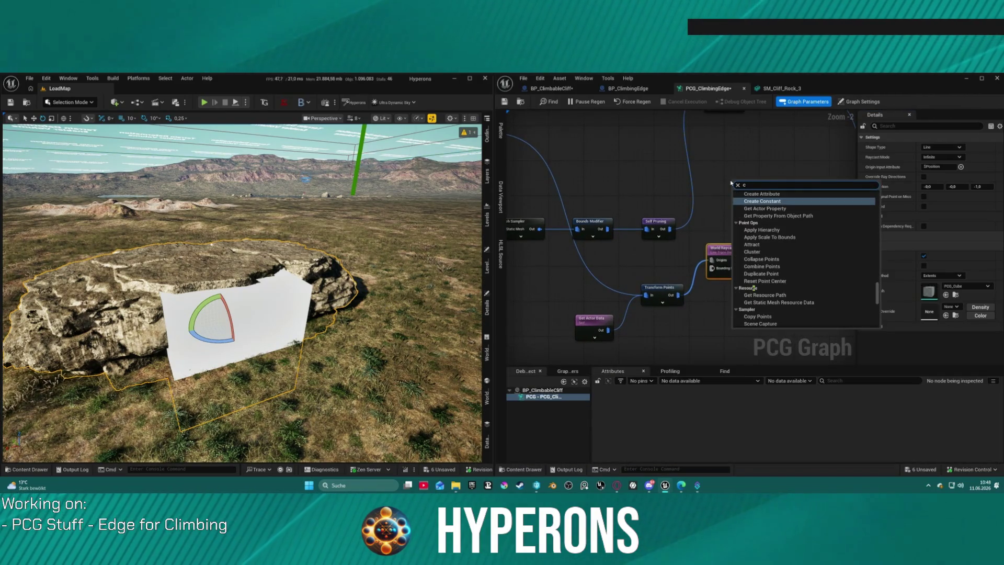
type("ast")
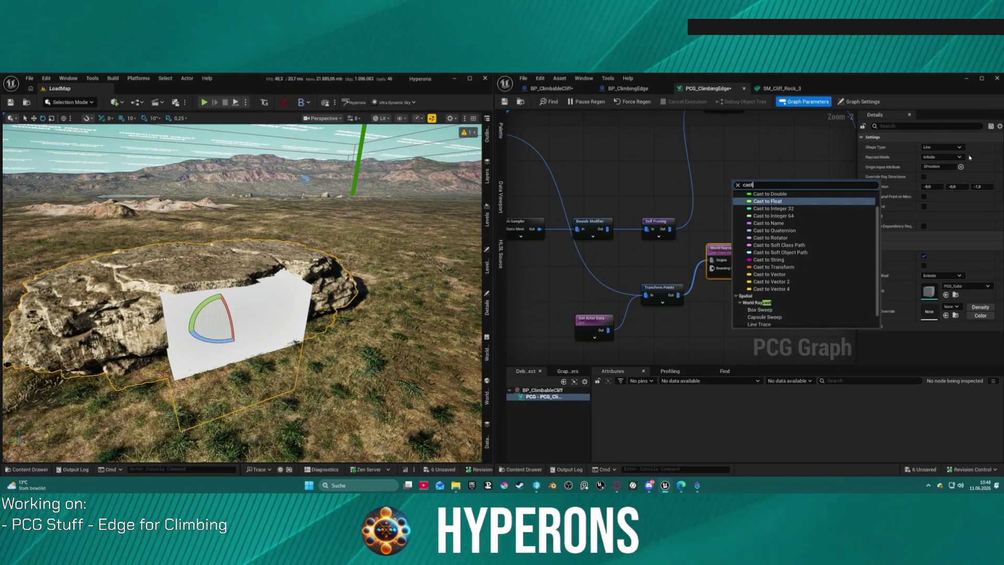
scroll(772, 329, "down", 1)
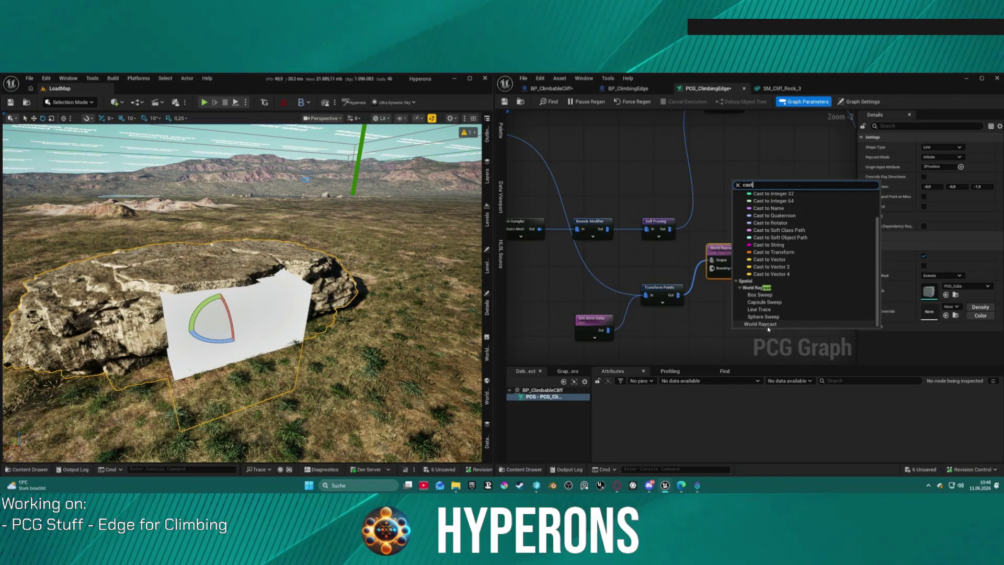
scroll(768, 313, "up", 3)
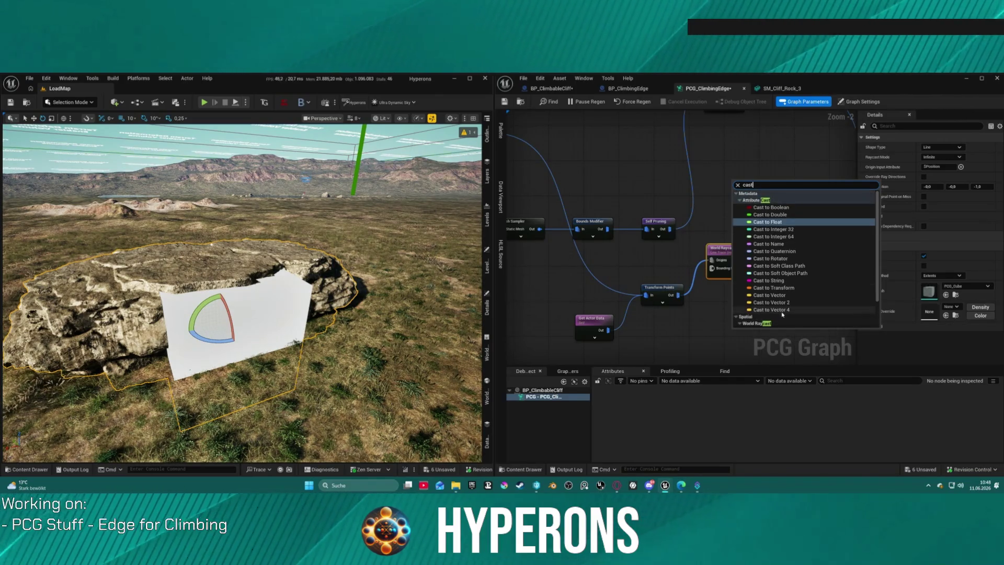
key("Escape")
left_click(29, 469)
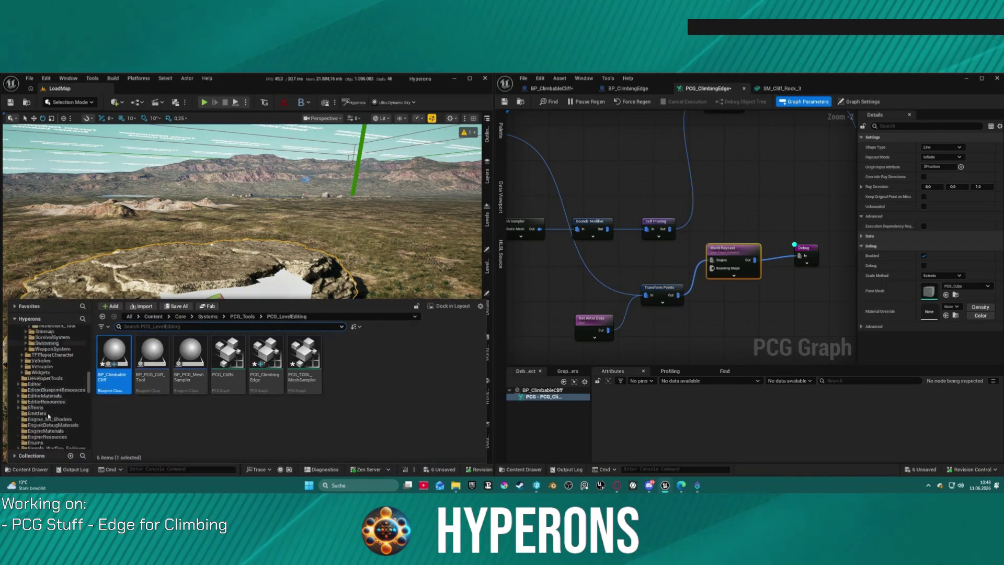
- Expand Engine > Plugins > PCG in a widened folder tree and open the PCG Templates folder
left_click(14, 445)
scroll(24, 440, "down", 1)
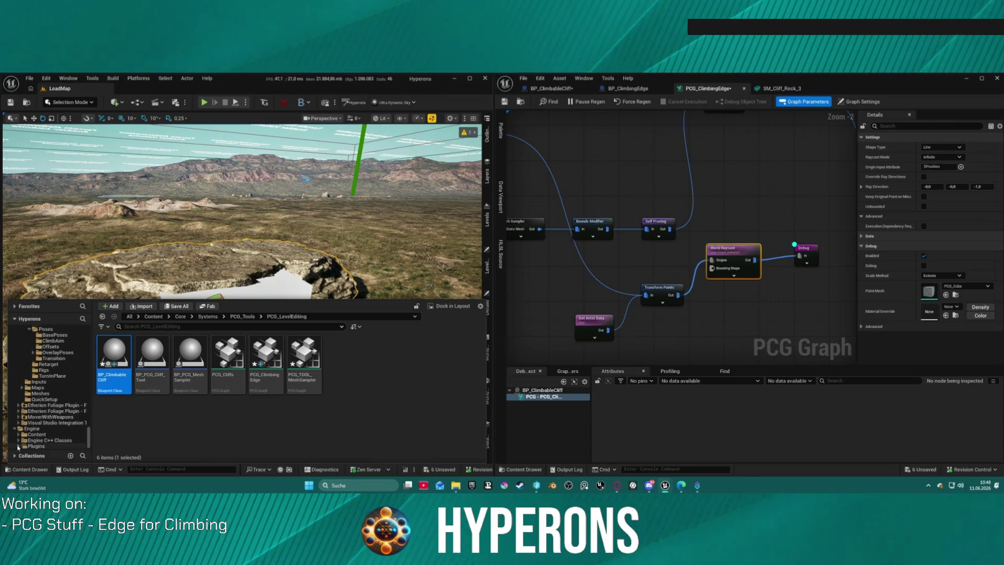
left_click(19, 446)
scroll(47, 418, "down", 8)
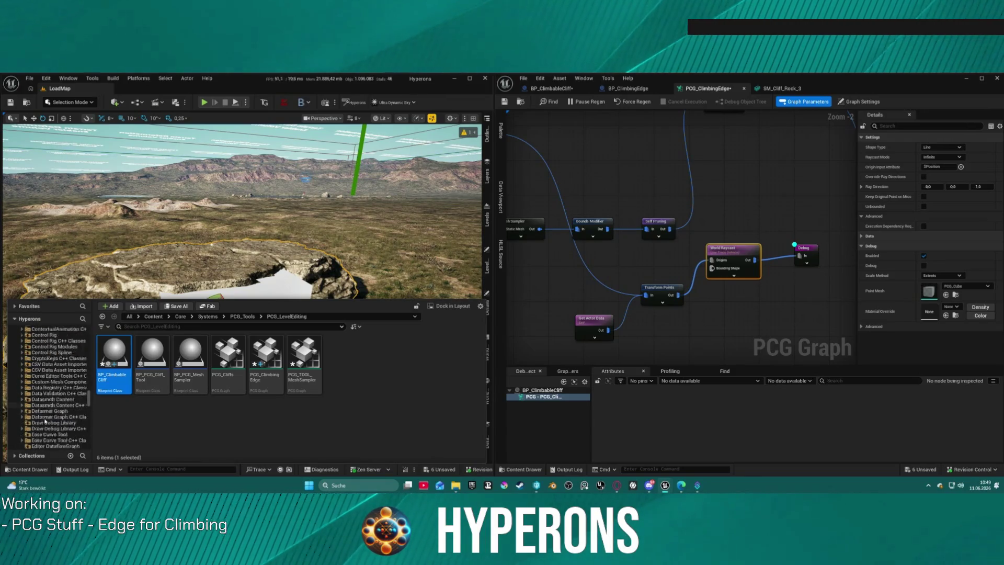
scroll(47, 416, "down", 15)
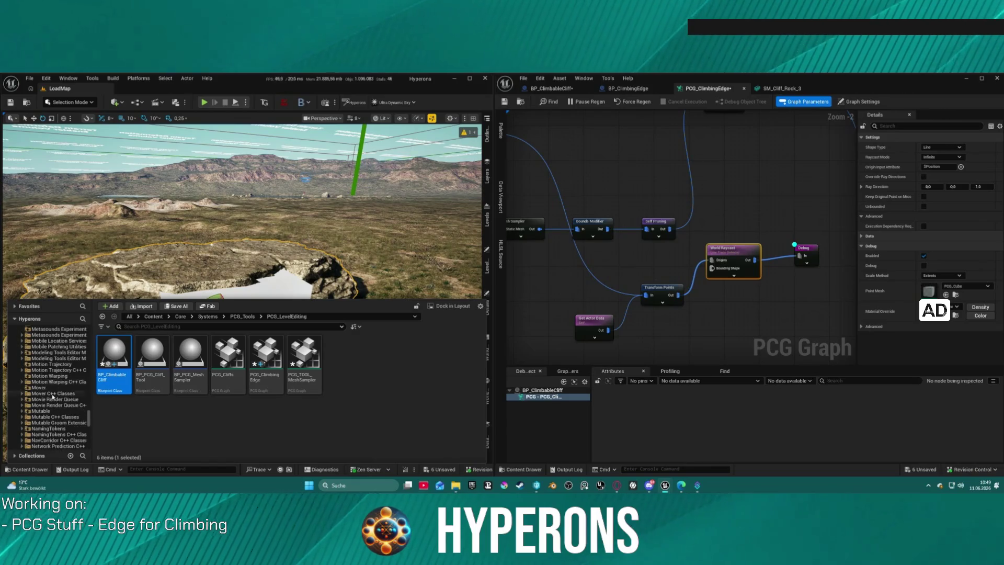
scroll(54, 401, "down", 10)
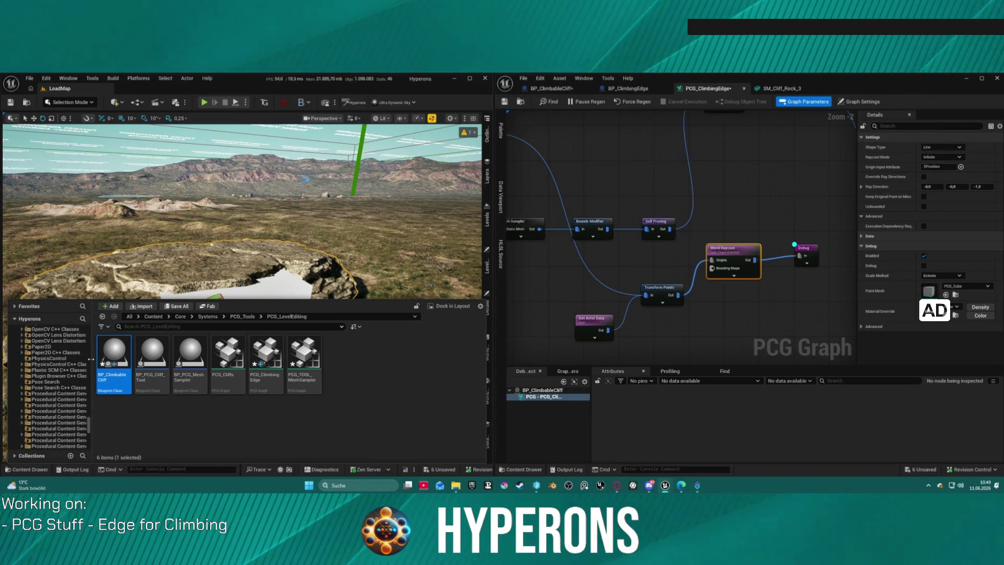
mouse_move(92, 359)
left_mouse_down()
mouse_move(198, 381)
mouse_move(202, 398)
left_mouse_up()
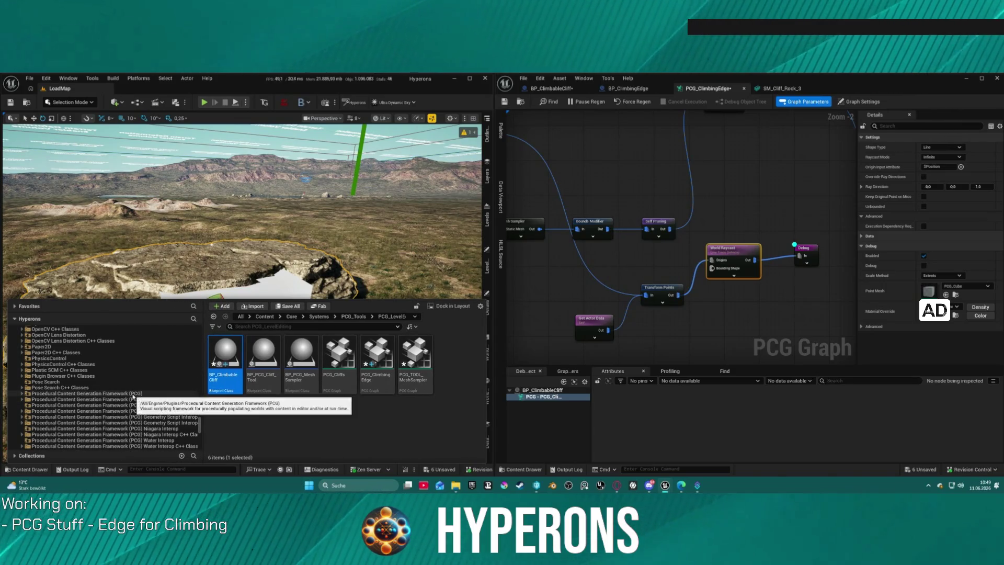
left_click(133, 394)
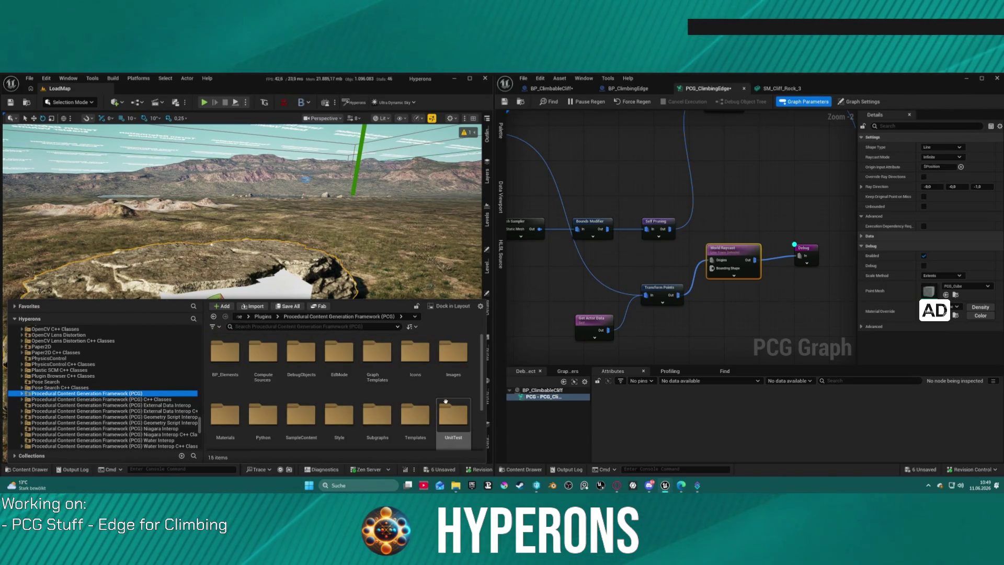
double_click(418, 418)
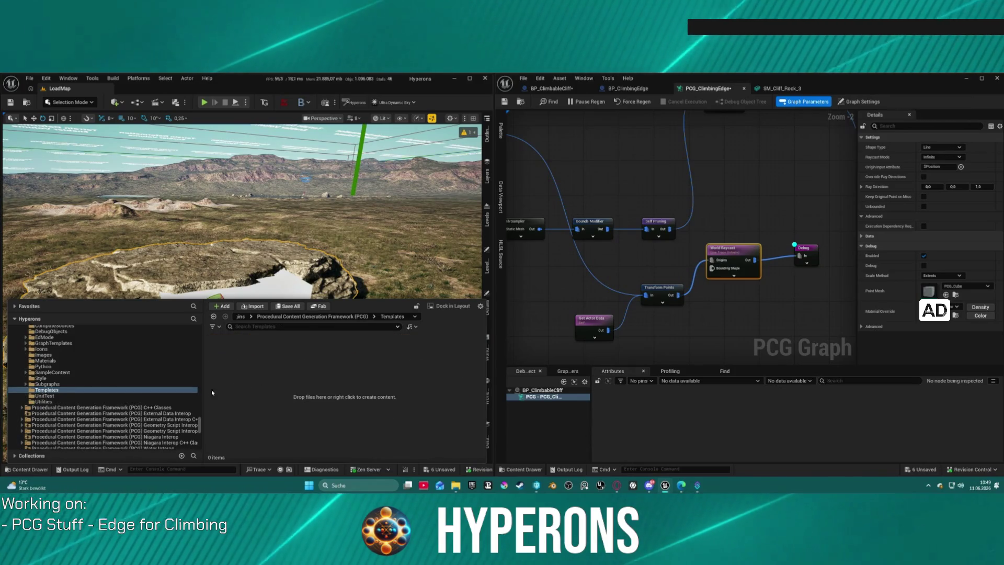
- Open SampleContent > FlatnessDetection and select the FlatnessDetectionLevel map
scroll(58, 396, "down", 1)
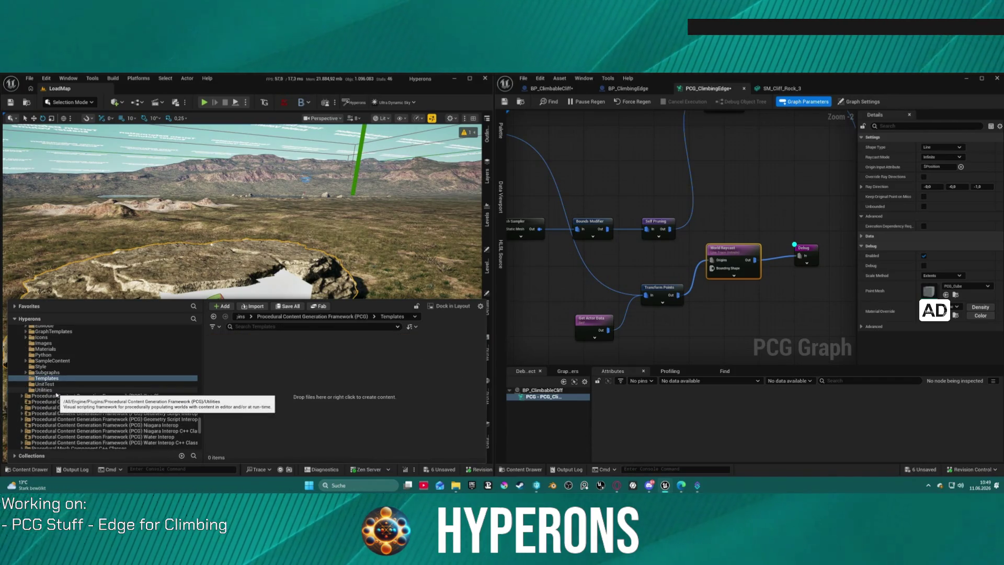
scroll(99, 383, "down", 2)
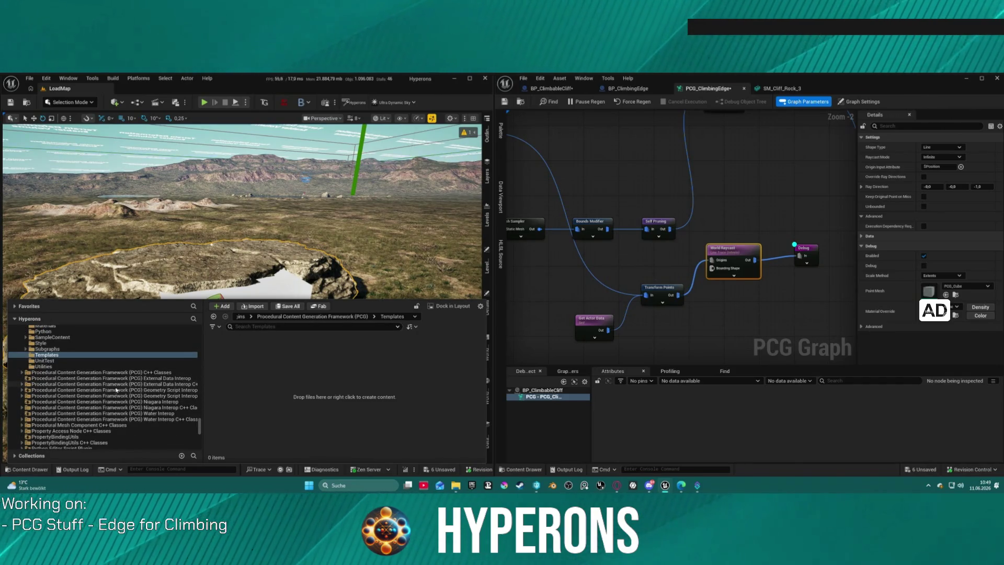
key("ctrl+space")
left_click(35, 472)
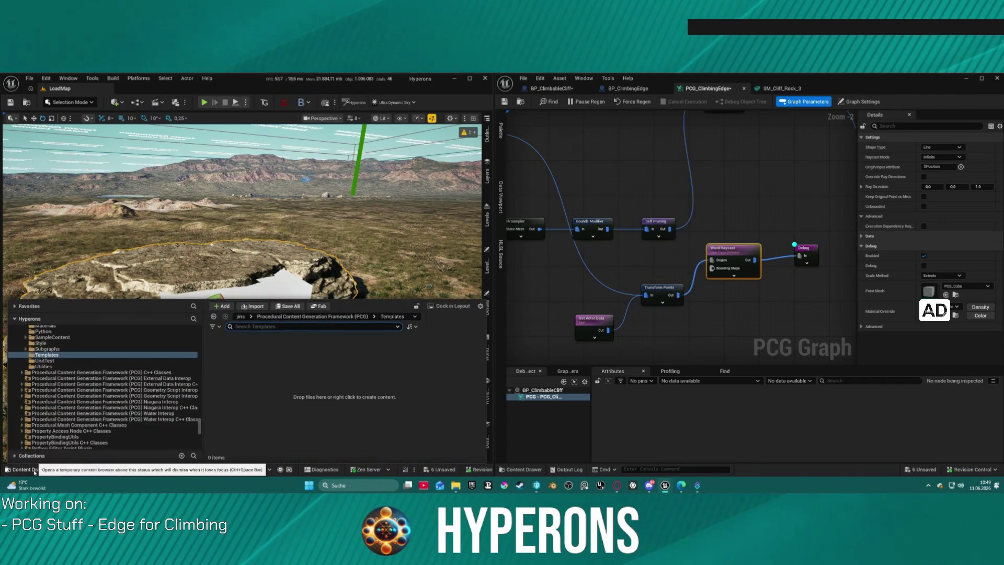
left_click(44, 349)
left_click(52, 337)
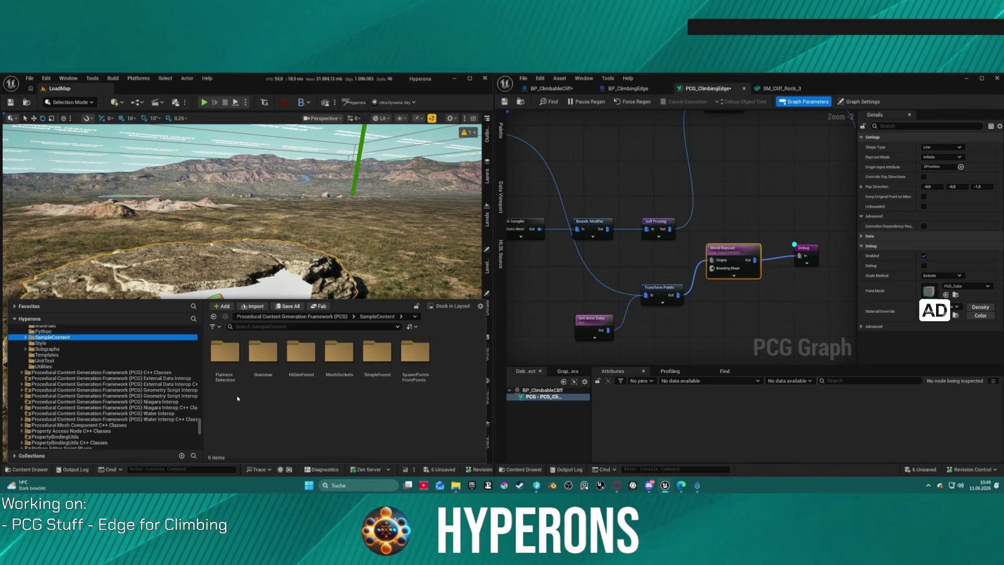
left_click(226, 363)
right_click(225, 362)
double_click(225, 362)
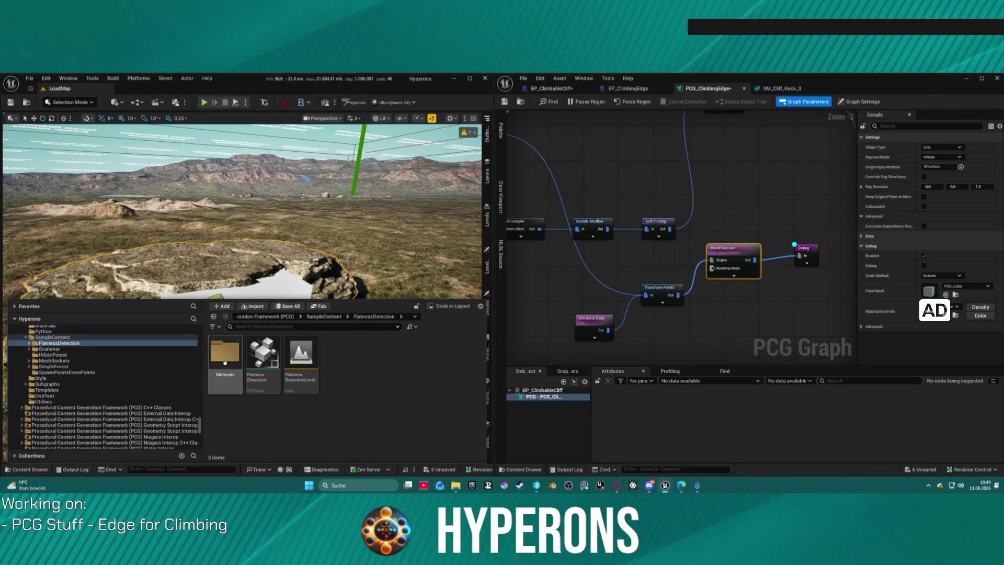
left_click(311, 384)
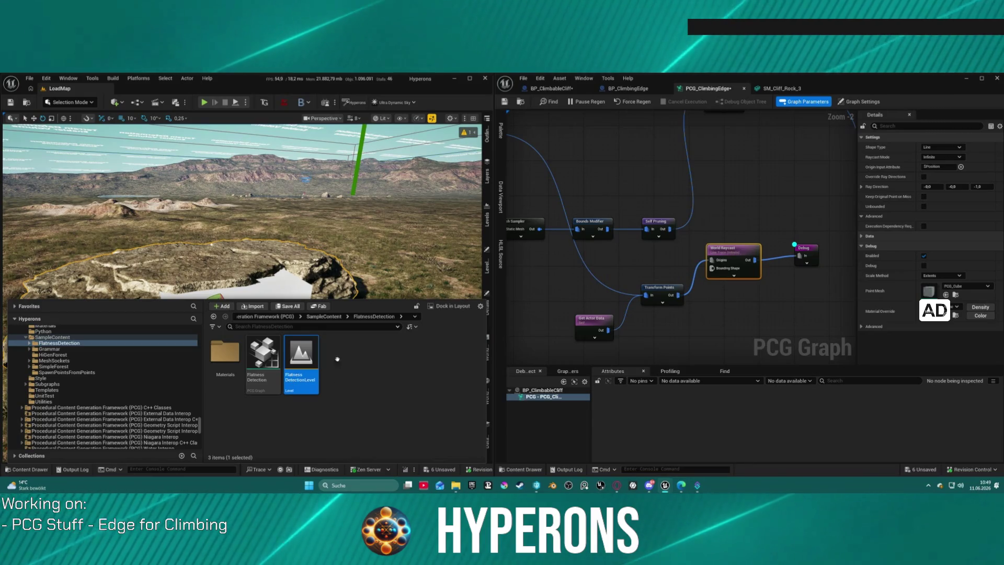
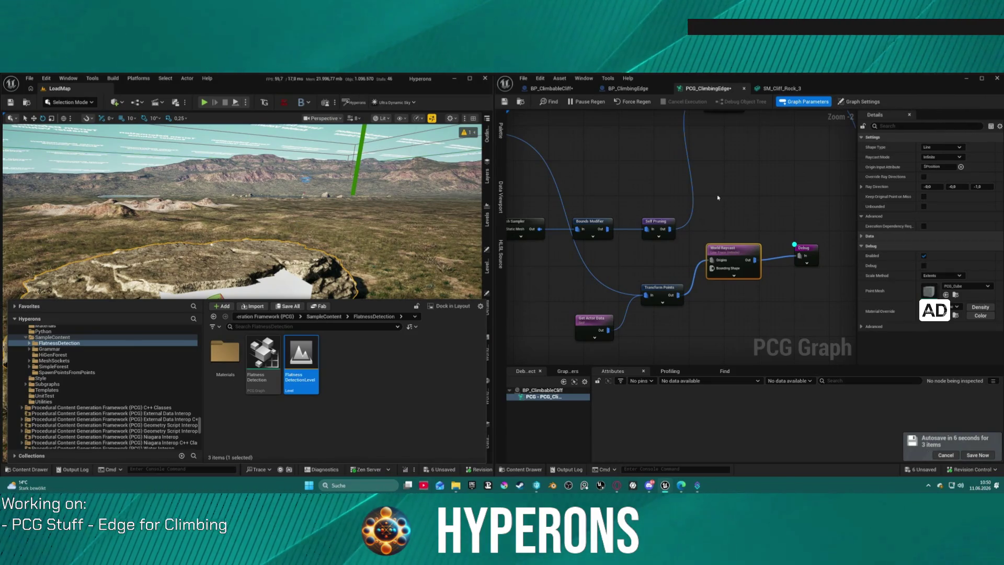
- Open the FlatnessDetectionLevel map, saving and checking out the pending modified assets
left_click_drag(314, 274, 379, 265)
key("ctrl+space")
left_click(302, 354)
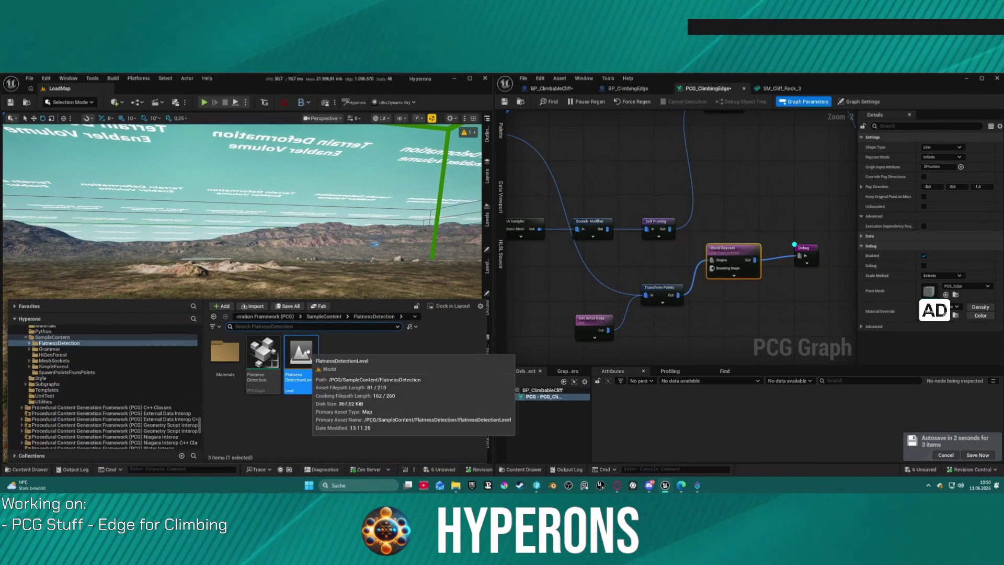
double_click(308, 351)
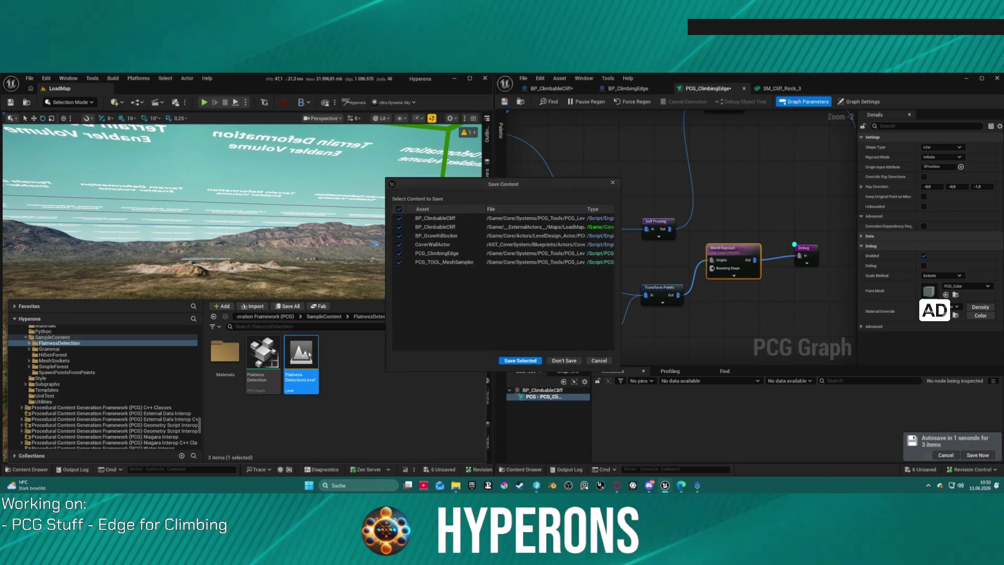
left_click(519, 361)
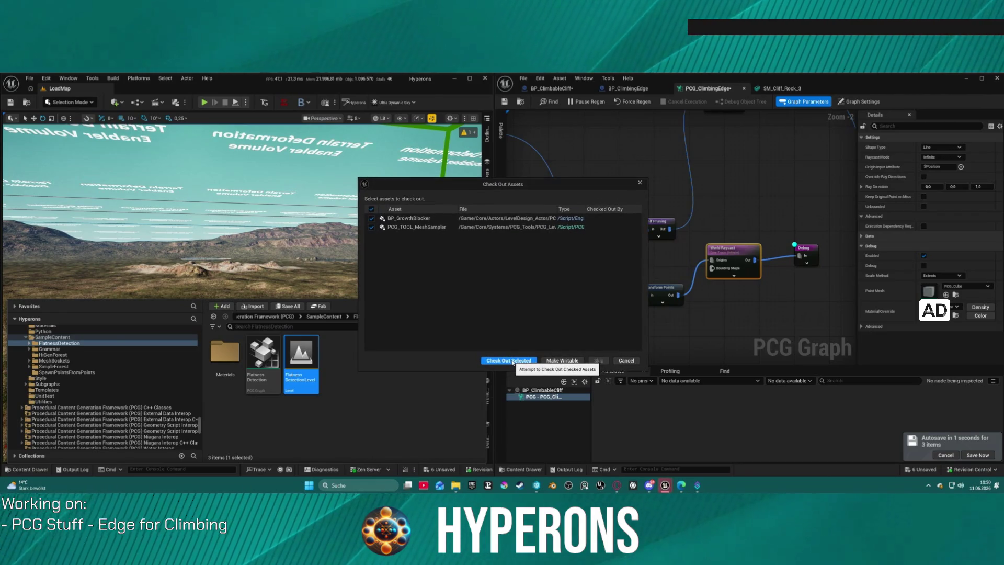
left_click(494, 363)
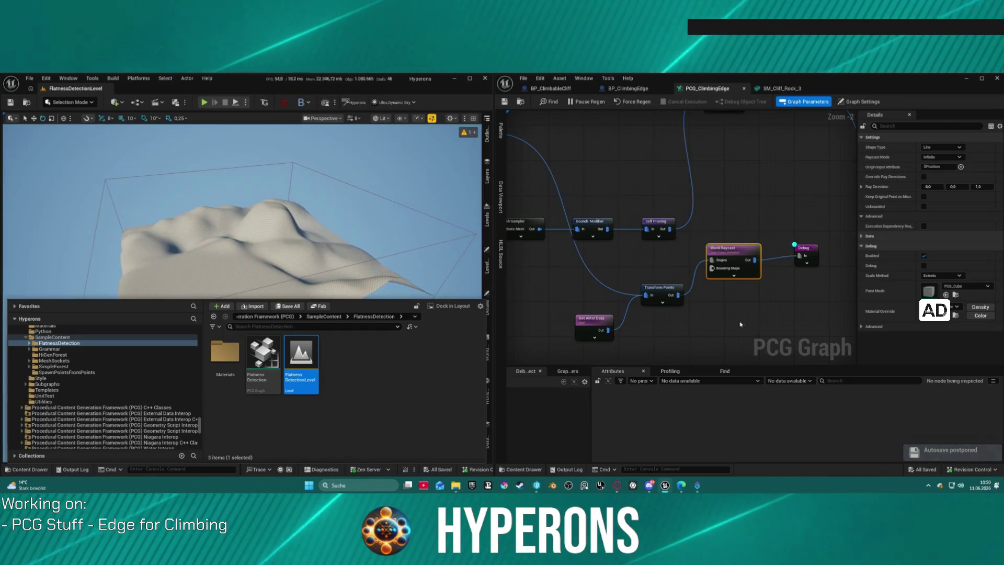
mouse_move(321, 224)
left_mouse_down()
mouse_move(321, 235)
mouse_move(308, 209)
left_mouse_up()
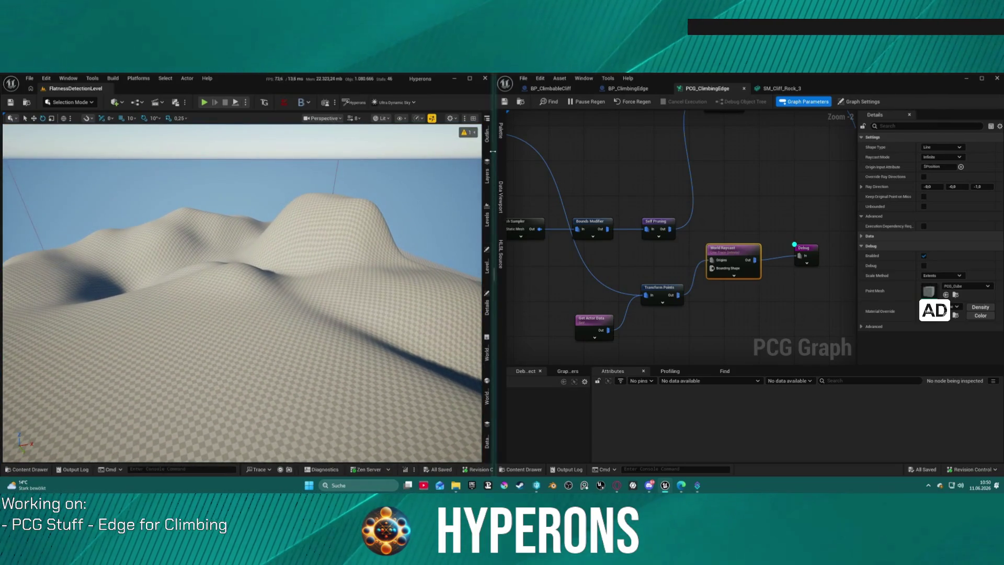
left_click(486, 133)
left_click(486, 358)
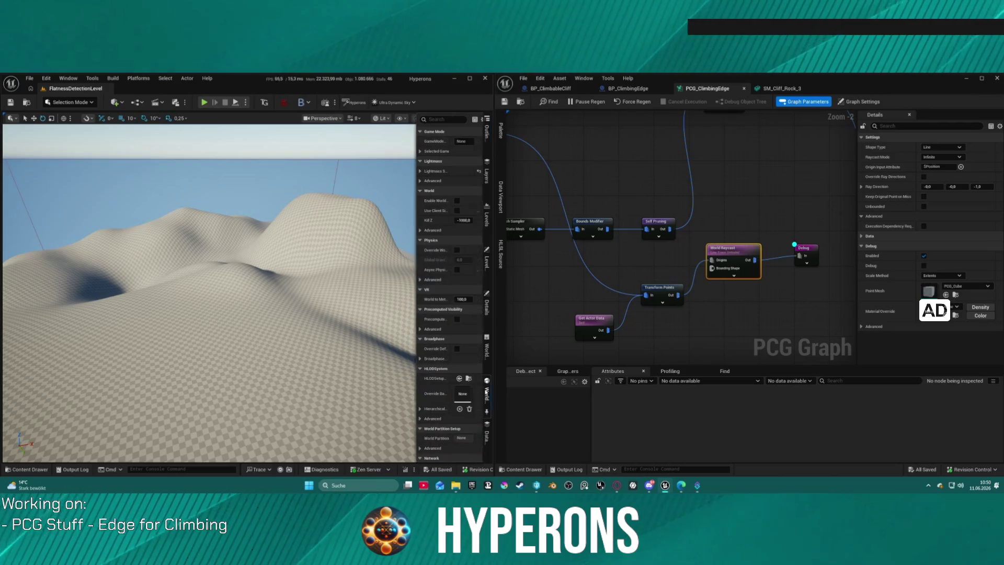
left_click(486, 310)
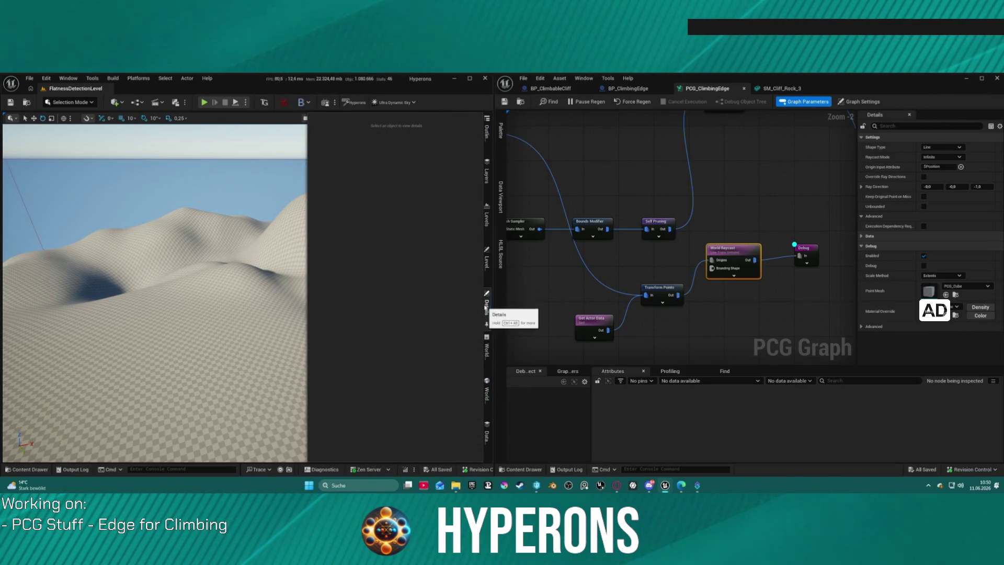
left_click(487, 133)
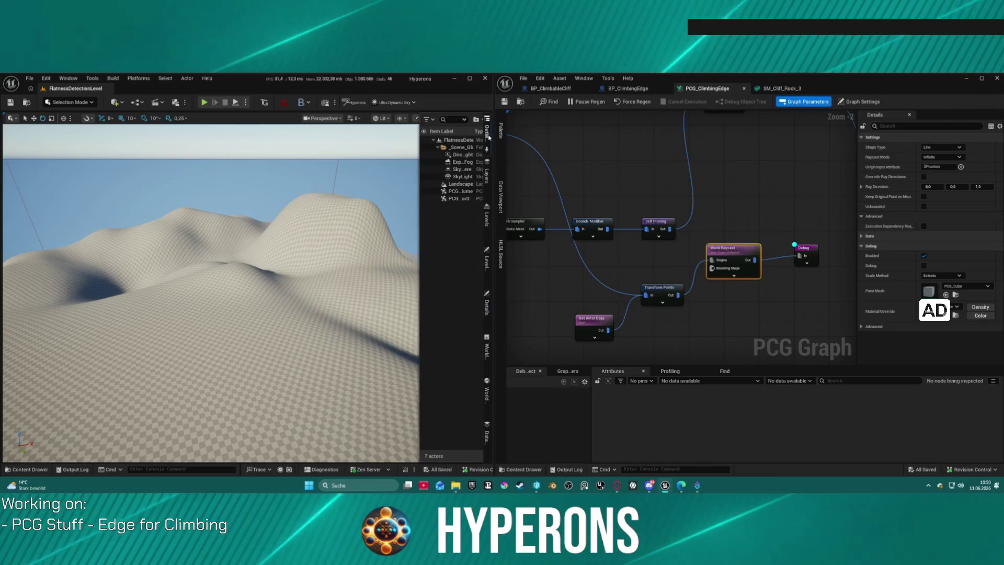
left_click(447, 191)
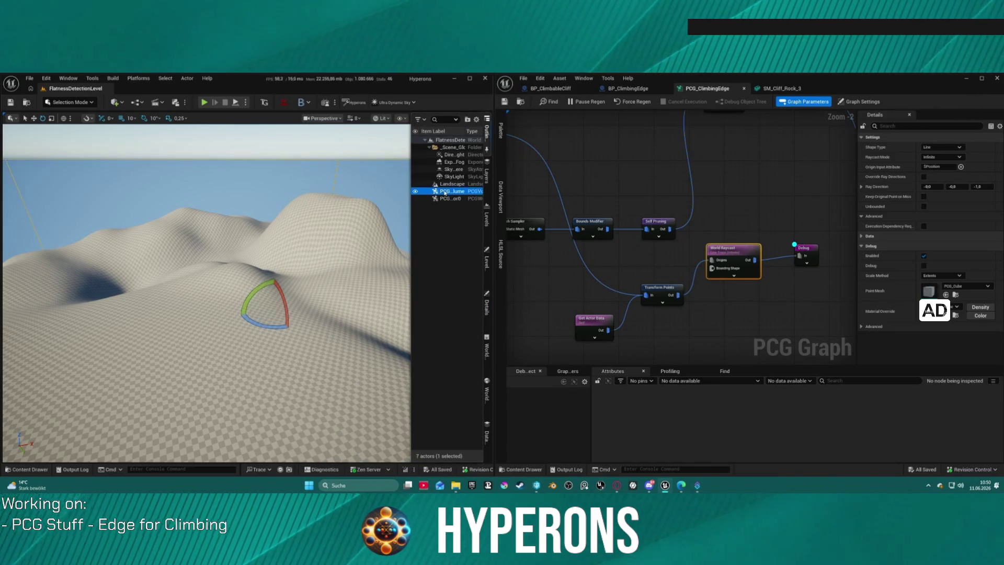
left_click_drag(399, 180, 451, 197)
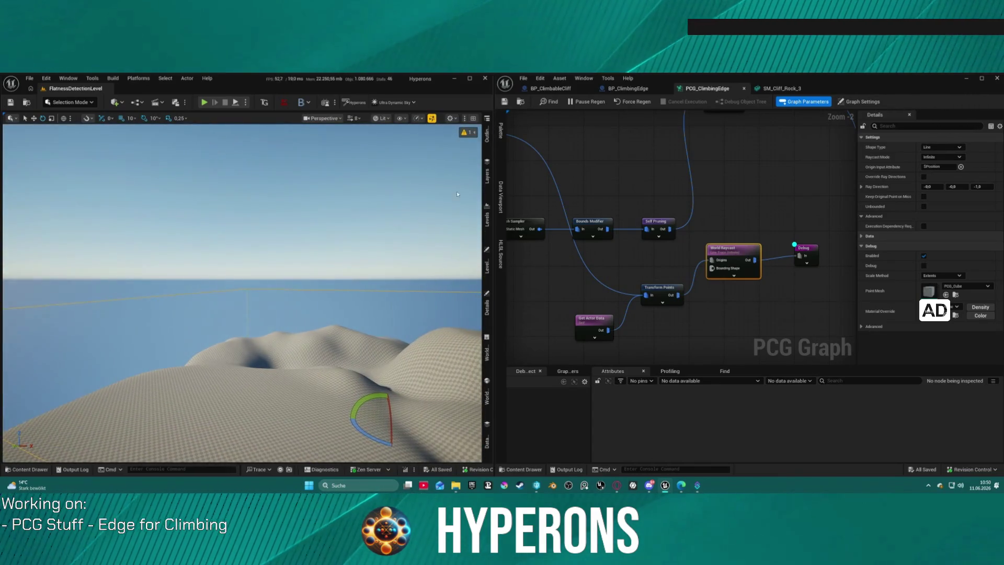
left_click(487, 141)
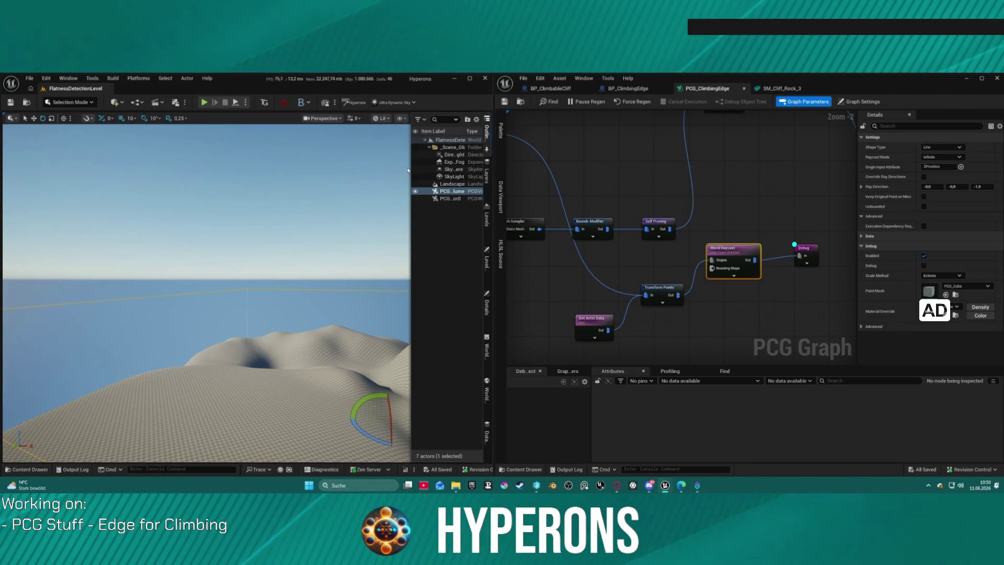
mouse_move(412, 171)
left_mouse_down()
mouse_move(320, 189)
mouse_move(335, 192)
left_mouse_up()
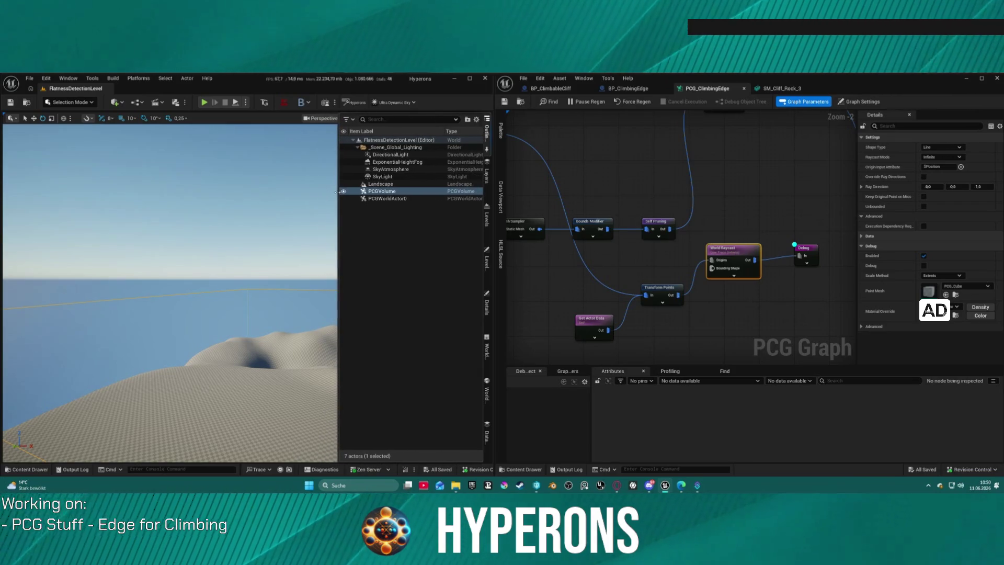
left_click(333, 191)
key("f")
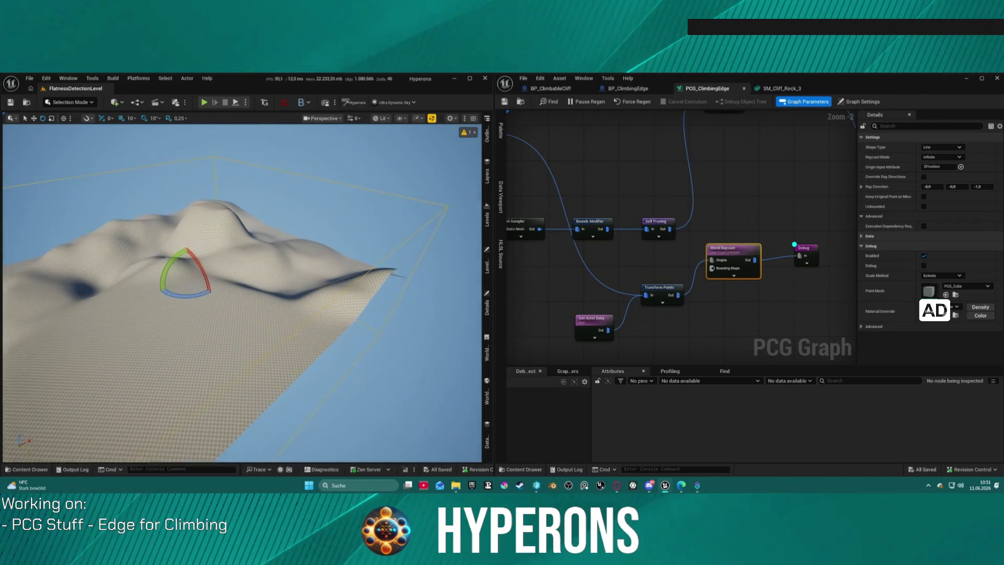
left_click(487, 138)
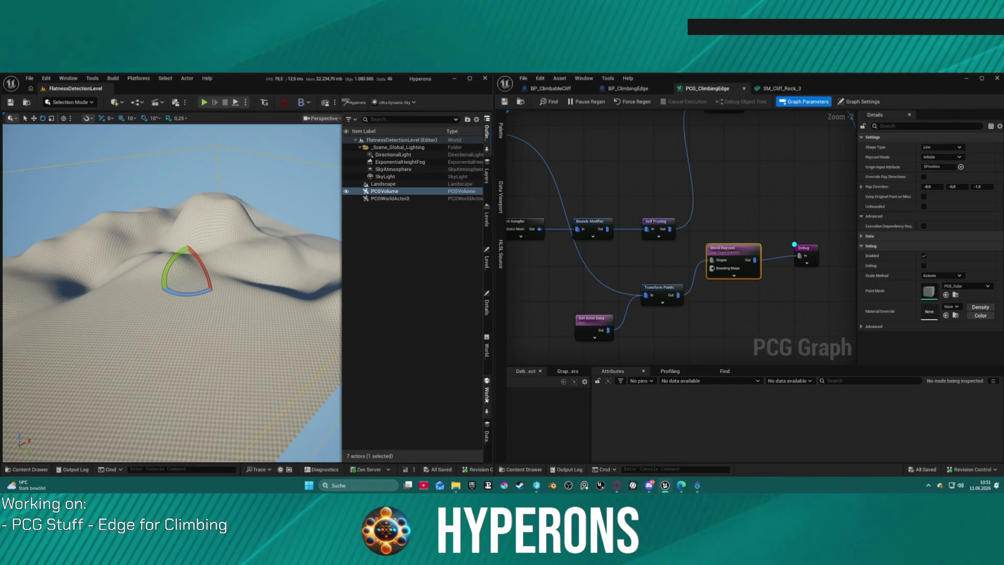
left_click(487, 303)
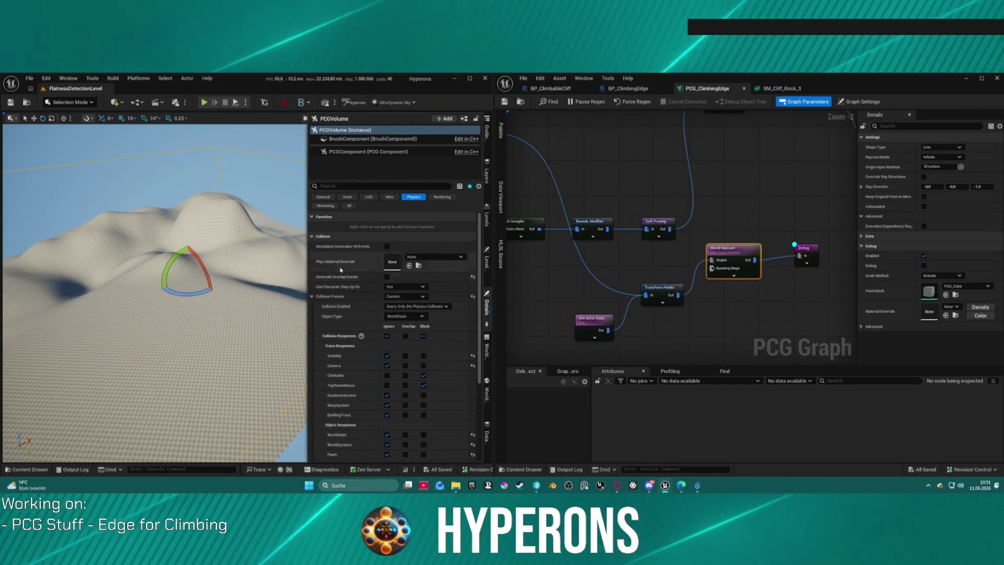
left_click(366, 152)
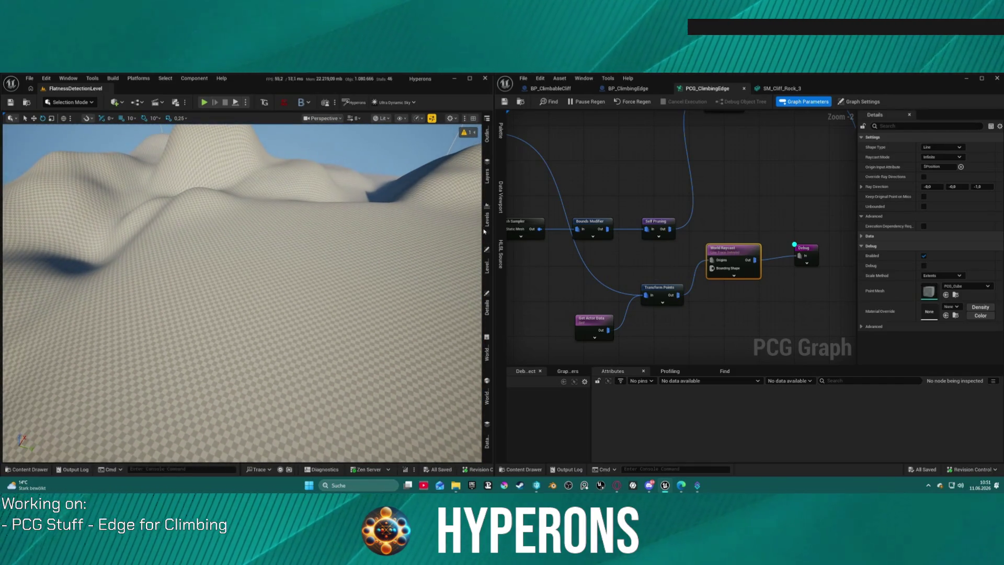
key("ctrl+space")
- Open the FlatnessDetection PCG graph and bring its Discard Points on Irregular Surface nodes into view
double_click(263, 359)
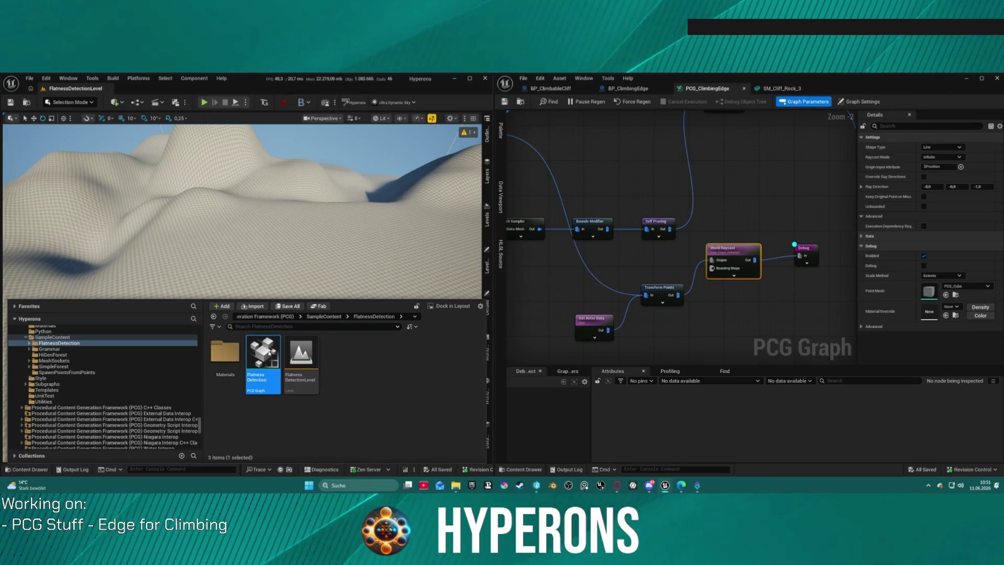
scroll(748, 163, "up", 6)
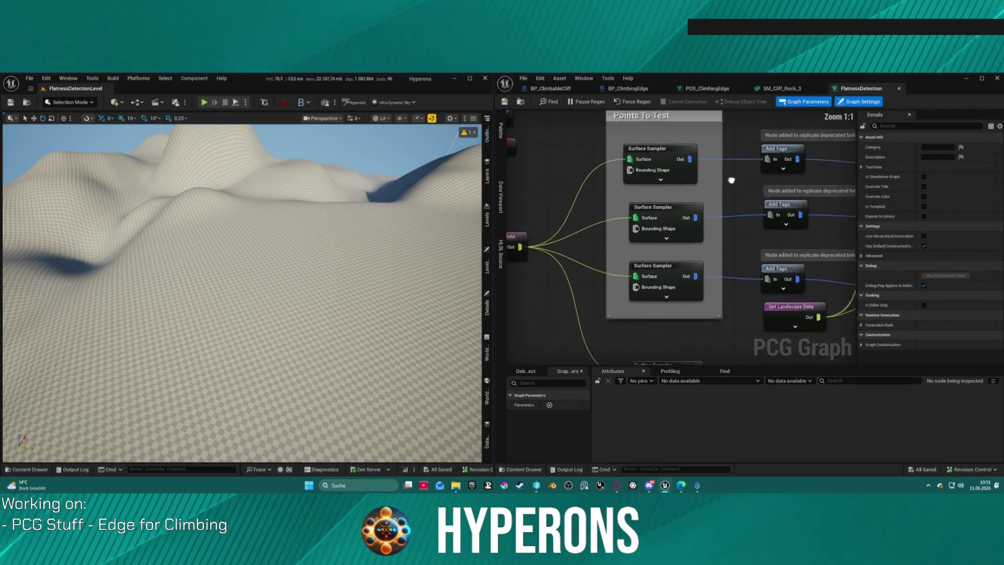
left_click_drag(779, 155, 508, 192)
key("ctrl+space")
key("ctrl+space")
key("ctrl+space")
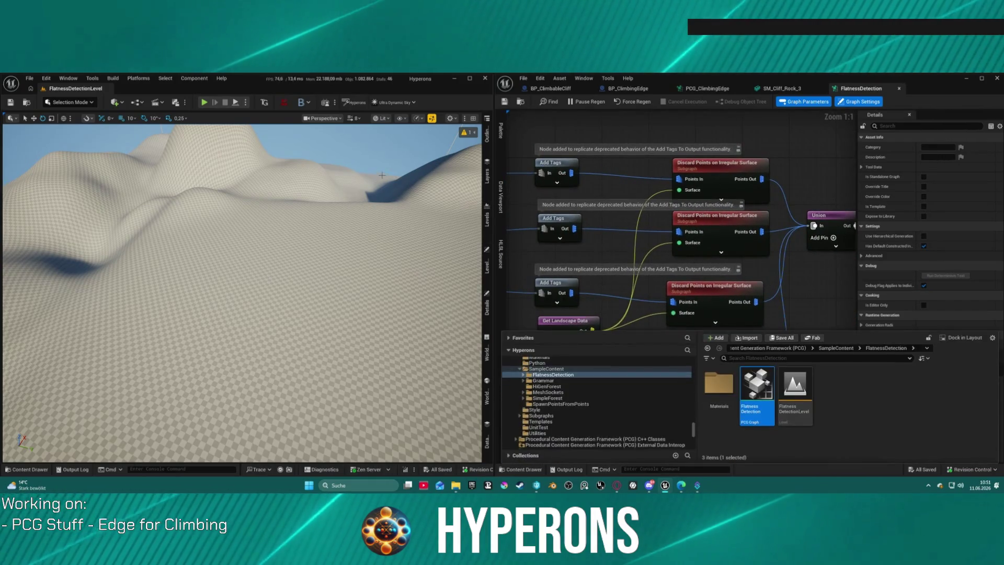
left_click(62, 362)
- Open the HiGenGraph PCG graph from the HiGenForest sample folder
key("ctrl+space")
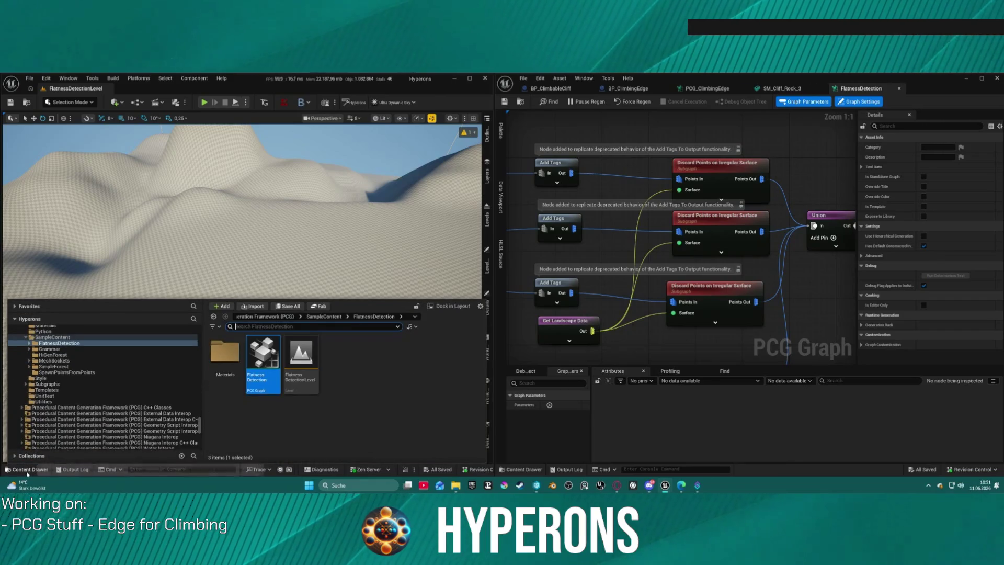
left_click(55, 355)
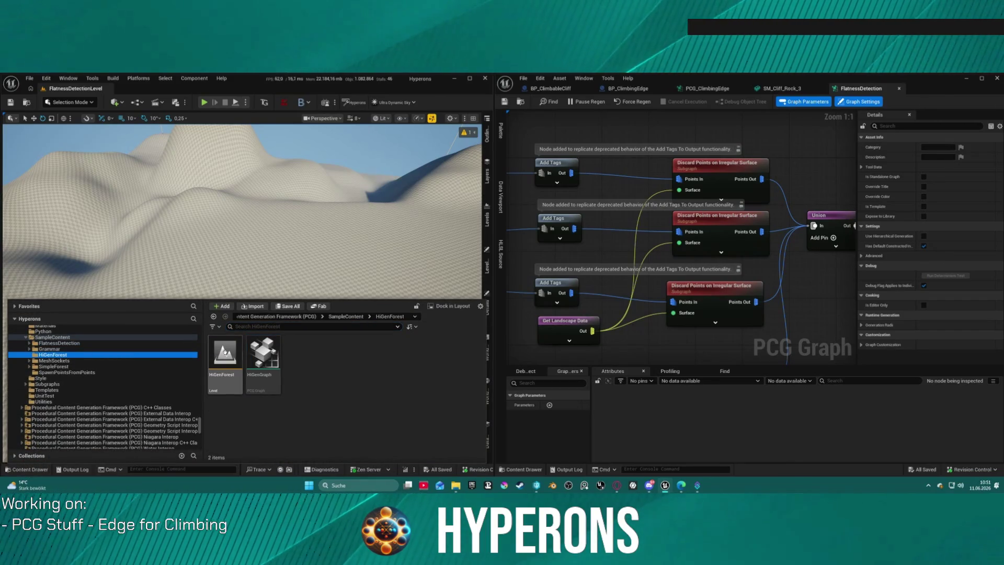
left_click(266, 381)
double_click(268, 384)
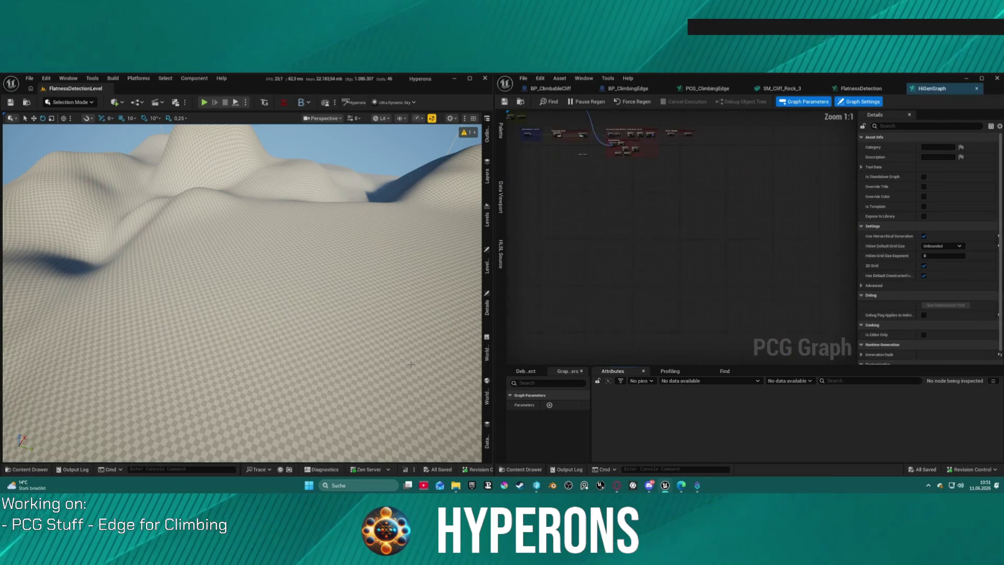
- Load the HiGenForest level and move the view over the forest
key("ctrl+space")
key("ctrl+space")
left_click(8, 473)
double_click(225, 361)
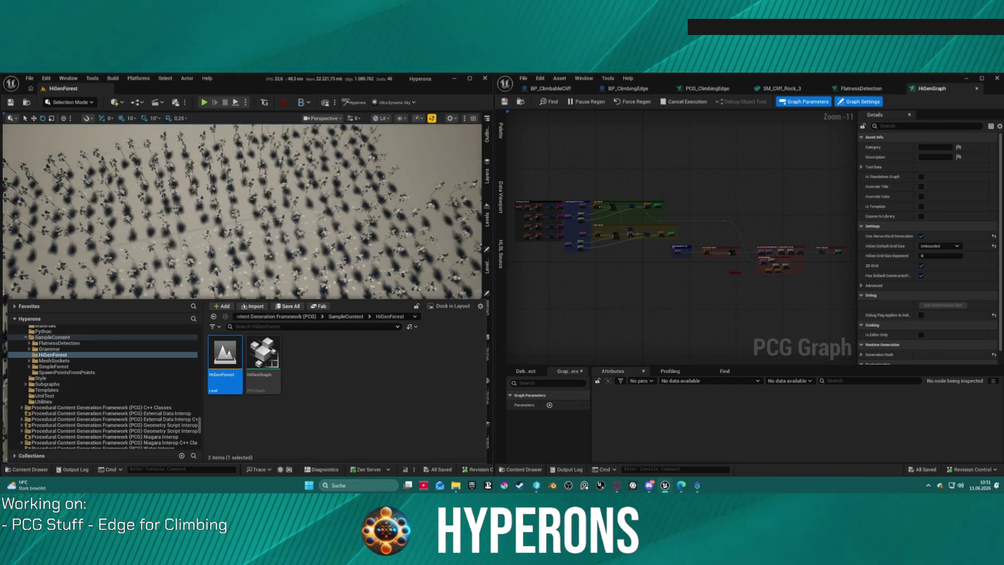
key("w")
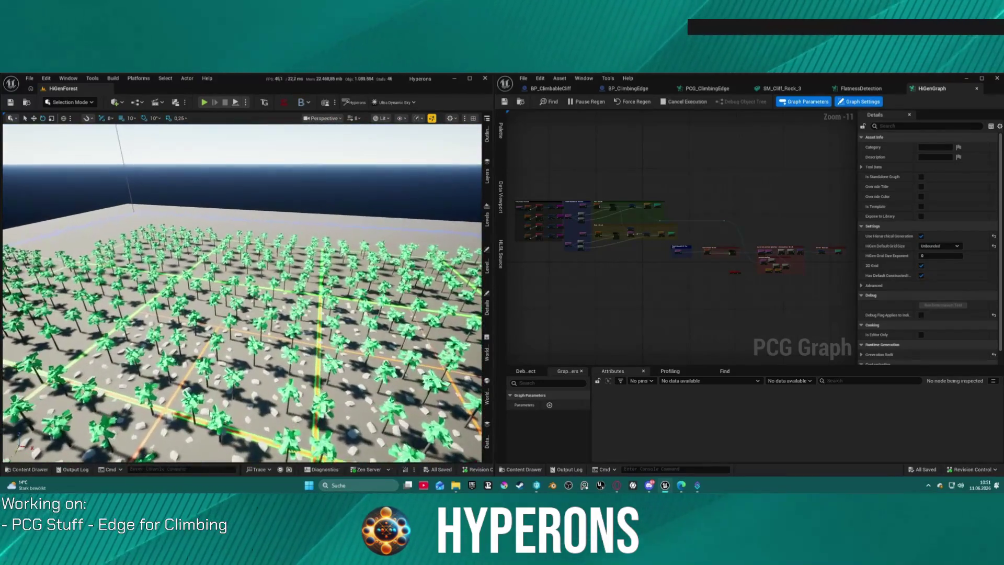
scroll(688, 213, "up", 12)
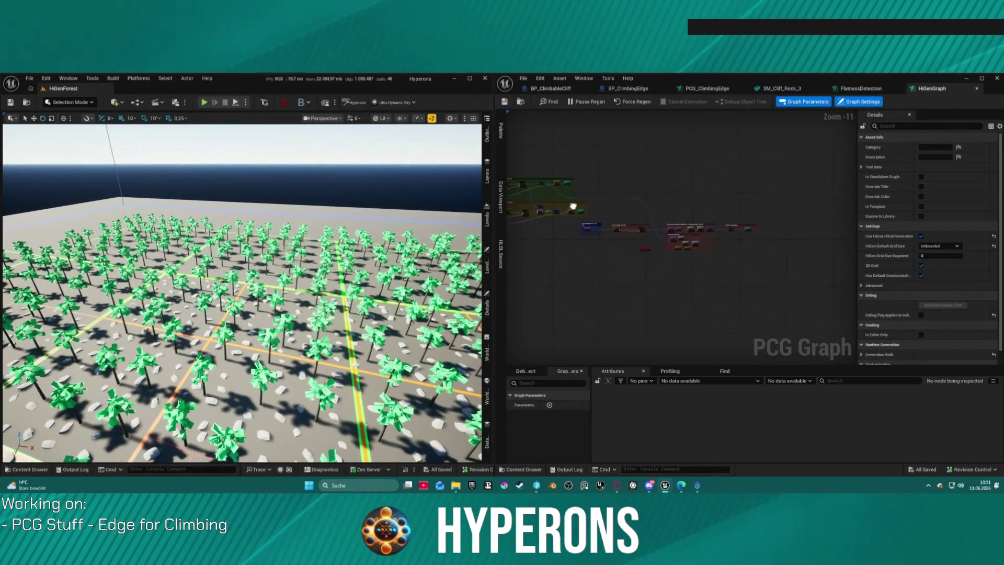
scroll(738, 208, "down", 1)
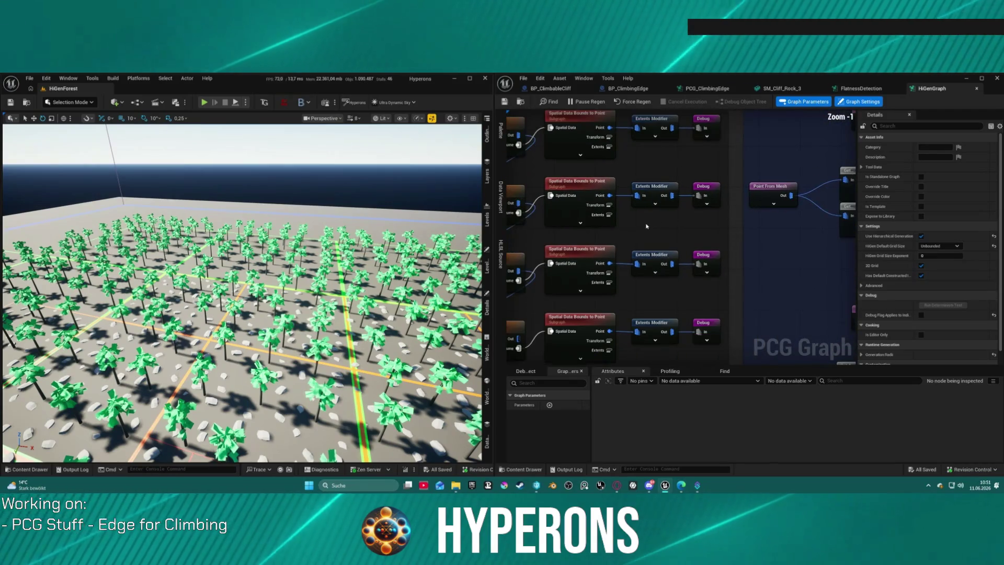
- Pan HiGenGraph past the Extents Modifier and Debug nodes and inspect the World Ray Hit Query settings
mouse_move(850, 252)
left_mouse_down()
mouse_move(547, 246)
mouse_move(270, 268)
mouse_move(284, 295)
left_mouse_up()
mouse_move(680, 240)
left_mouse_down()
mouse_move(610, 245)
mouse_move(544, 201)
mouse_move(581, 154)
mouse_move(547, 159)
left_mouse_up()
scroll(609, 245, "down", 2)
scroll(630, 245, "up", 3)
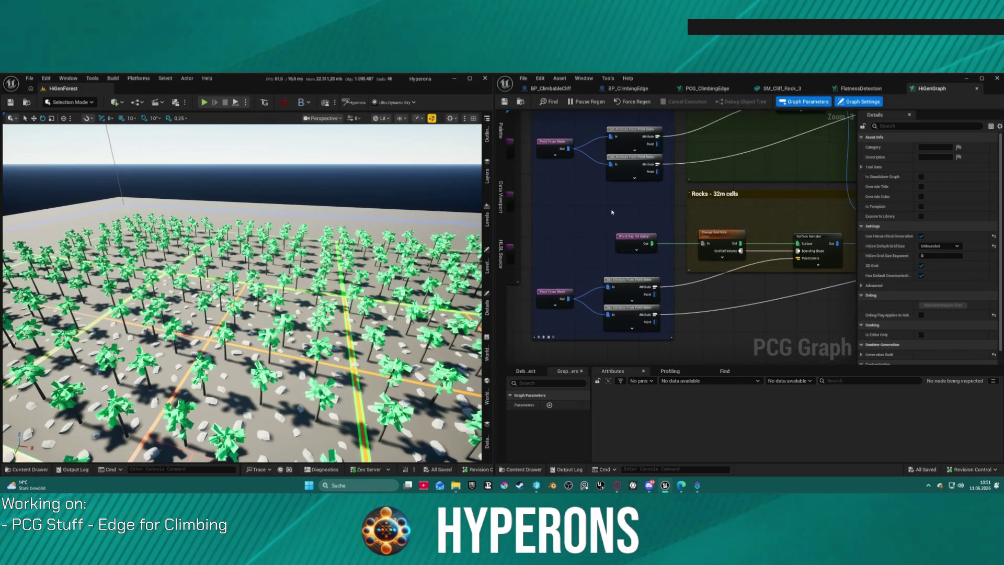
left_click(631, 245)
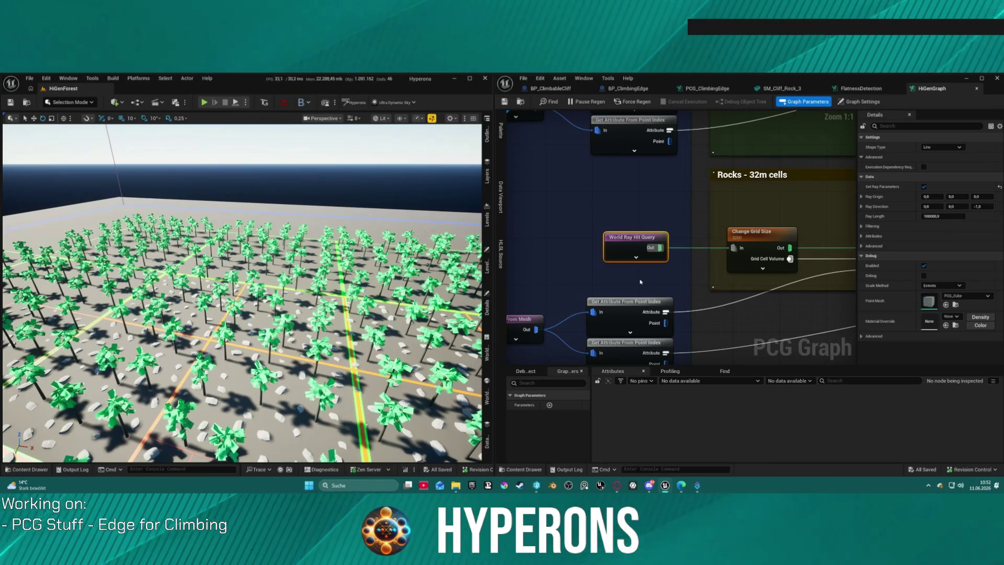
- Reopen the DEV_INV_01 level from Recent Levels and frame the cliff rock
left_click(32, 79)
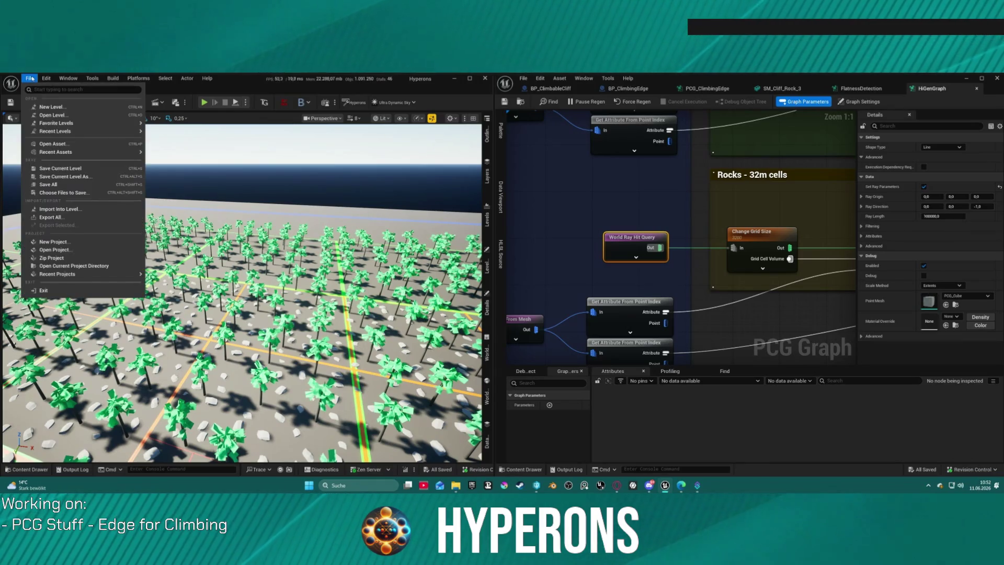
mouse_move(131, 132)
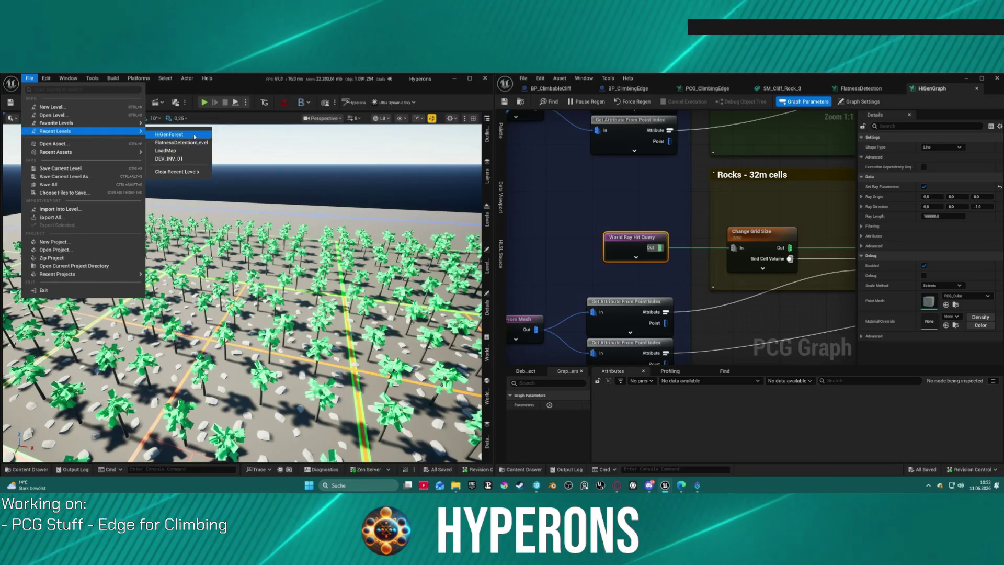
left_click(174, 159)
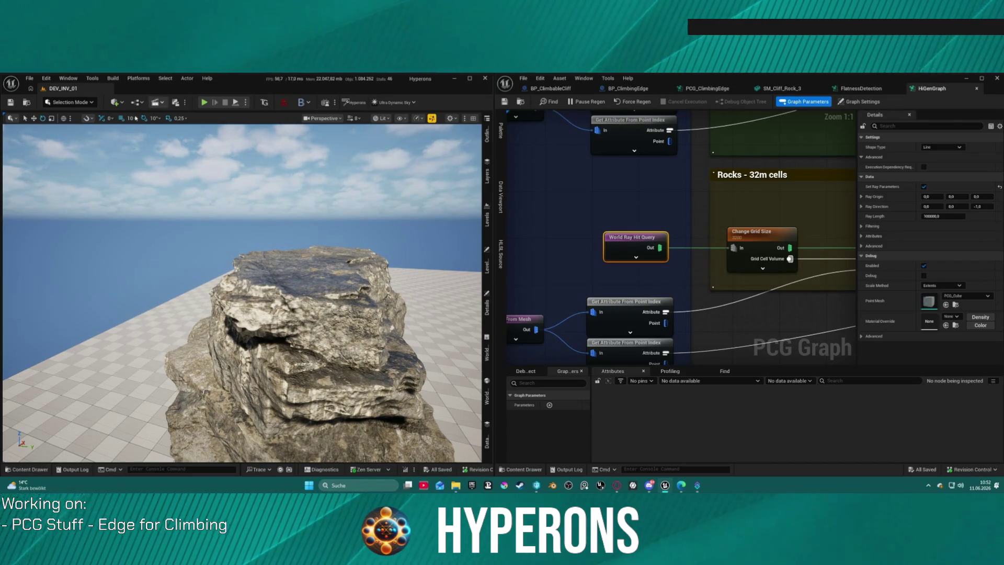
left_click(30, 78)
mouse_move(73, 131)
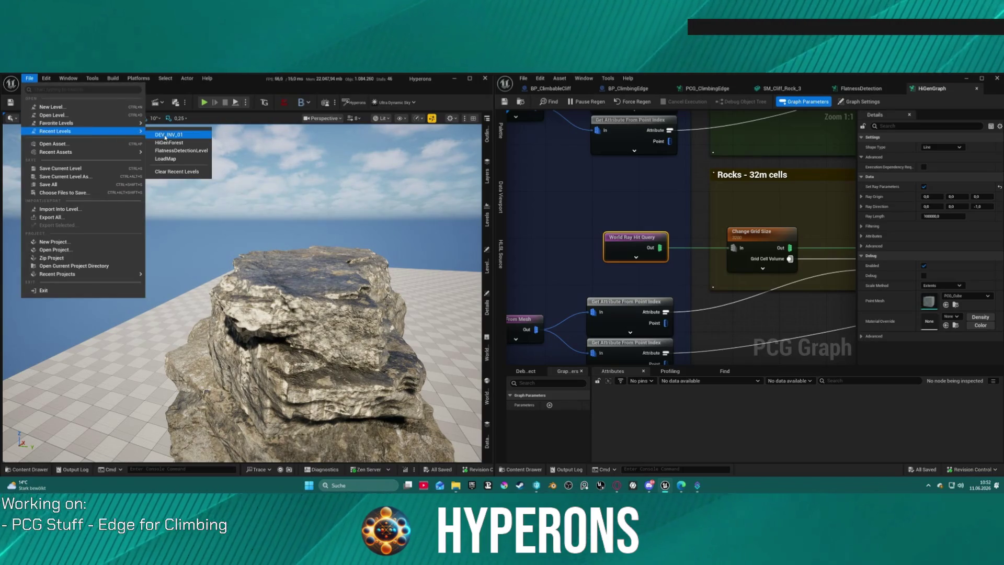
left_click(165, 136)
scroll(546, 312, "down", 6)
left_click_drag(240, 292, 282, 303)
left_click_drag(365, 450, 418, 414)
- Cycle through the open asset tabs back to the PCG_ClimbingEdge graph
key("ctrl+space")
left_click(287, 268)
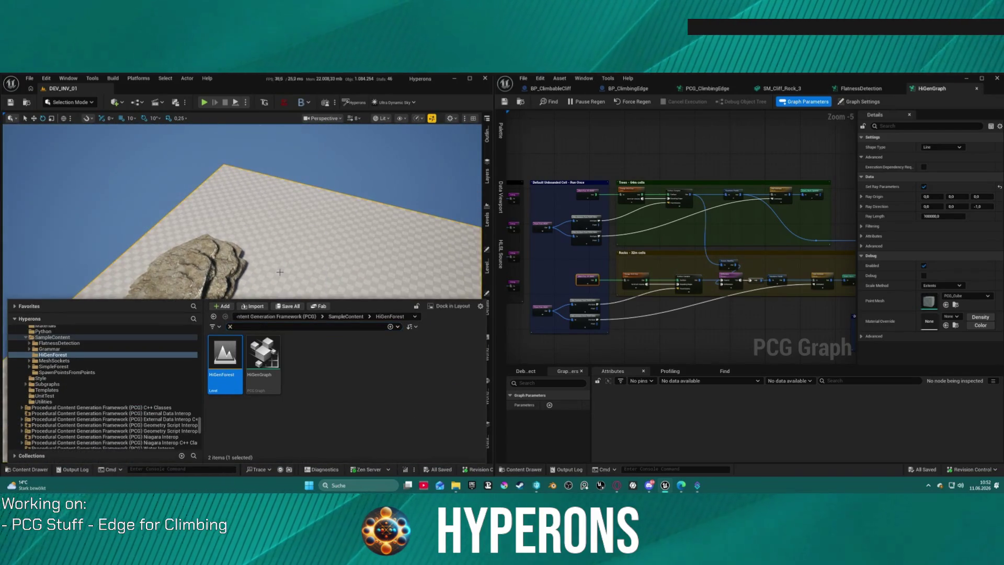
left_click(263, 361)
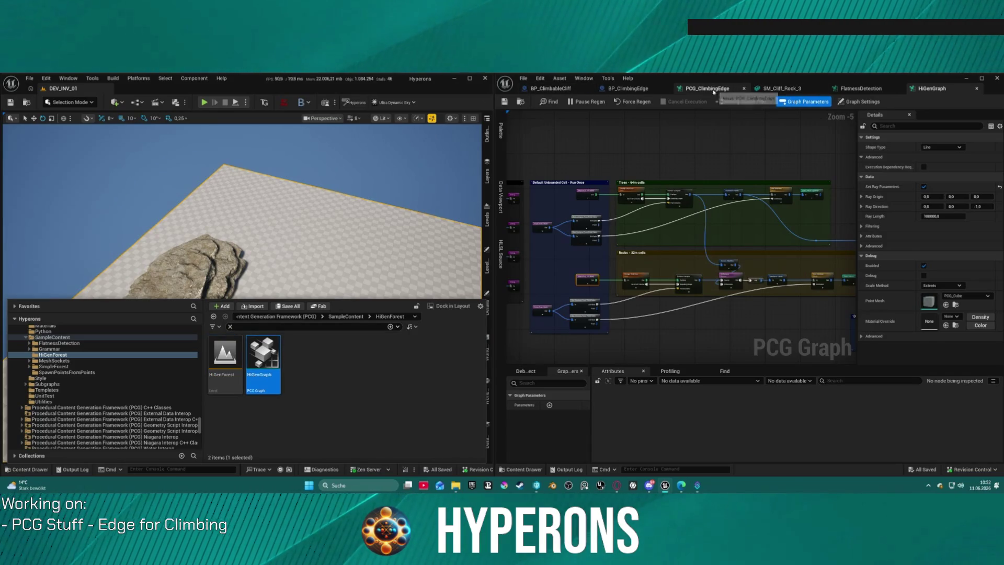
left_click(711, 88)
left_click(782, 88)
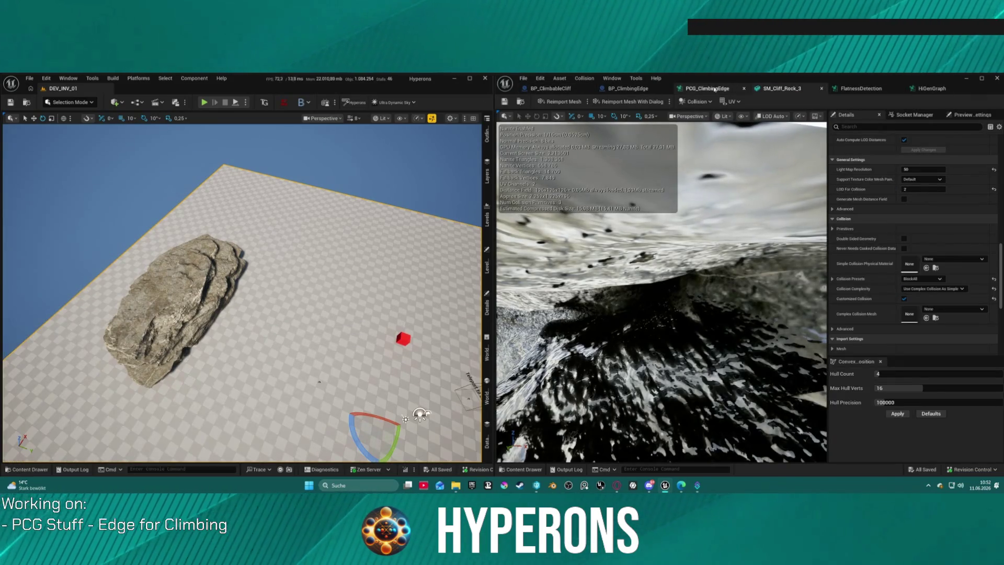
left_click(560, 89)
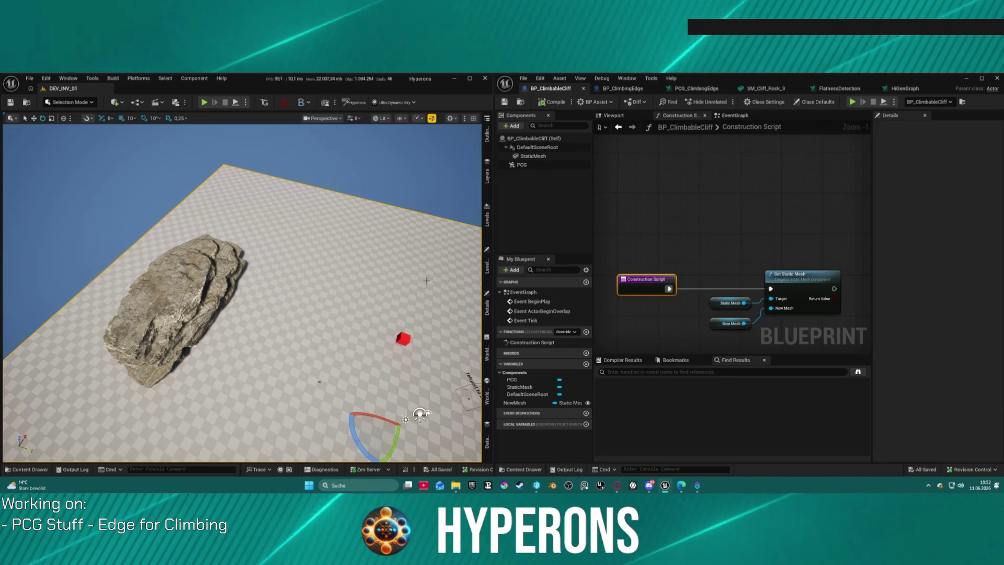
left_click(701, 89)
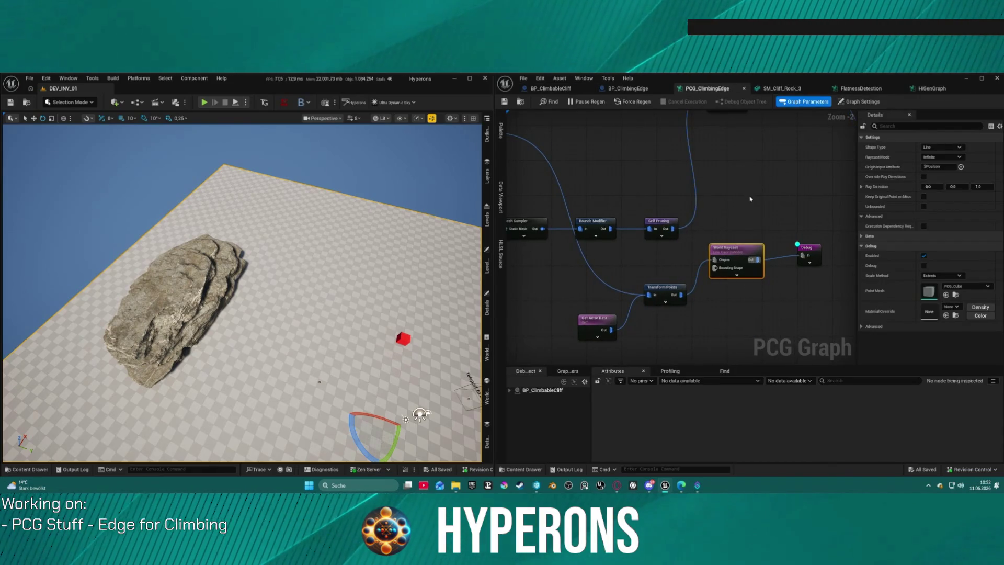
- Paste a World Ray Hit Query node and wire it through Transform Points conversion into Debug
key("ctrl+v")
left_click_drag(730, 216, 533, 295)
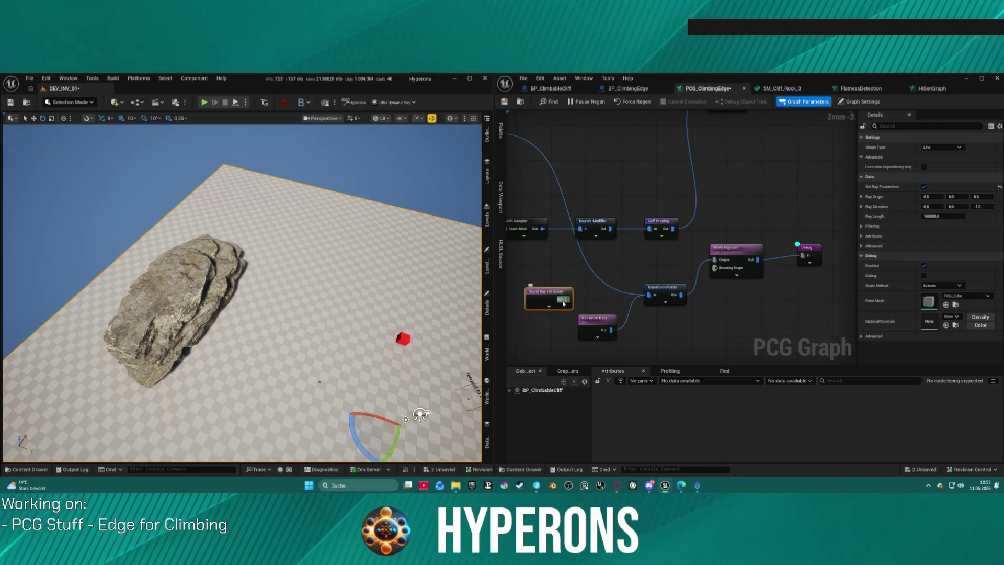
mouse_move(649, 297)
left_mouse_down()
mouse_move(673, 327)
mouse_move(748, 340)
mouse_move(802, 255)
mouse_move(784, 305)
left_mouse_up()
left_click(767, 261)
left_click(808, 251)
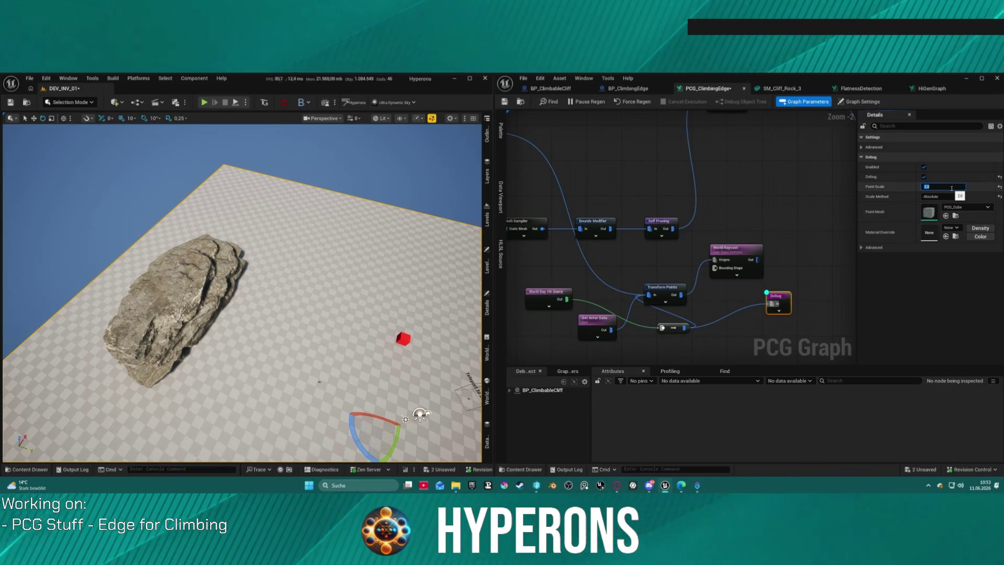
- Untick Get Impact on the World Ray Hit Query and move Debug beside the conversion node
left_click(547, 302)
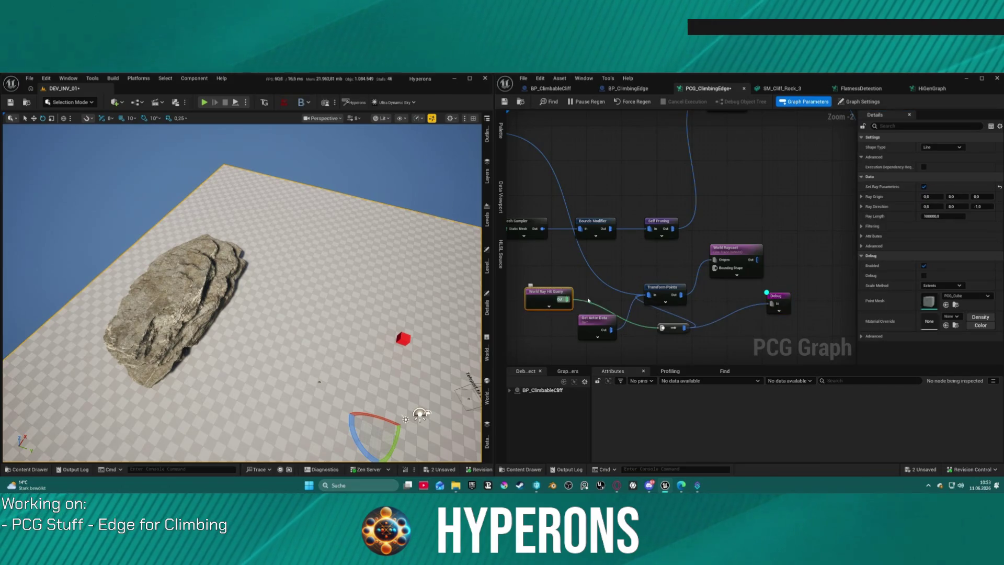
left_click(944, 148)
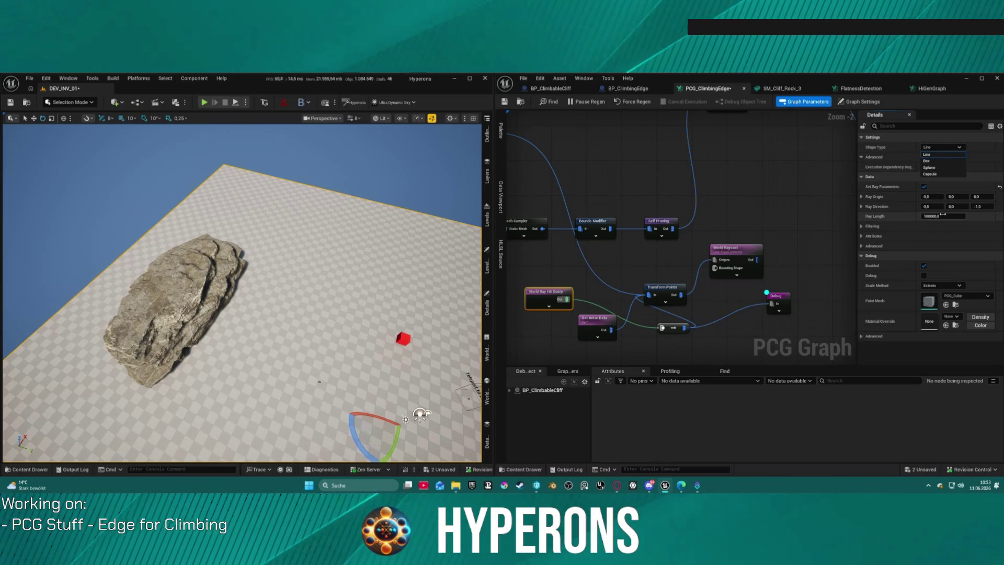
left_click(862, 237)
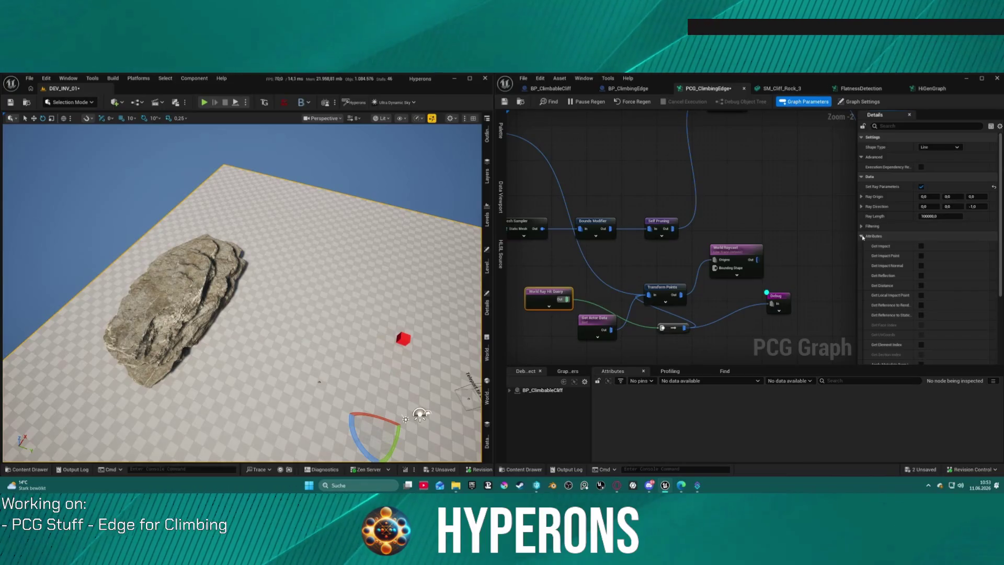
scroll(862, 236, "down", 3)
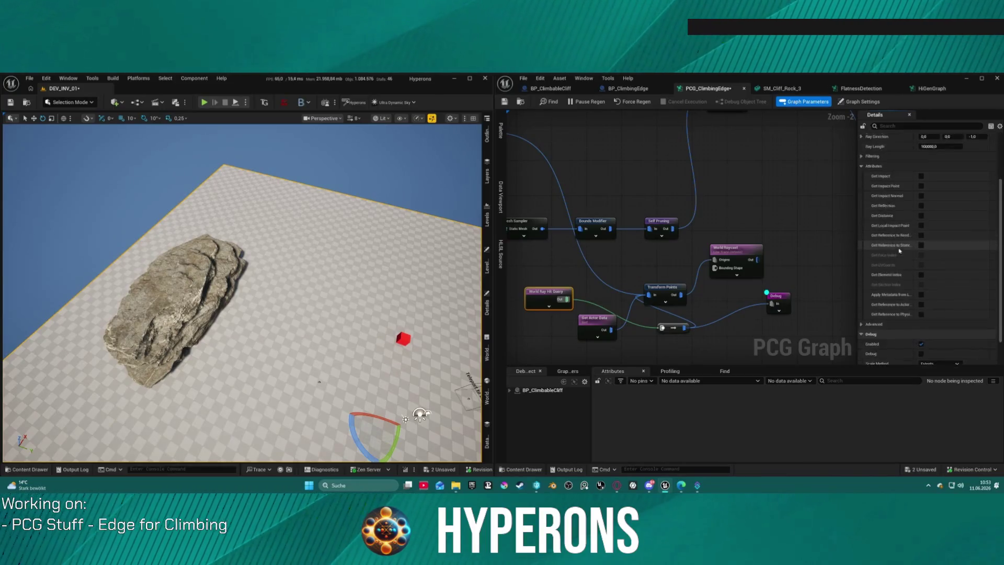
left_click(922, 176)
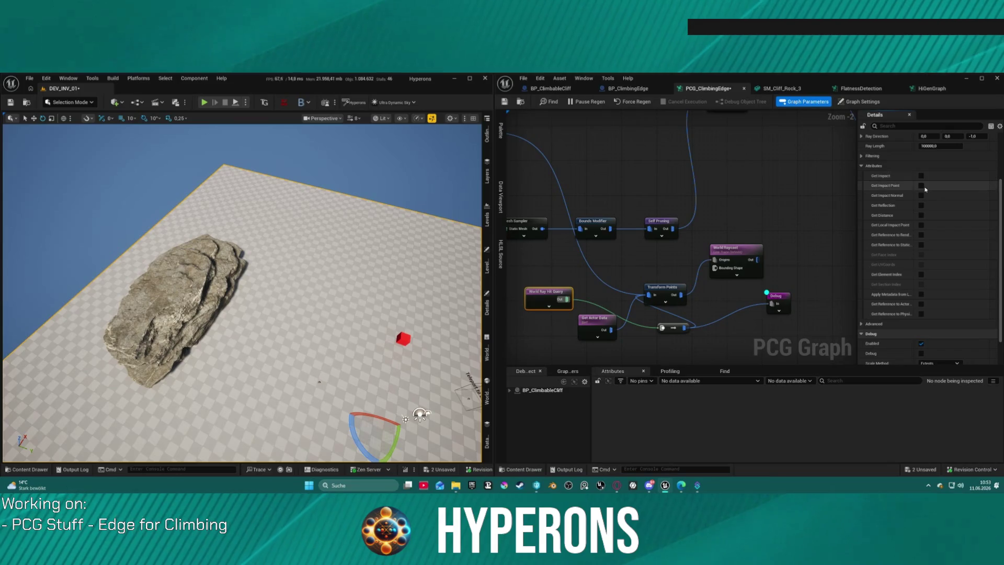
left_click(870, 324)
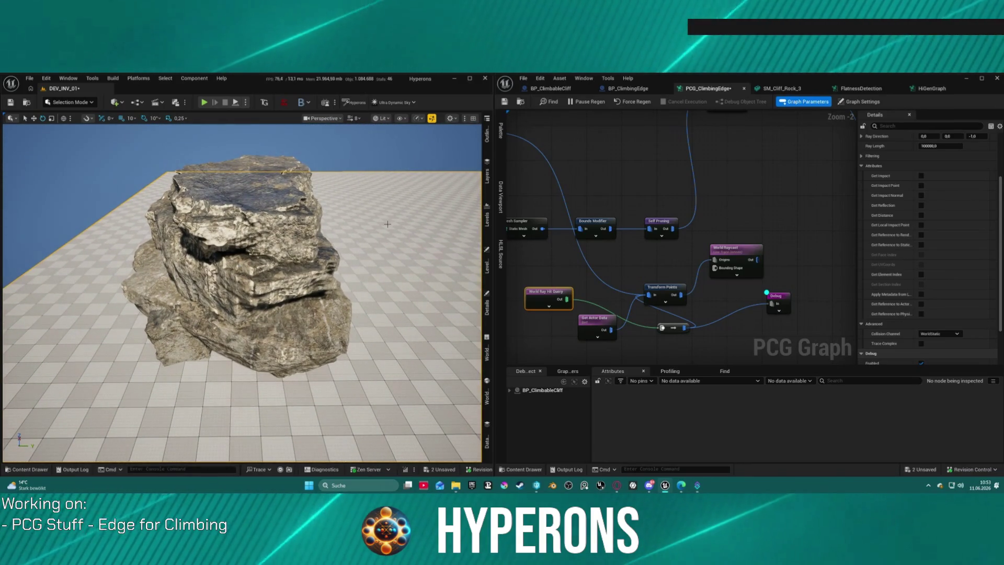
left_click_drag(782, 302, 729, 324)
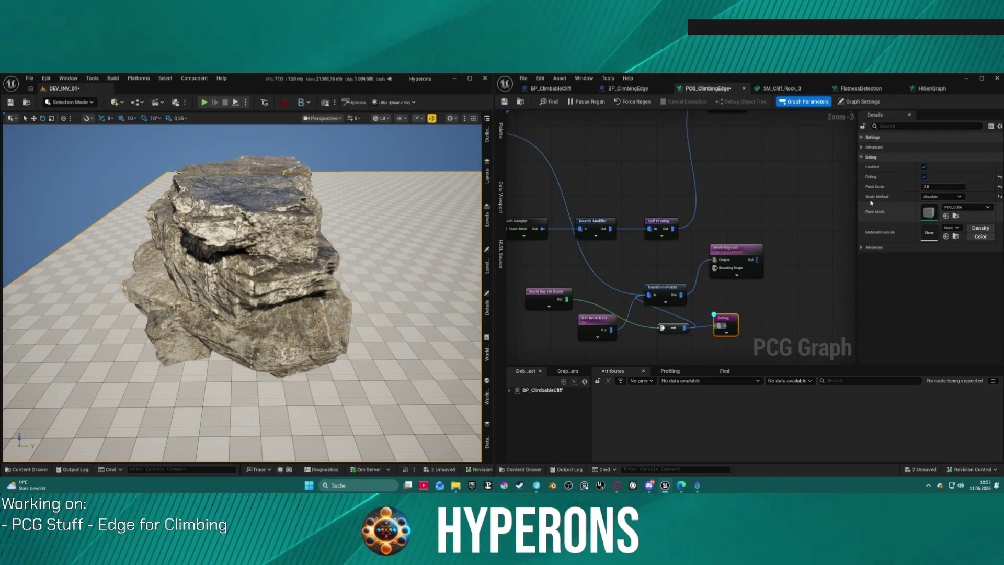
left_click(546, 297)
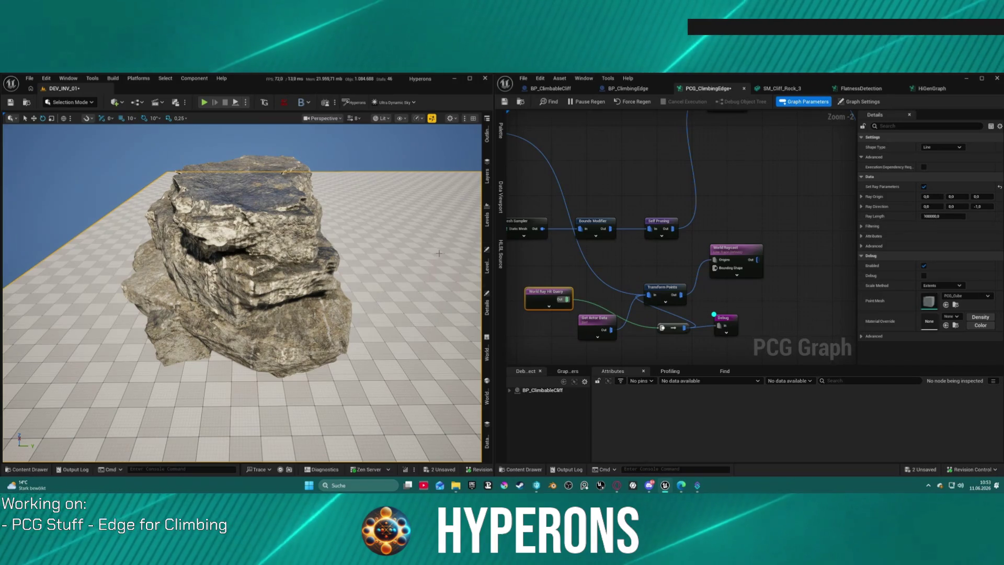
- Delete the World Ray Hit Query, conversion and Debug nodes, then reposition World Raycast
mouse_move(240, 293)
left_mouse_down()
mouse_move(251, 324)
mouse_move(240, 366)
mouse_move(247, 400)
mouse_move(251, 368)
left_mouse_up()
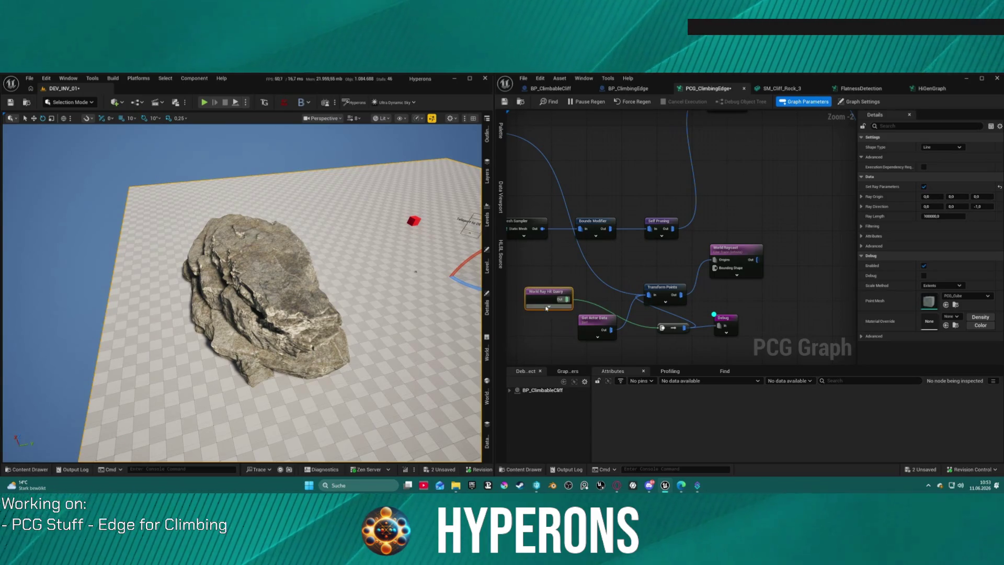
key("Delete")
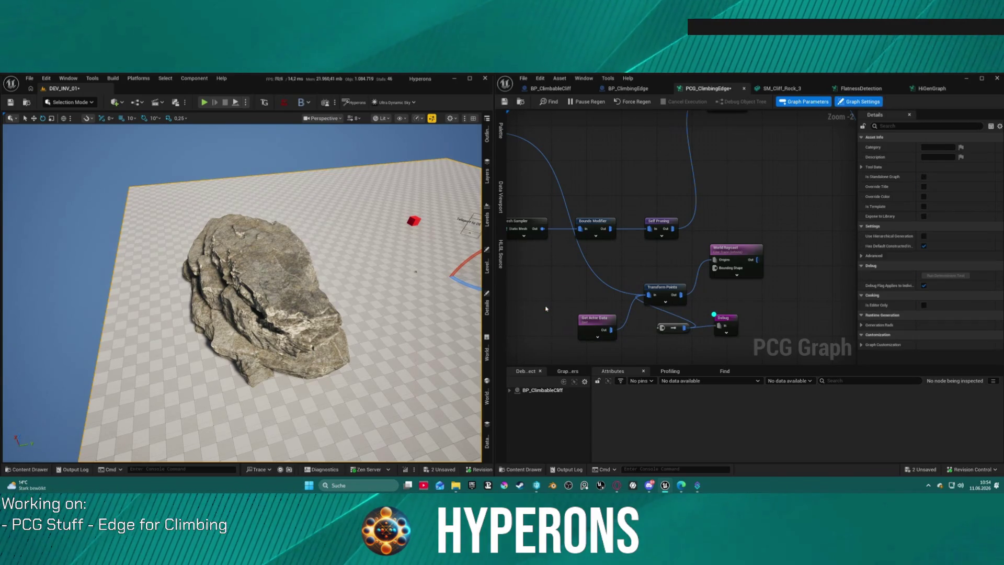
left_click_drag(748, 330, 747, 329)
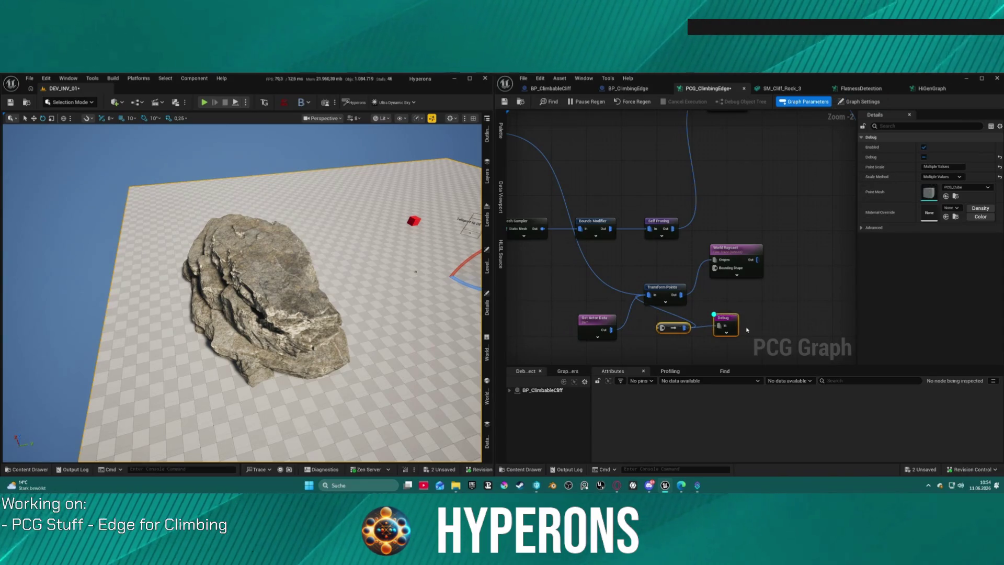
key("Delete")
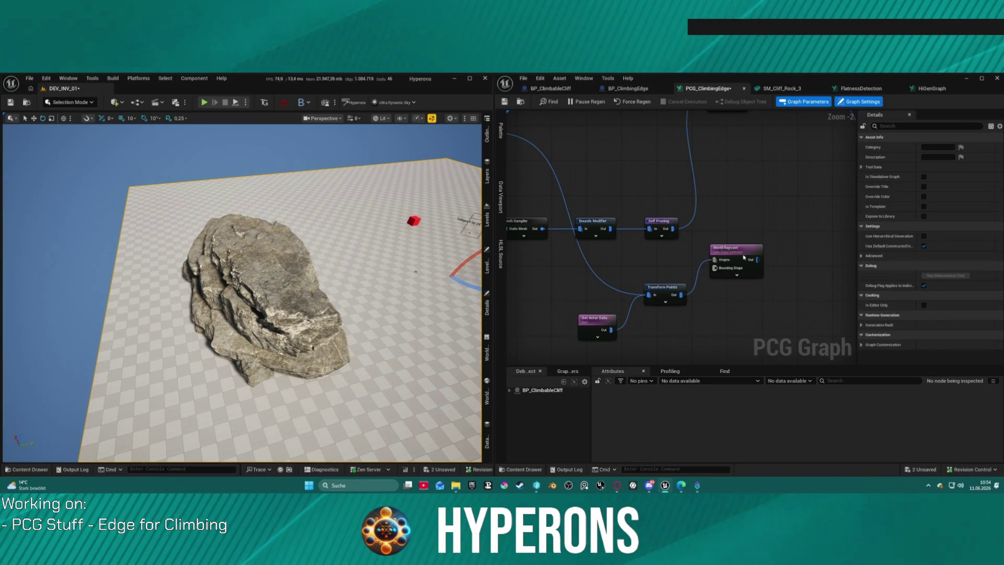
left_click_drag(744, 256, 729, 287)
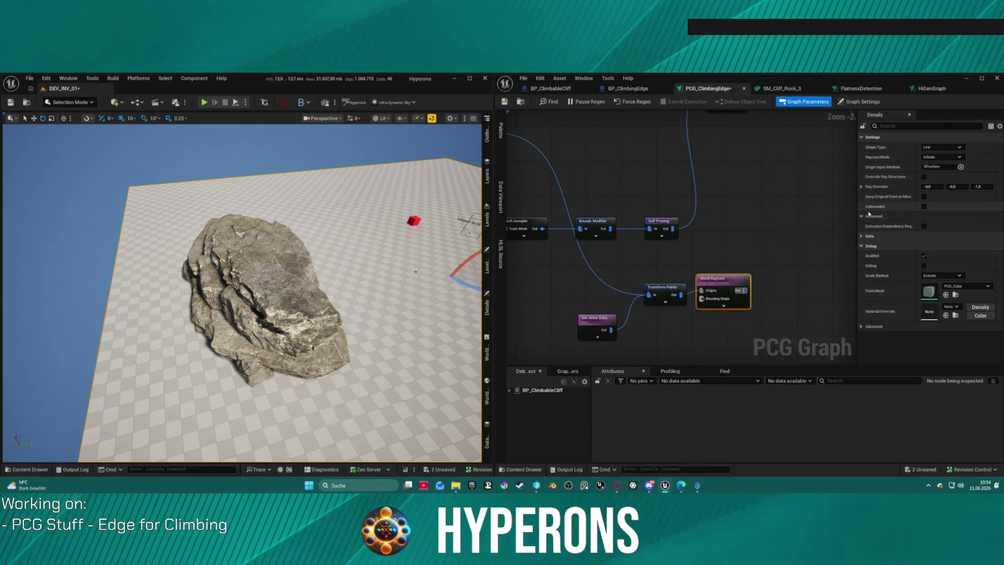
- Review World Raycast's data, attribute and collision channel settings with the whole graph in view
left_click(861, 236)
left_click(861, 256)
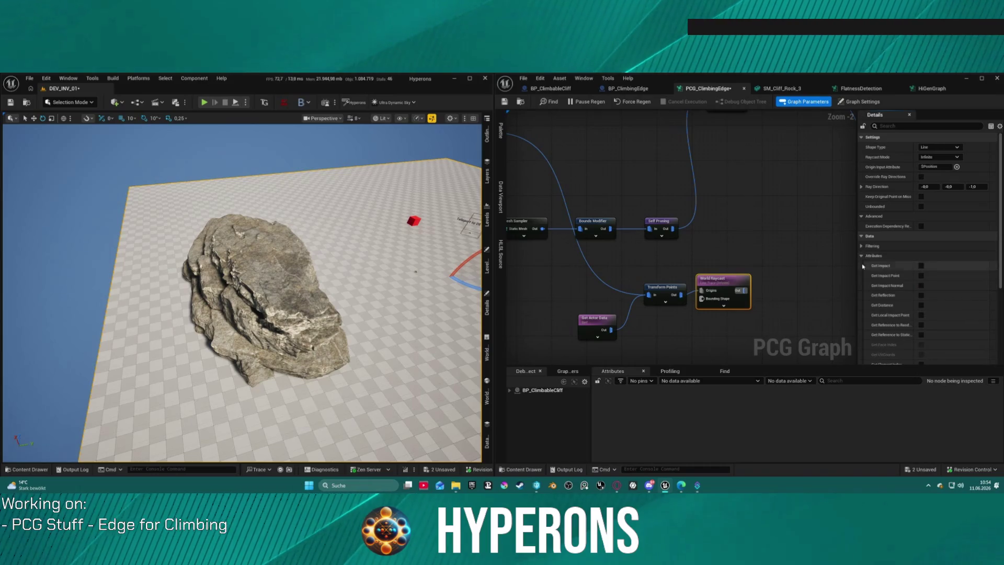
left_click(861, 255)
left_click(862, 266)
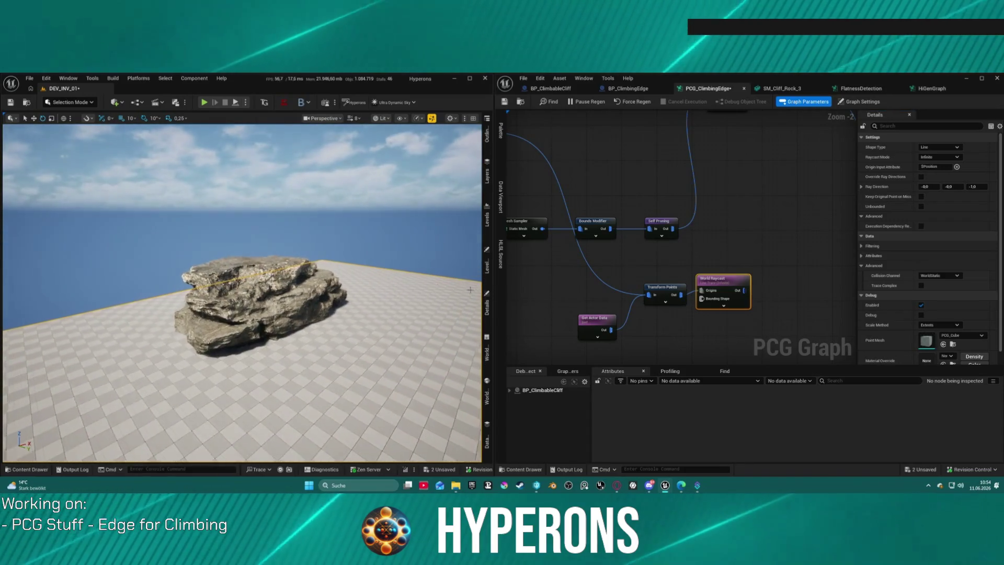
scroll(670, 261, "down", 3)
left_click_drag(764, 159, 646, 223)
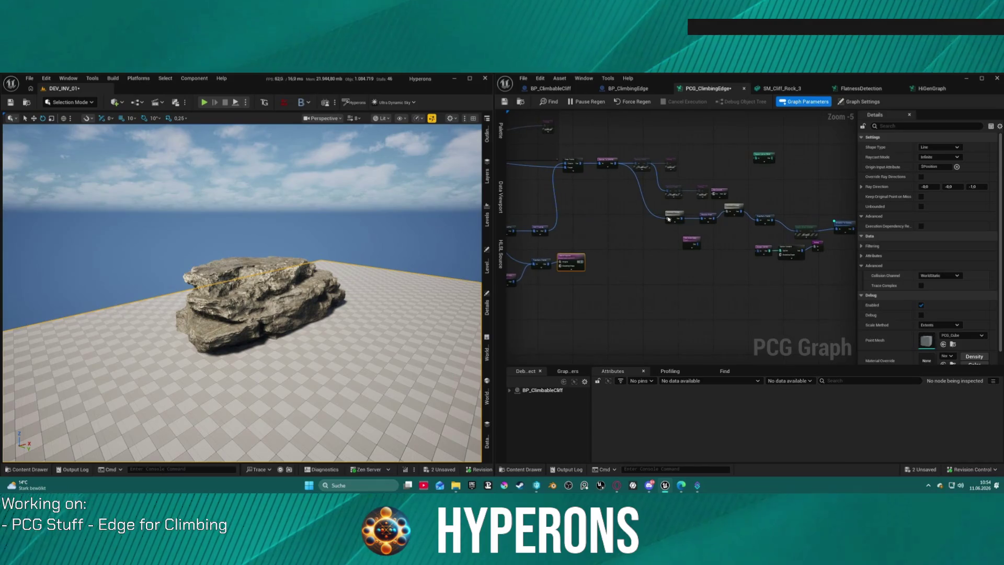
- Connect Transform Points to the Debug node and rearrange Get Actor Data beside Transform Points
left_click(816, 243)
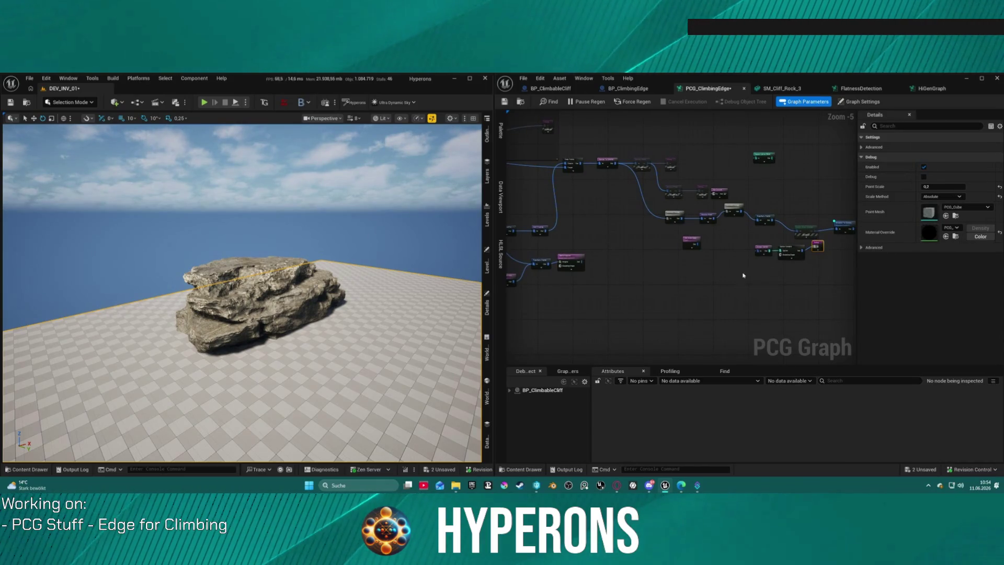
key("f")
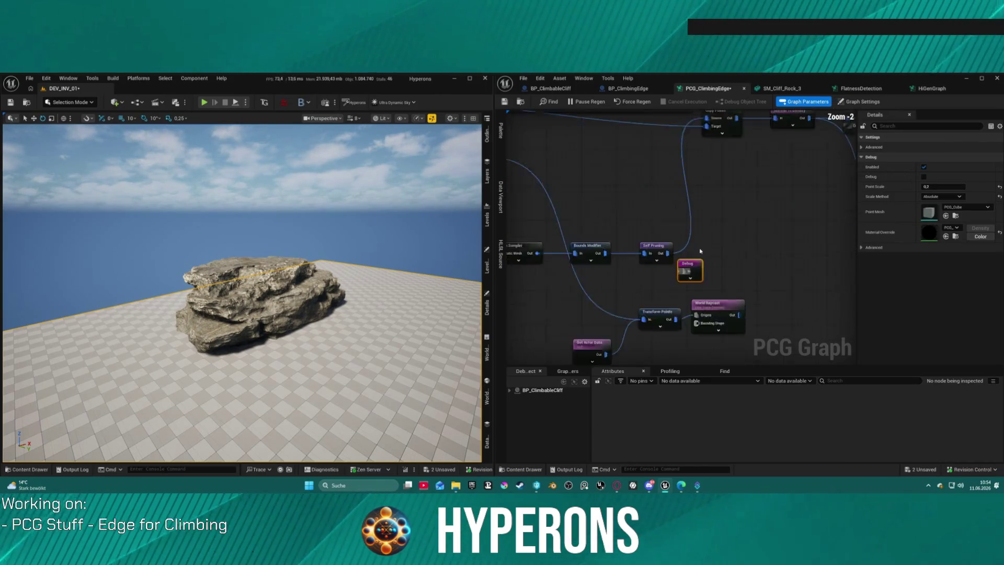
mouse_move(656, 308)
left_mouse_down()
mouse_move(681, 240)
mouse_move(666, 244)
left_mouse_up()
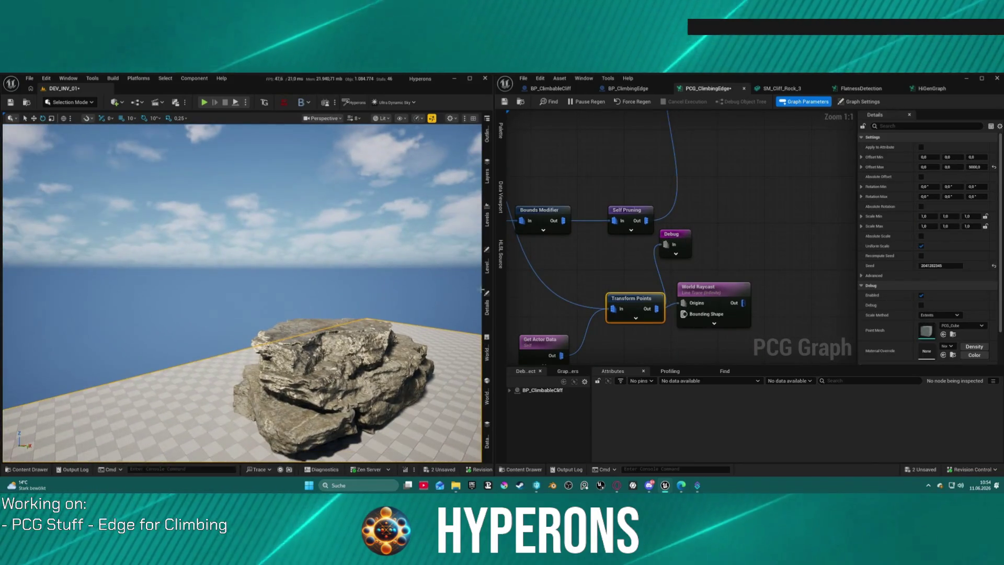
left_click_drag(534, 343, 530, 302)
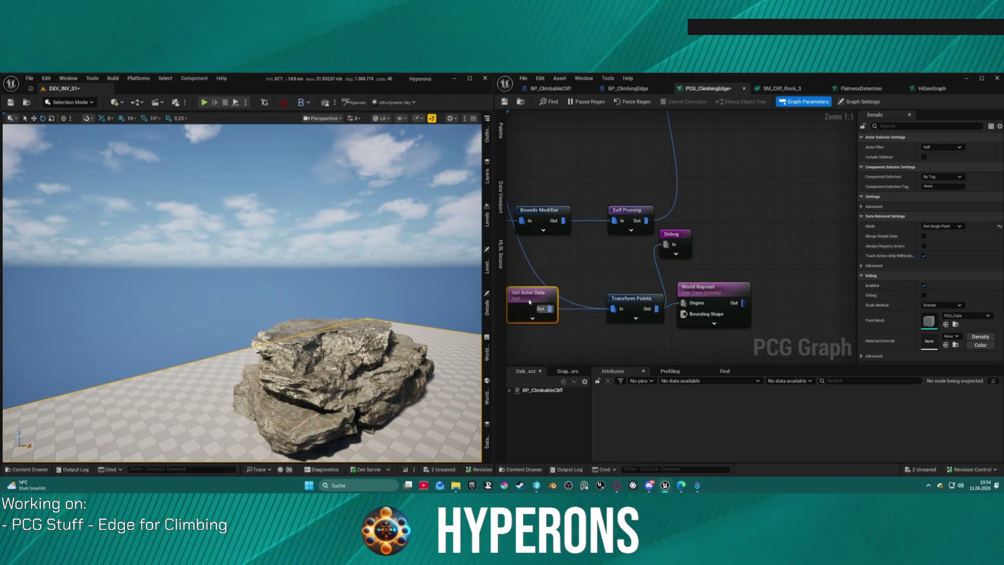
mouse_move(642, 299)
left_mouse_down()
mouse_move(599, 319)
mouse_move(741, 316)
left_mouse_up()
mouse_move(679, 295)
left_mouse_down()
mouse_move(727, 249)
mouse_move(633, 285)
mouse_move(618, 324)
left_mouse_up()
left_click(653, 292)
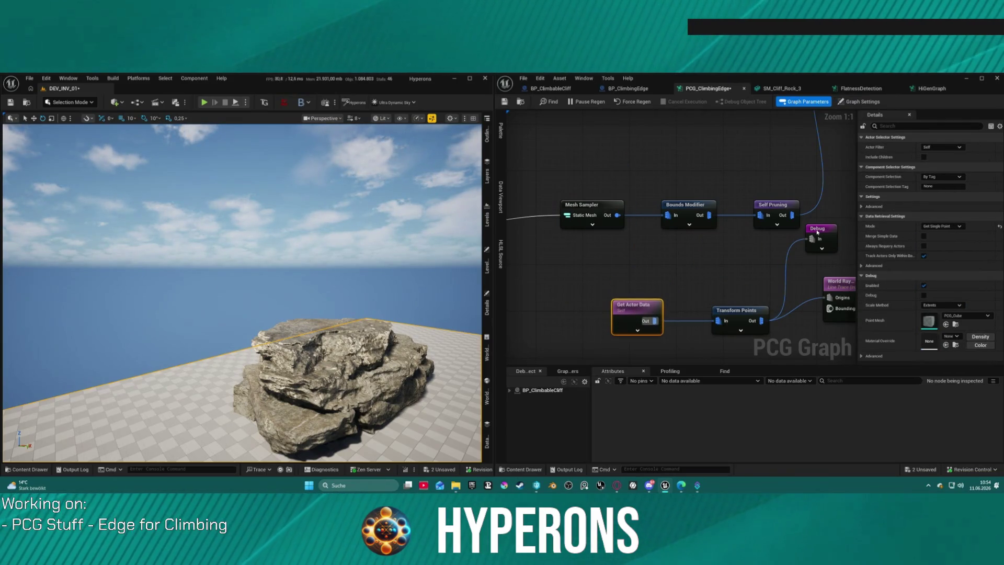
- Edit the Debug node's Point Scale and move Transform Points up and left
left_click(817, 232)
left_click_drag(737, 310, 713, 304)
mouse_move(321, 243)
left_mouse_down()
mouse_move(308, 156)
mouse_move(308, 167)
left_mouse_up()
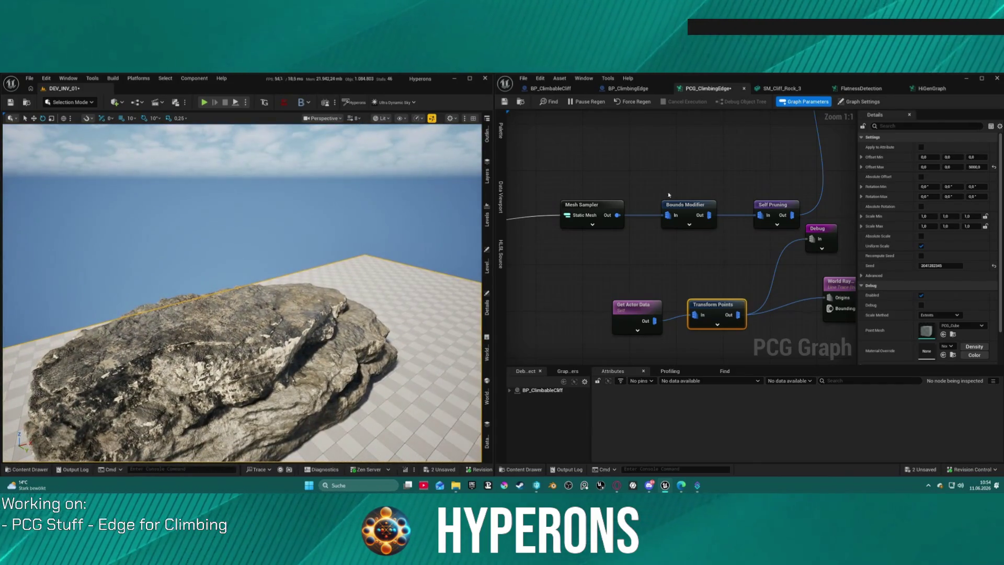
left_click(824, 242)
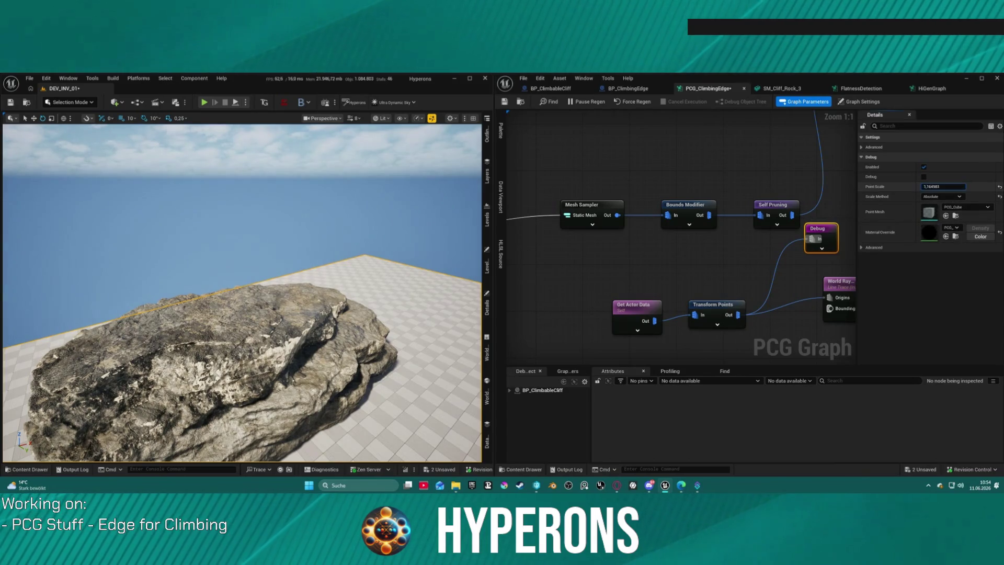
left_click(940, 187)
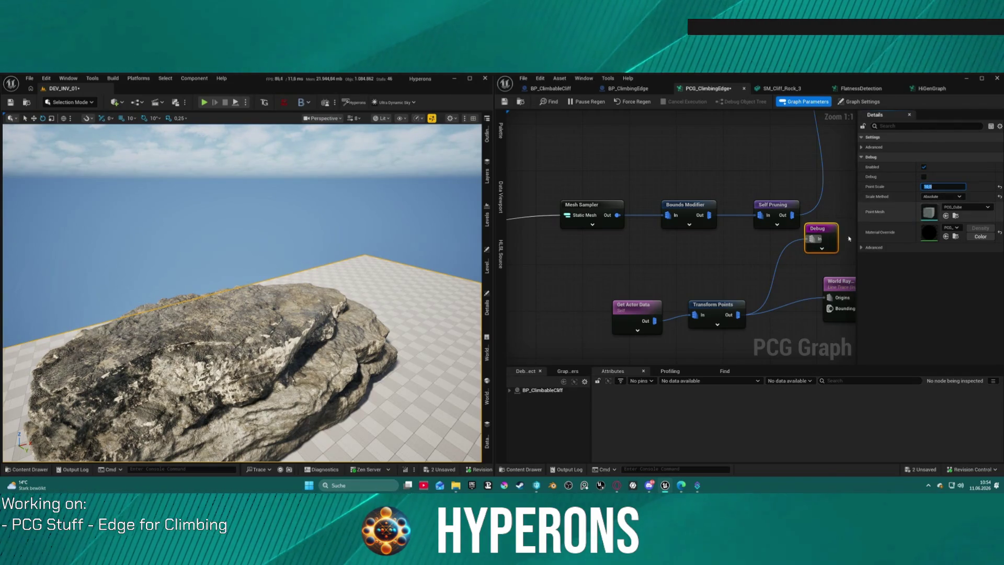
left_click_drag(725, 308, 744, 248)
left_click(745, 248)
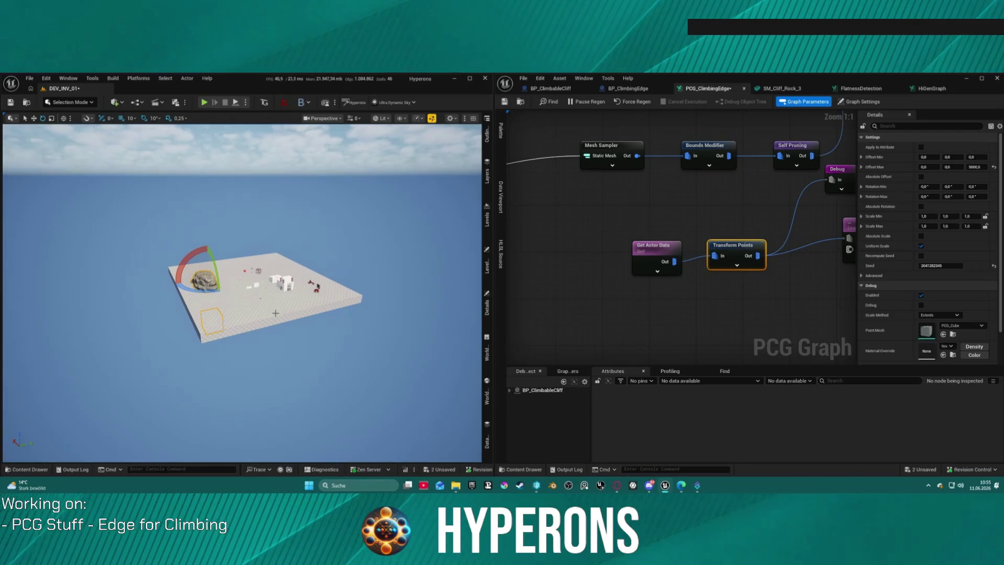
- Select the floor platform in the level and briefly view its properties
left_click(275, 313)
left_click(487, 308)
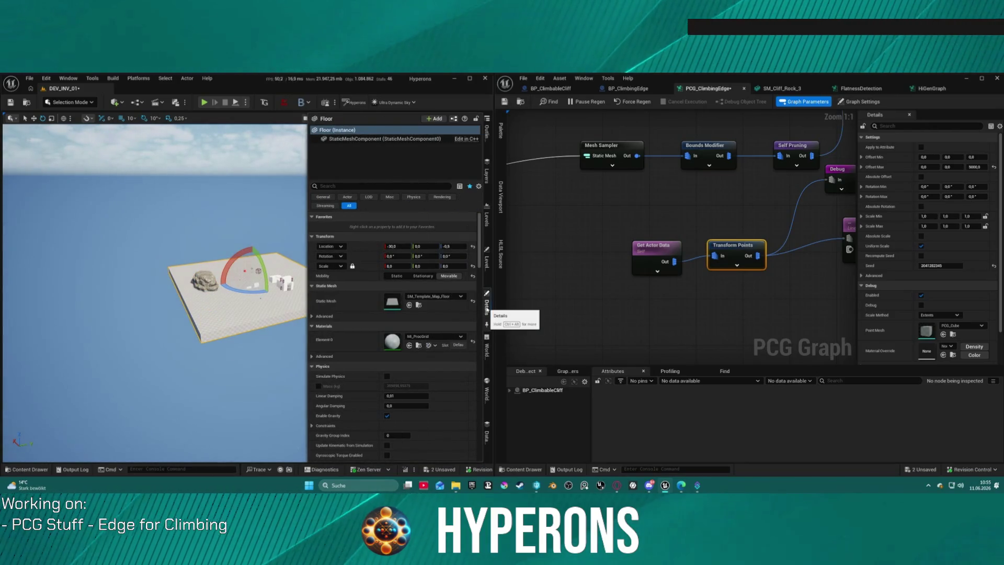
left_click(487, 310)
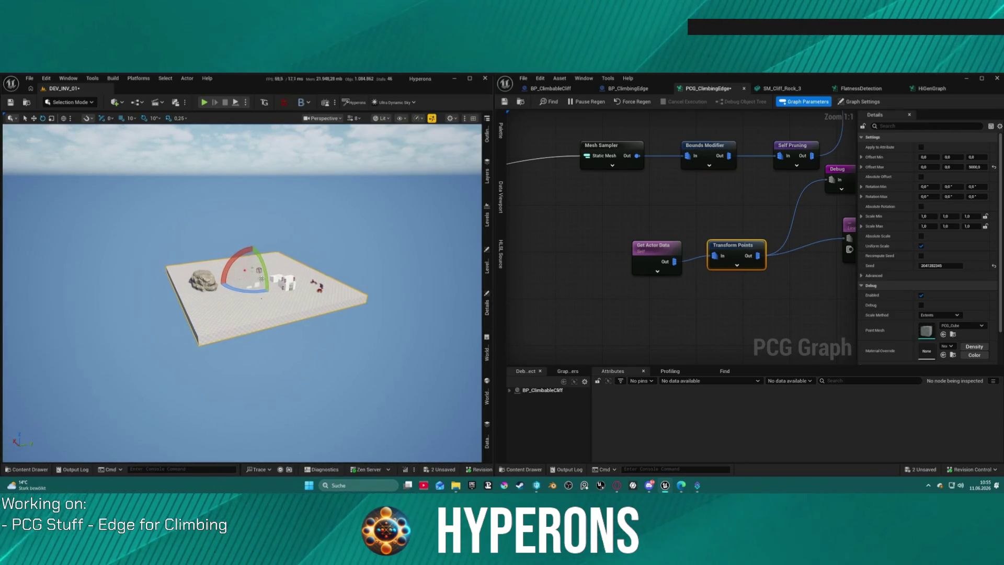
scroll(242, 293, "up", 5)
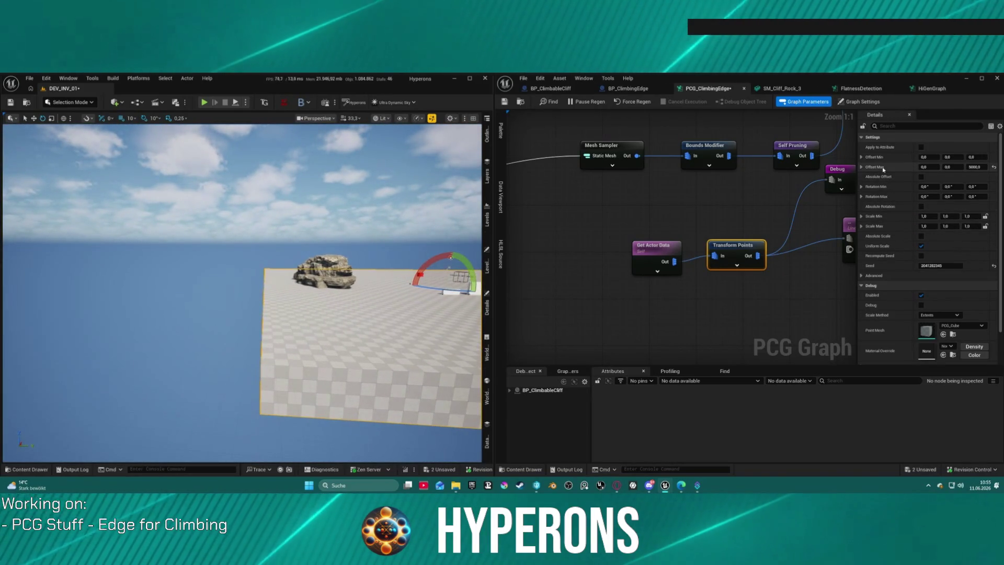
- Set Transform Points' Offset Min Z to 5000 and line Get Actor Data up with it
key("ctrl+v")
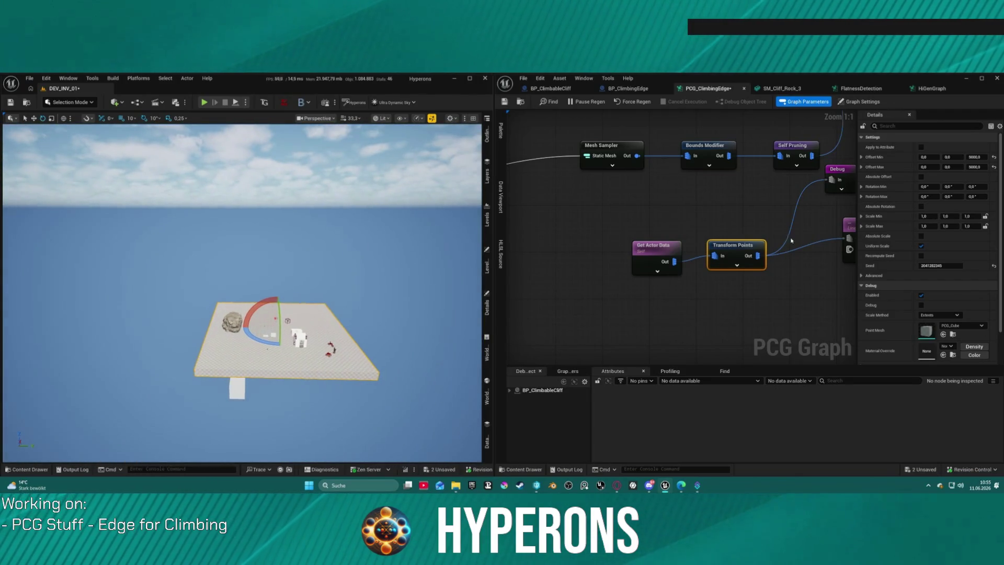
left_click_drag(654, 246, 654, 240)
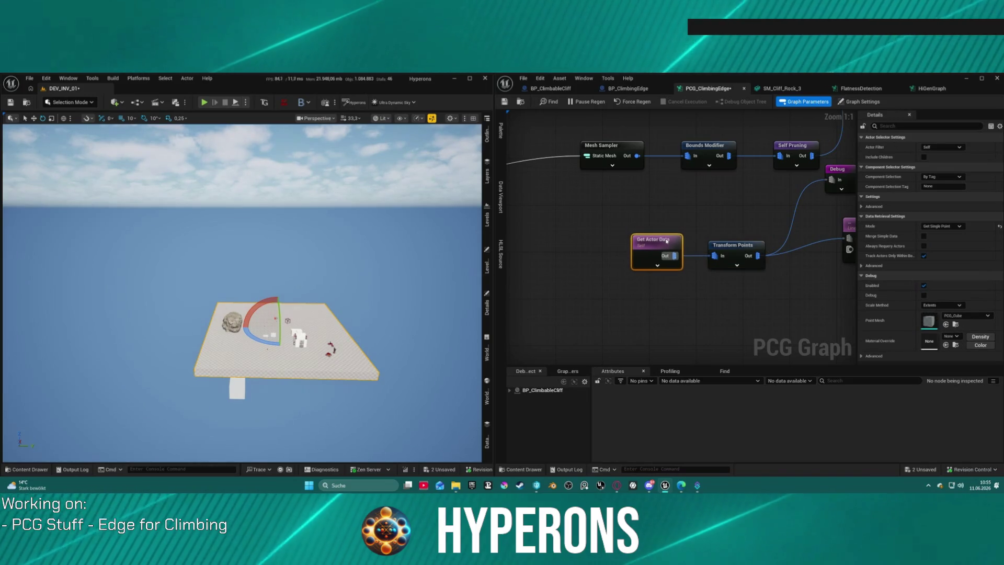
left_click(735, 256)
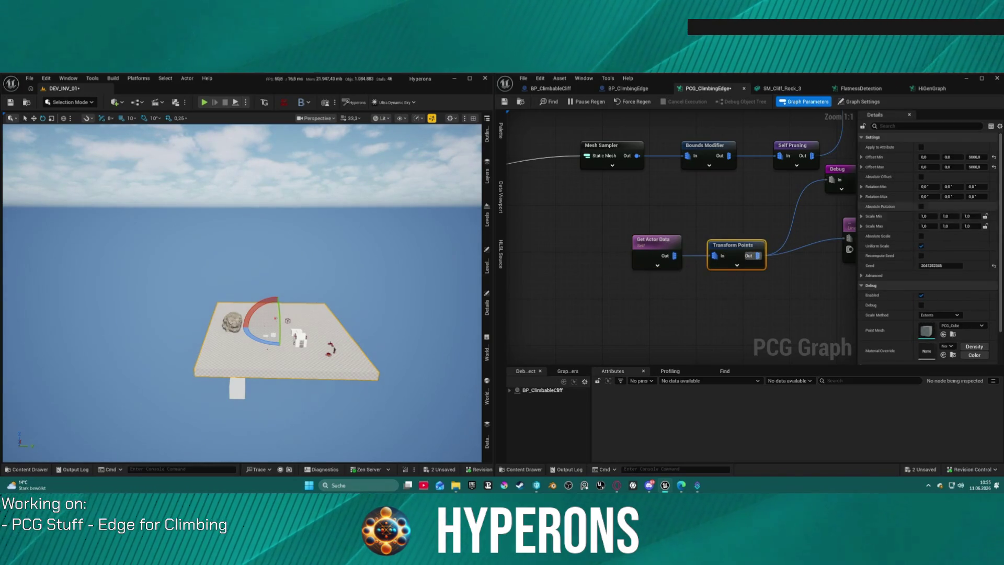
left_click(974, 157)
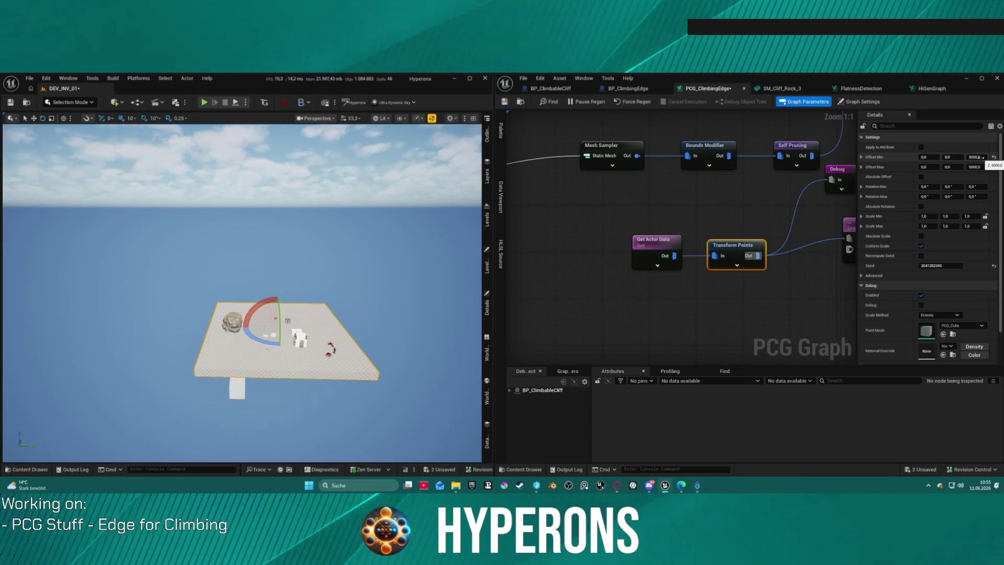
mouse_move(853, 199)
left_mouse_down()
mouse_move(711, 220)
mouse_move(629, 218)
mouse_move(674, 207)
mouse_move(605, 225)
mouse_move(607, 317)
mouse_move(655, 293)
left_mouse_up()
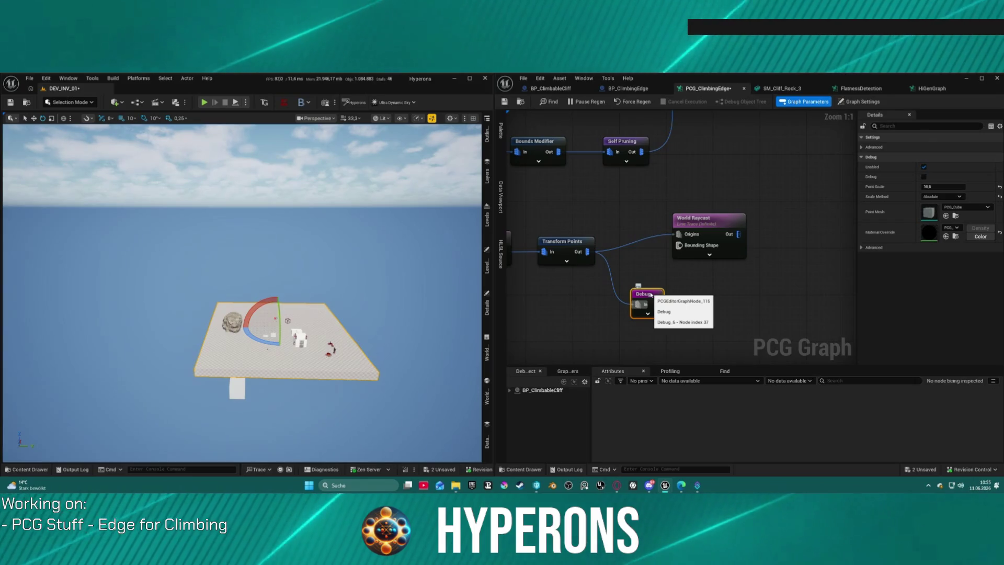
left_click(232, 321)
- Select BP_ClimbableCliff in the Outliner and reset its Rotation to zero under the All tab
left_click(484, 305)
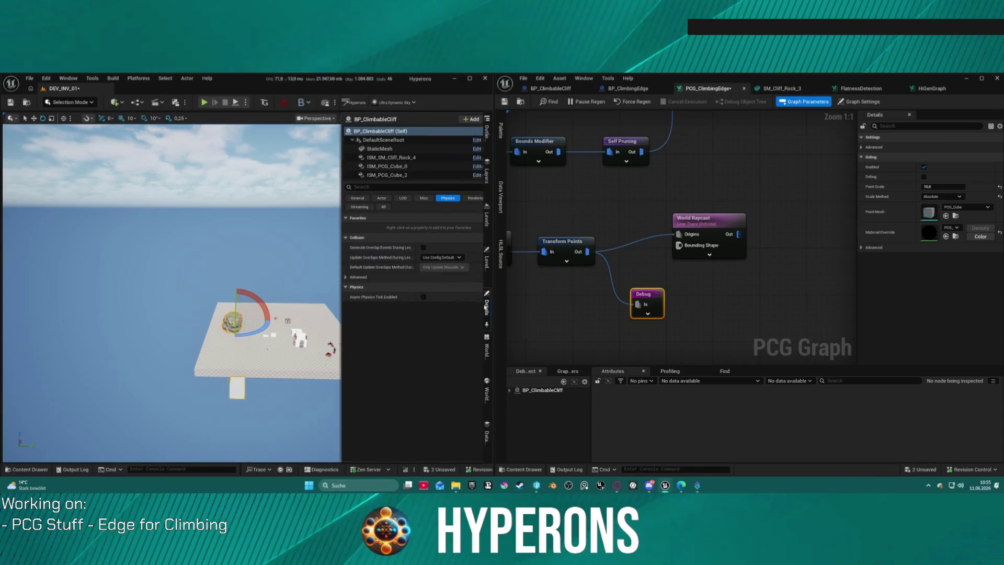
left_click(487, 308)
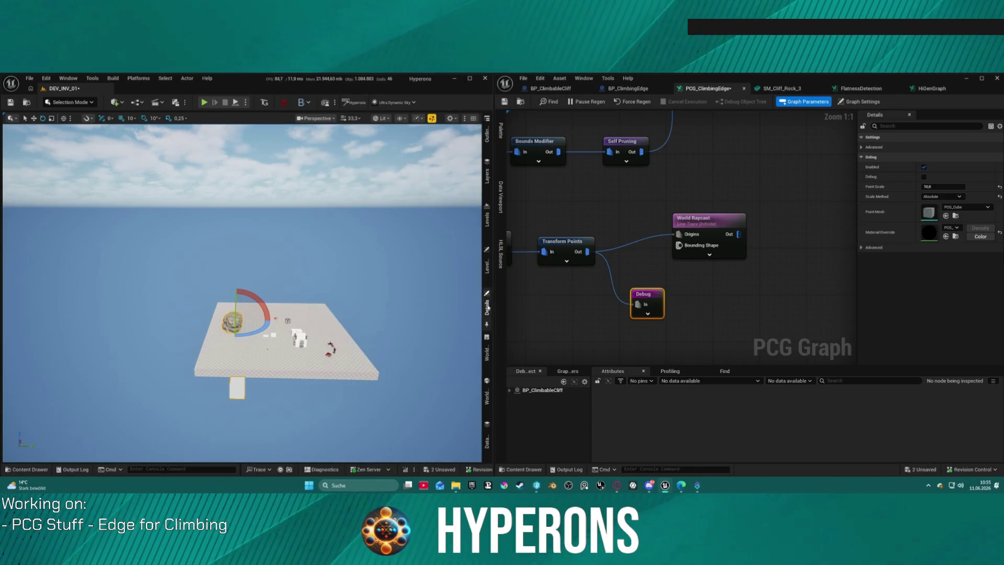
left_click(488, 137)
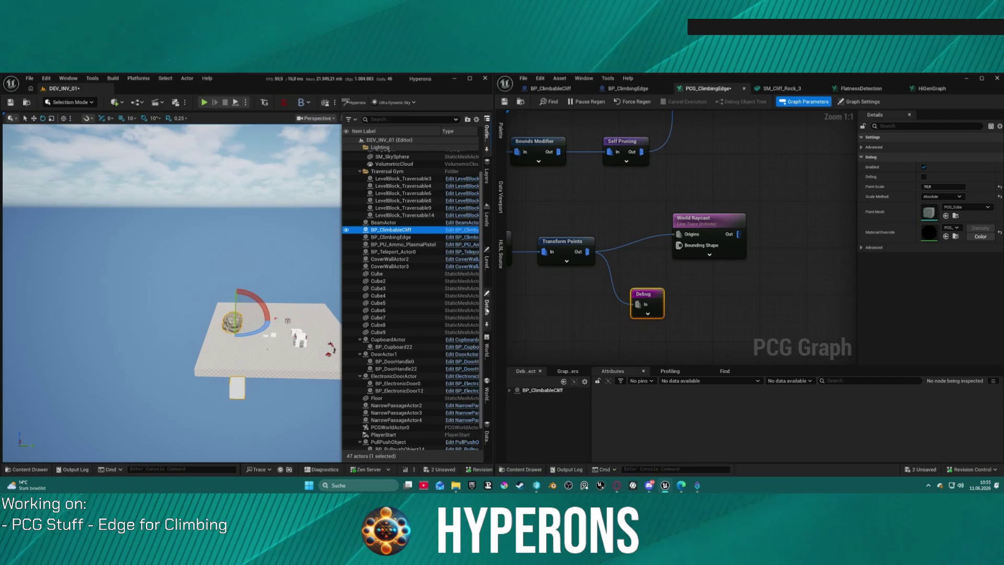
left_click(486, 308)
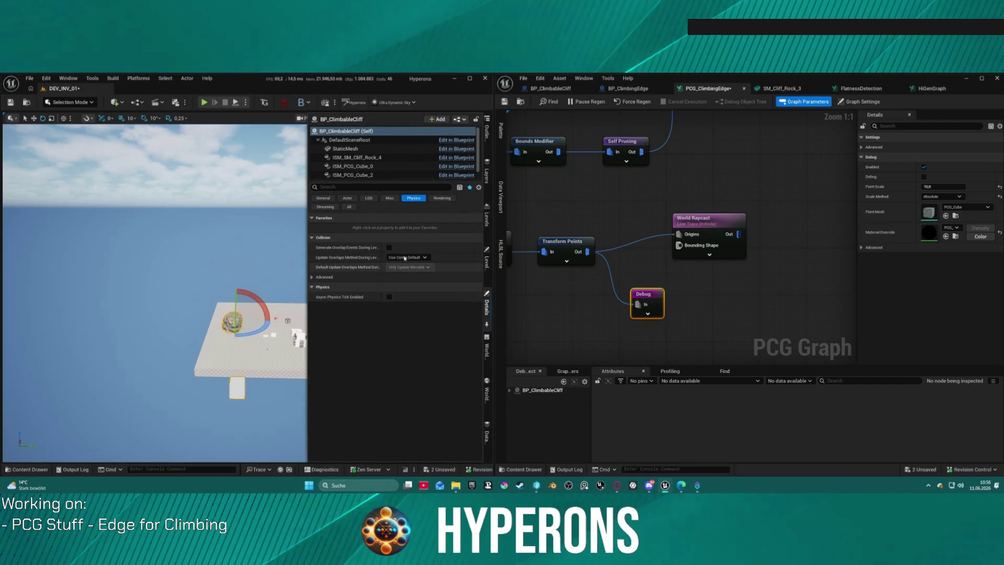
left_click(349, 207)
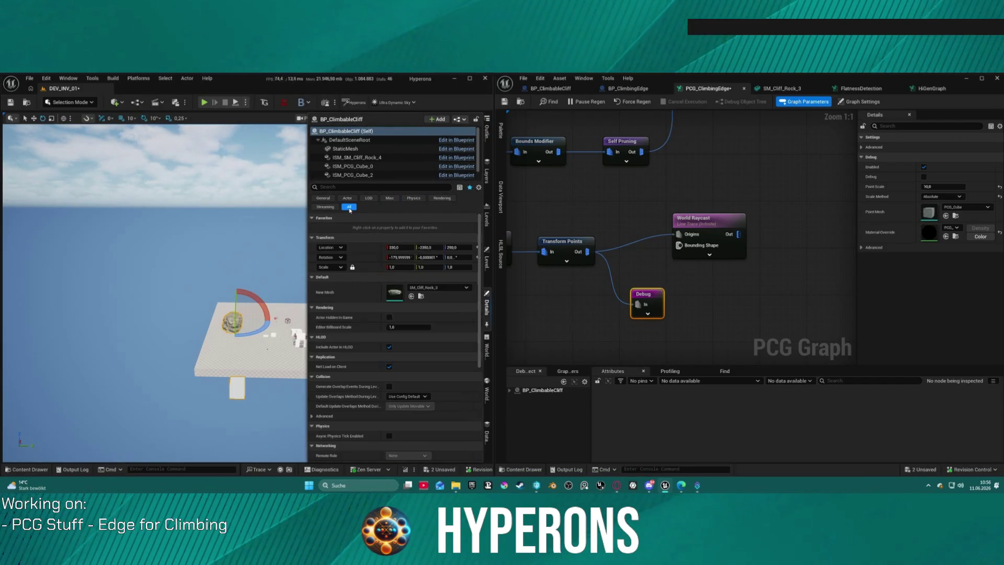
left_click(473, 257)
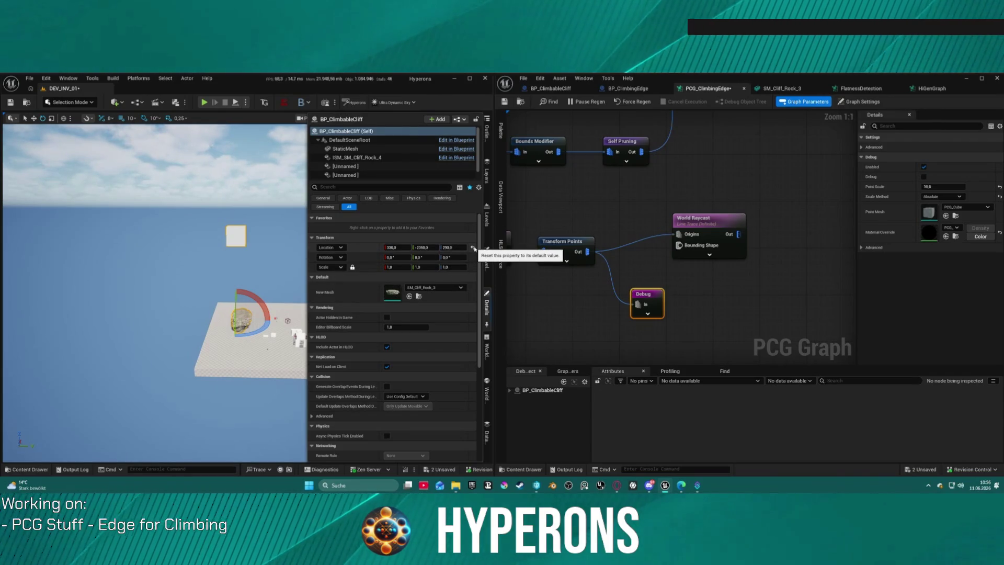
mouse_move(236, 292)
left_mouse_down()
mouse_move(235, 225)
mouse_move(236, 308)
left_mouse_up()
- Wire World Raycast's Out pin into Debug and shift both nodes apart
left_click_drag(643, 294, 824, 276)
left_click_drag(739, 233, 796, 275)
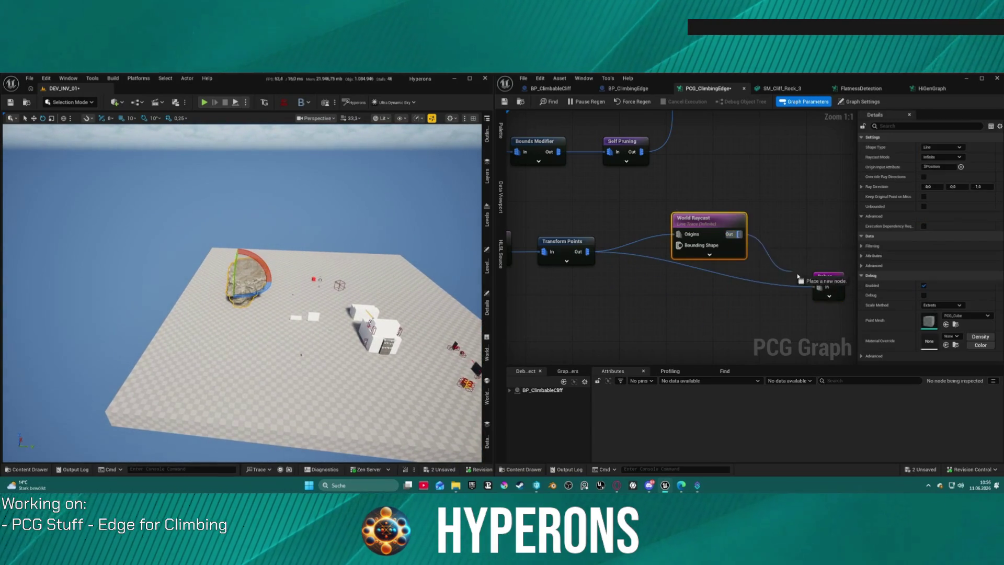
key("ctrl+z")
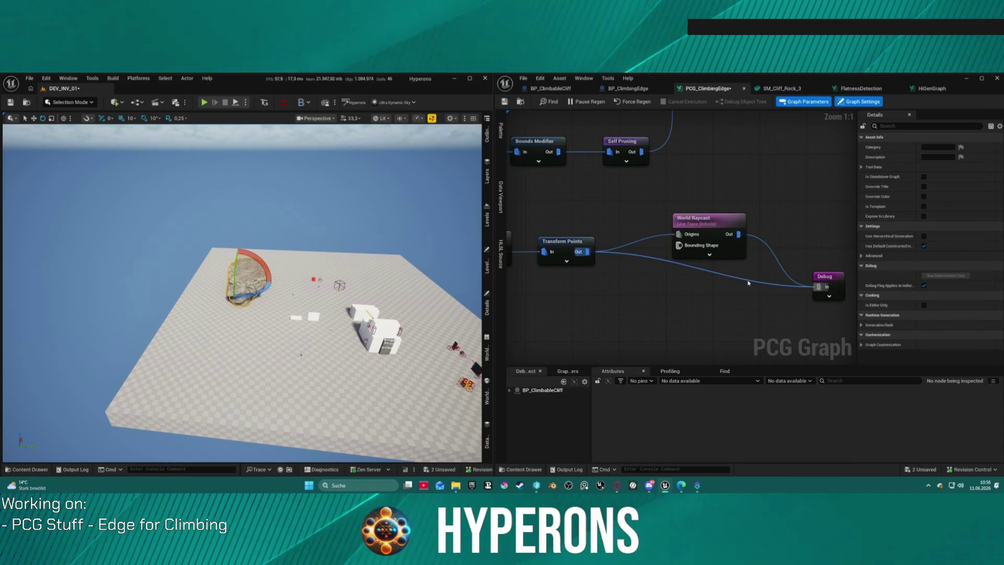
left_click_drag(725, 249, 684, 277)
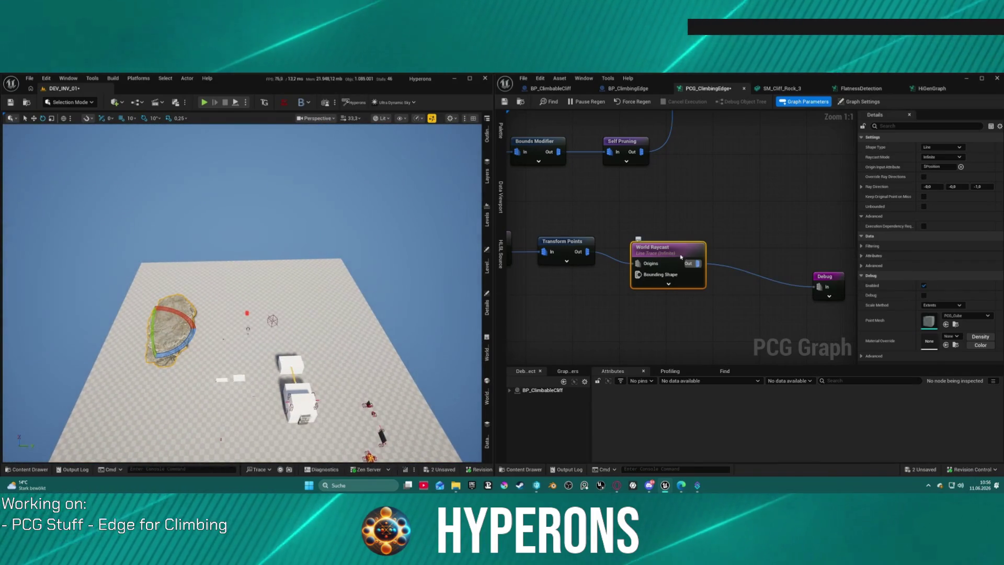
left_click_drag(653, 247, 630, 242)
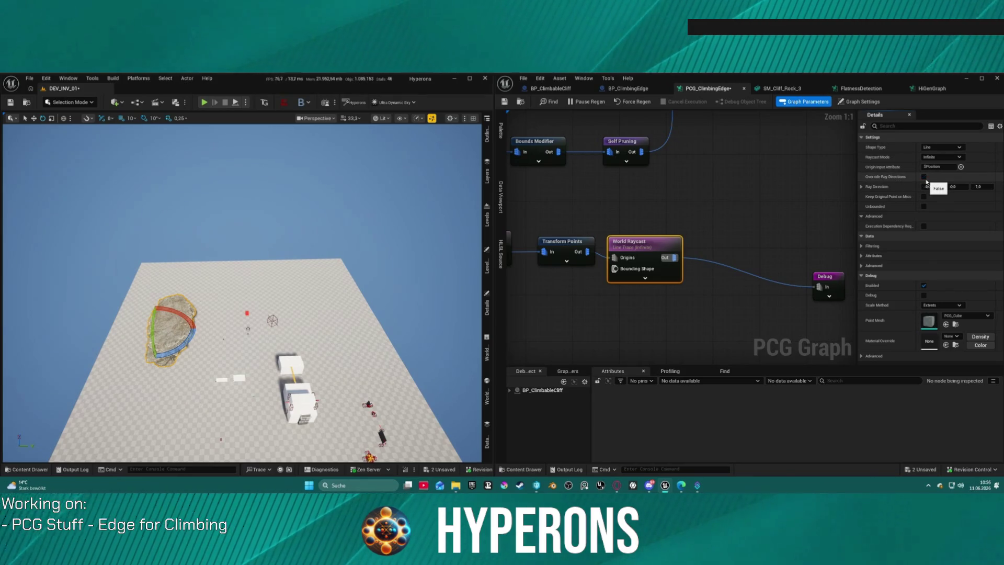
- Expand World Raycast's Filtering options and toggle the unbounded raycast on and back off
left_click(862, 216)
left_click(862, 216)
left_click(861, 246)
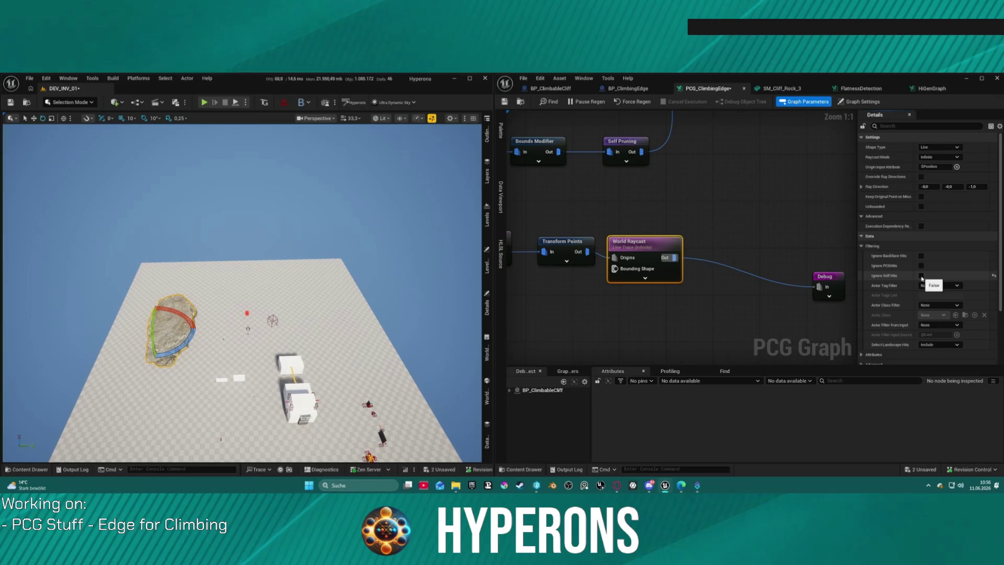
mouse_move(471, 285)
left_mouse_down()
mouse_move(460, 209)
mouse_move(458, 292)
left_mouse_up()
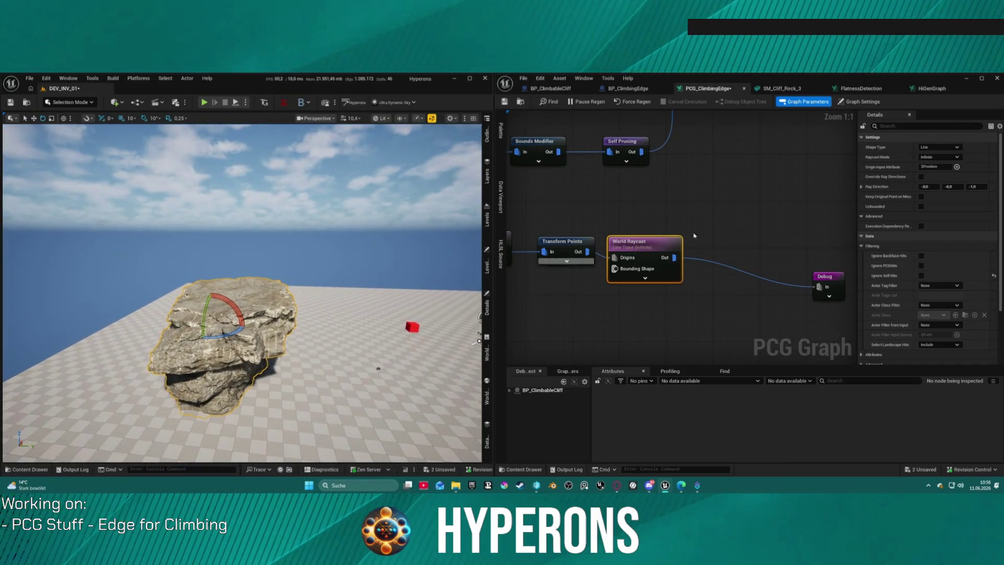
left_click(921, 207)
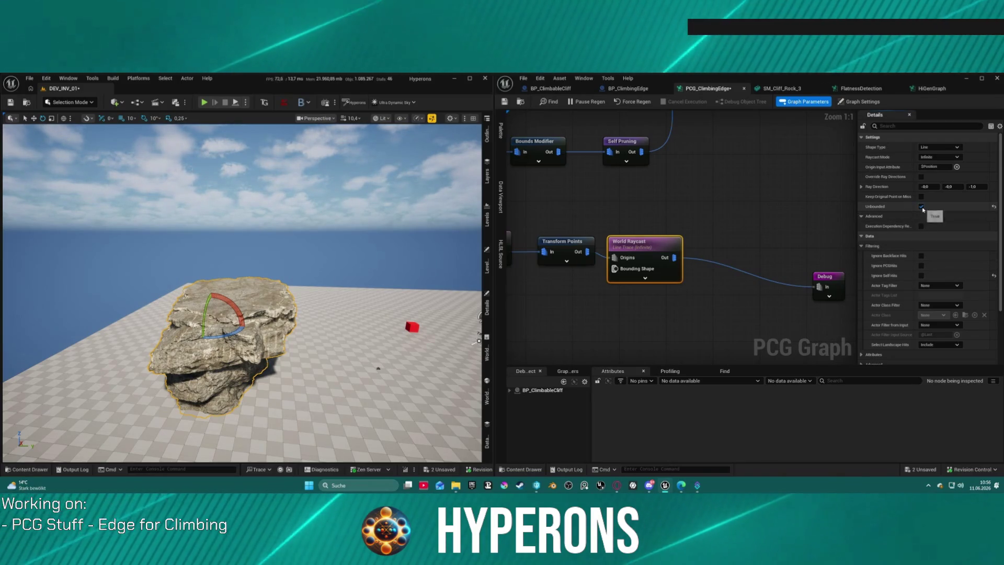
left_click(921, 206)
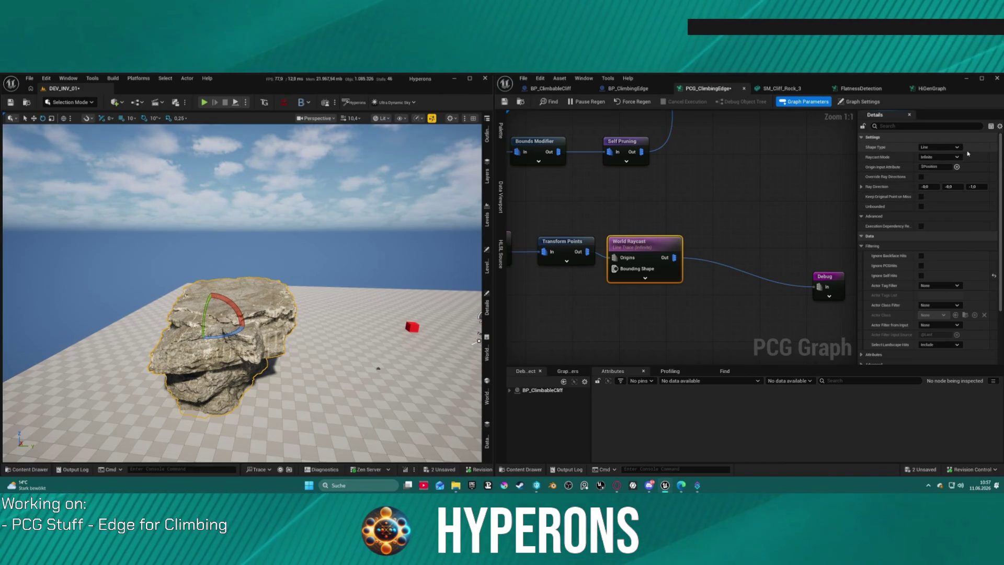
- Try a box sweep ray shape, revert to line trace, and move Debug toward World Raycast
left_click(935, 160)
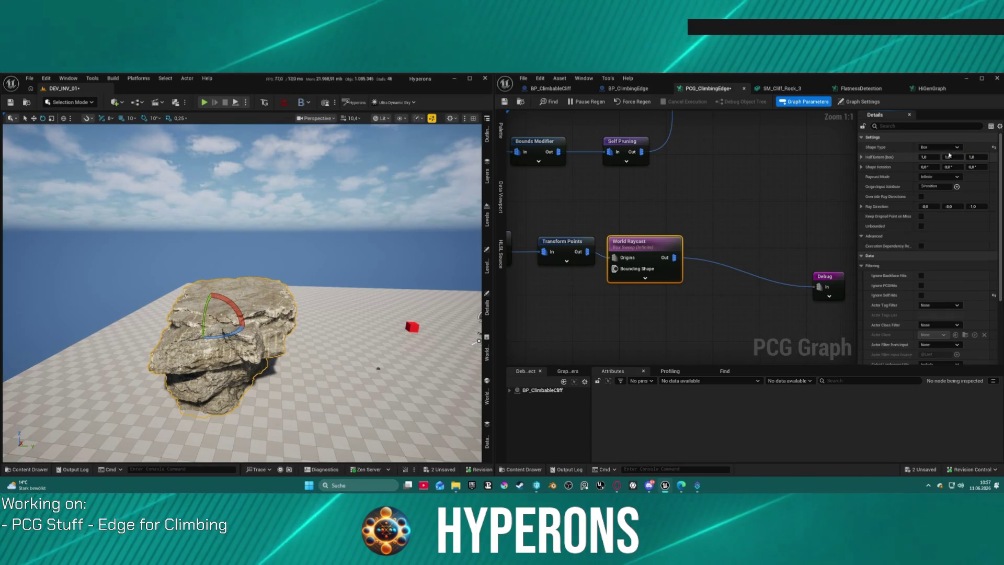
left_click(939, 147)
left_click(944, 155)
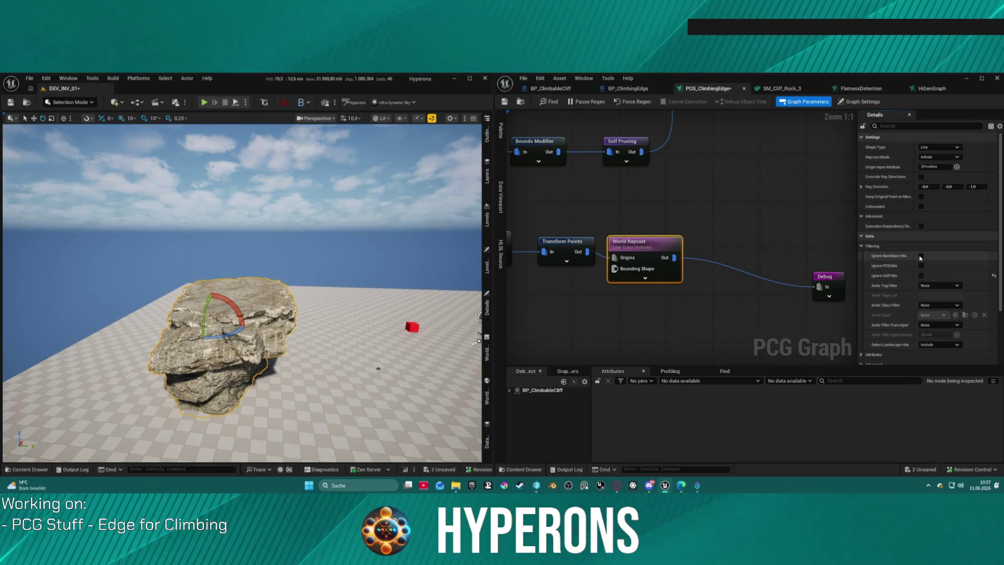
left_click_drag(835, 272, 765, 248)
scroll(240, 293, "up", 5)
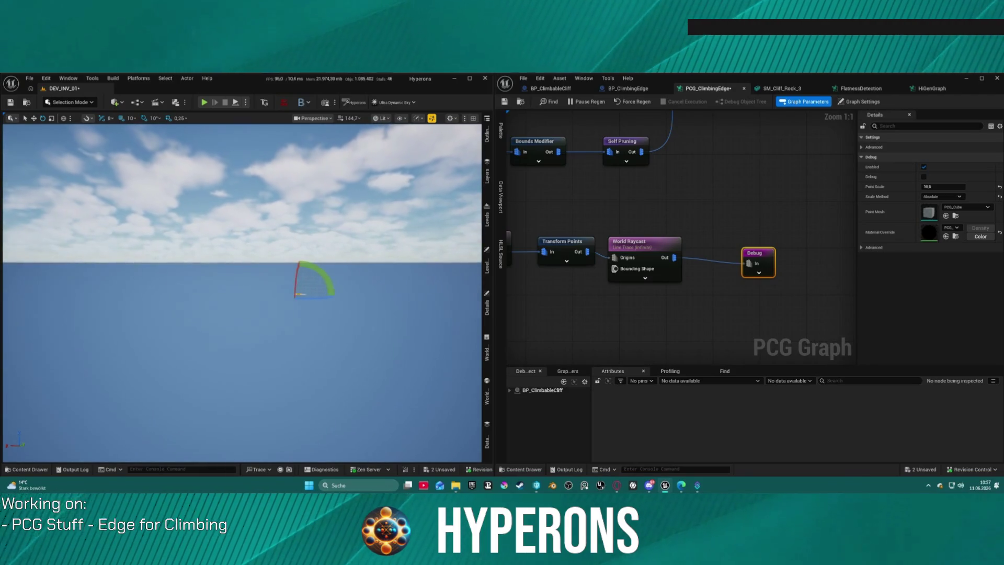
scroll(240, 293, "down", 3)
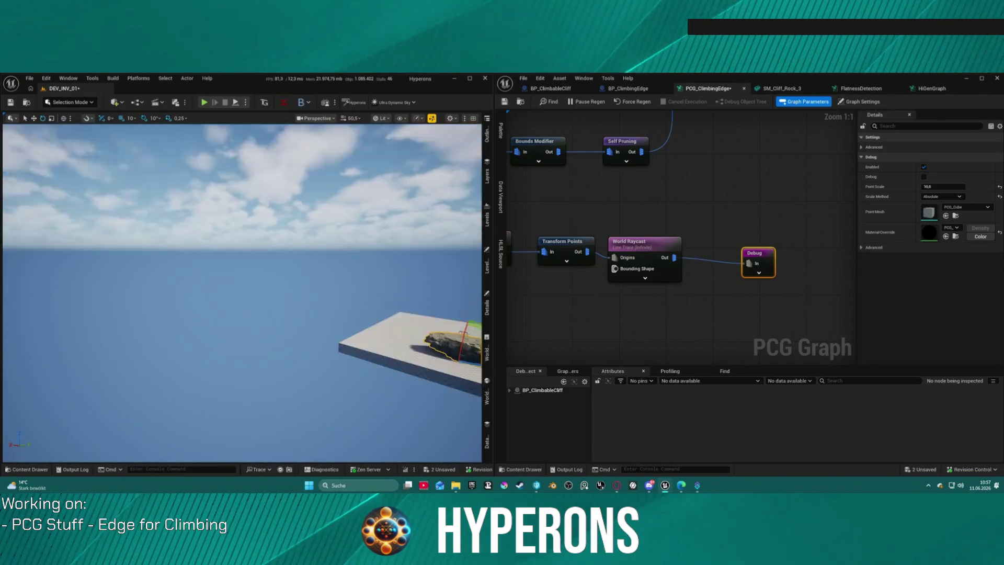
scroll(240, 292, "down", 3)
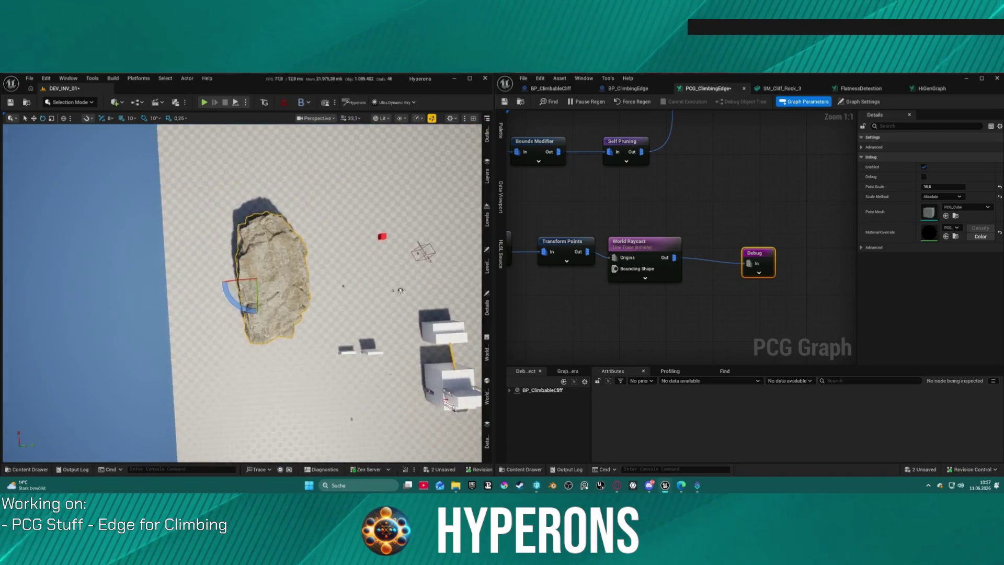
scroll(241, 293, "down", 2)
left_click_drag(240, 293, 209, 308)
- Change World Raycast's Advanced Collision Channel from WorldStatic to WorldDynamic
left_click_drag(672, 258, 677, 257)
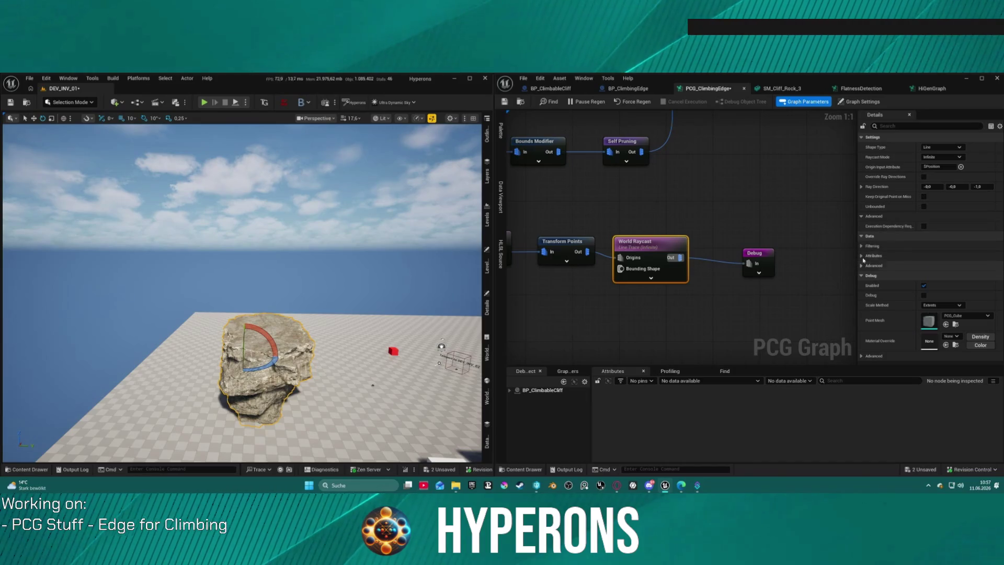
left_click(878, 245)
scroll(885, 256, "down", 8)
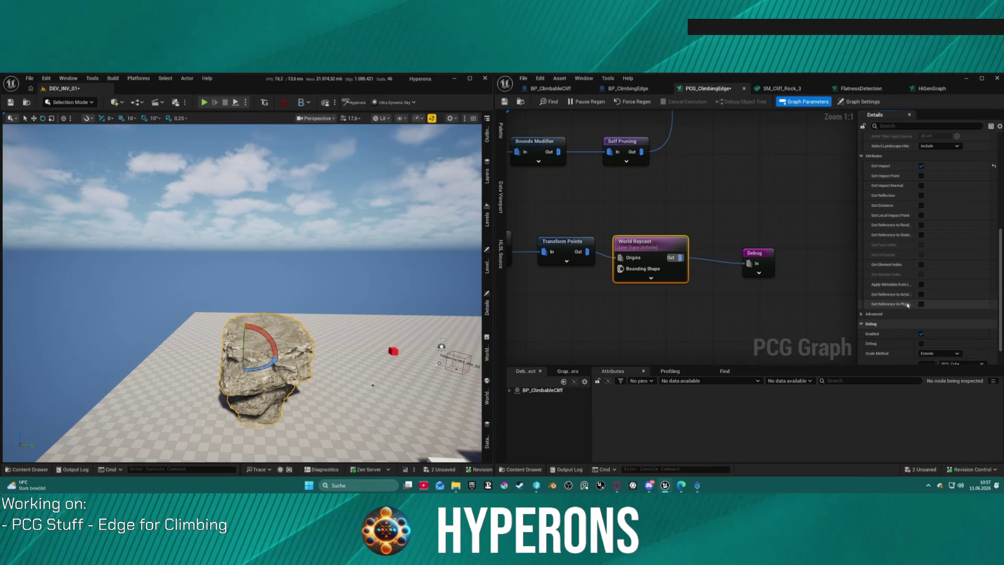
left_click(861, 157)
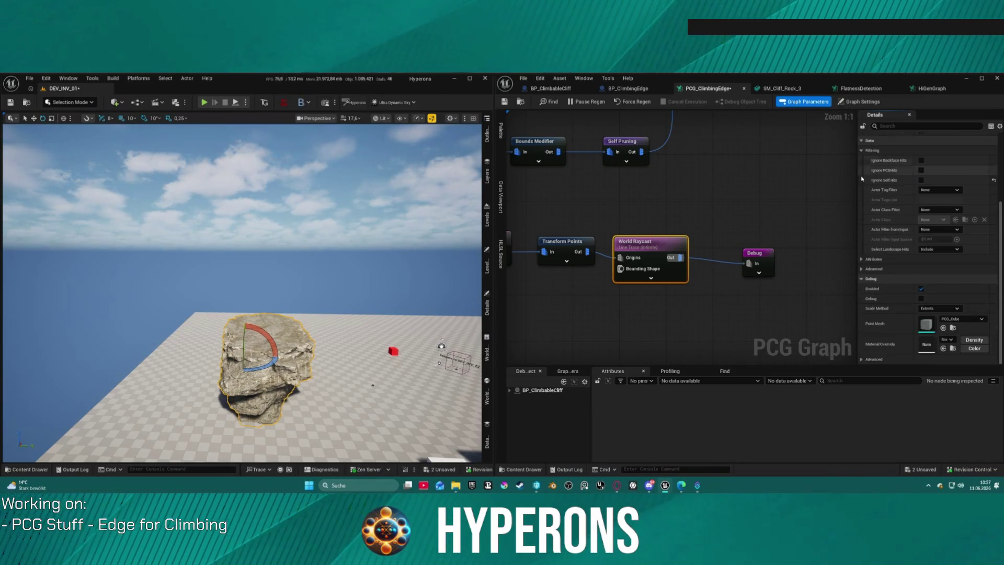
left_click(864, 269)
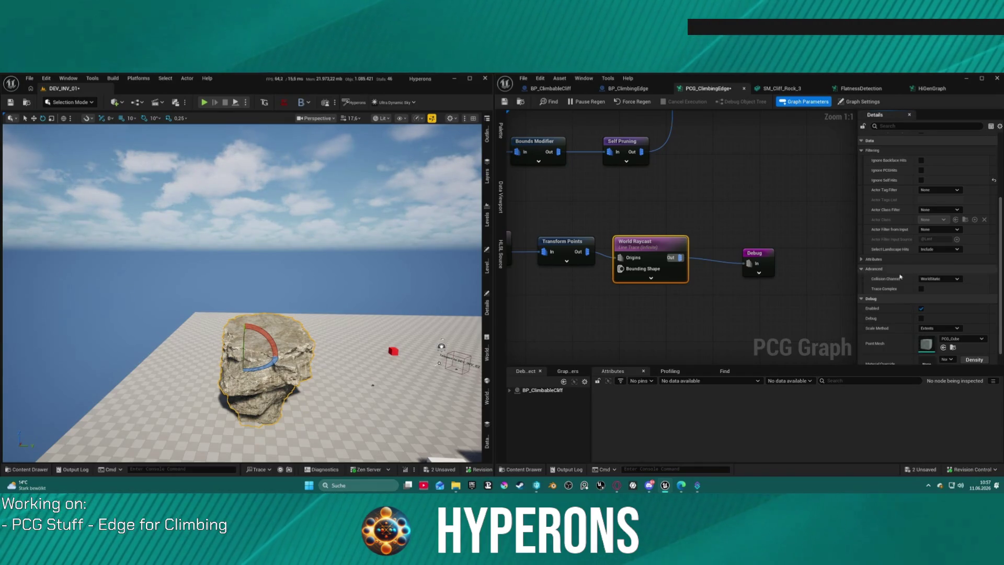
left_click(934, 279)
left_click(948, 293)
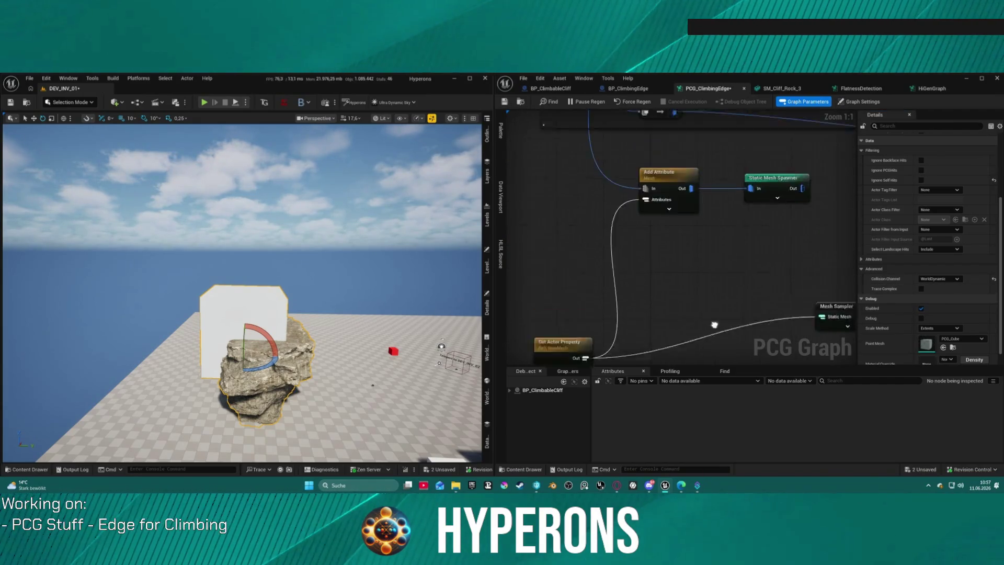
- Inspect the Static Mesh Spawner's Template Descriptor collision presets: Custom, Object Type WorldDynamic
left_click(790, 254)
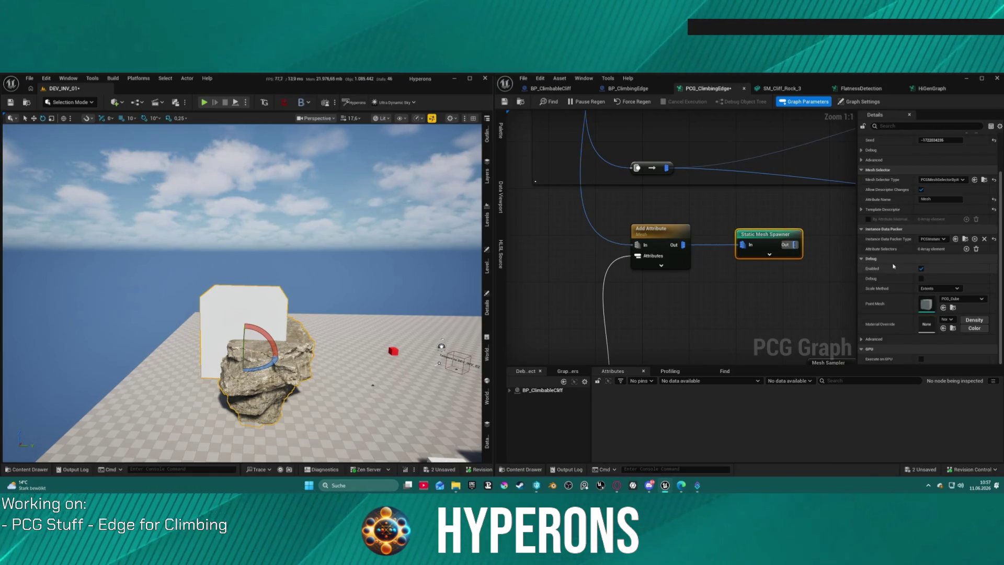
left_click_drag(814, 244, 696, 233)
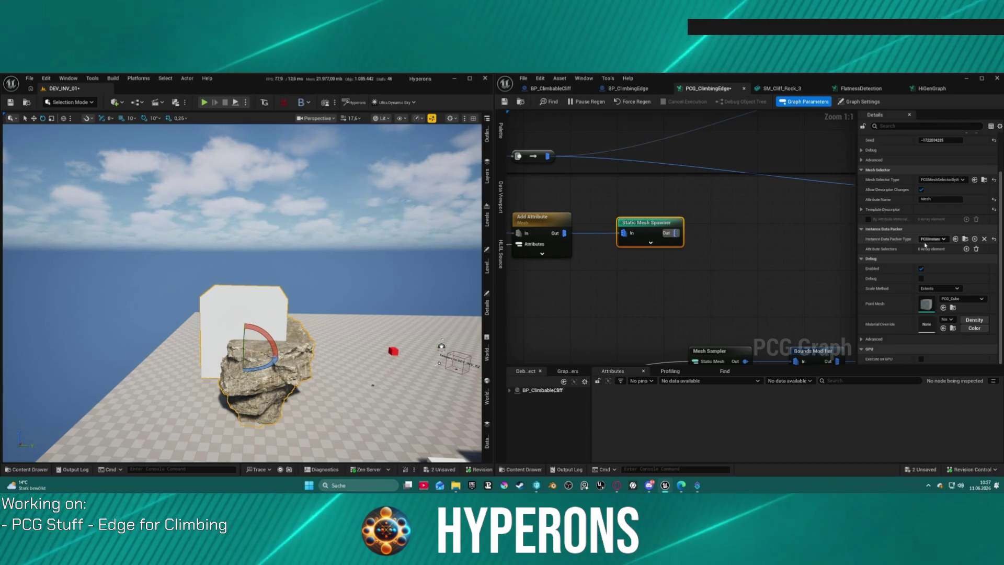
left_click(882, 209)
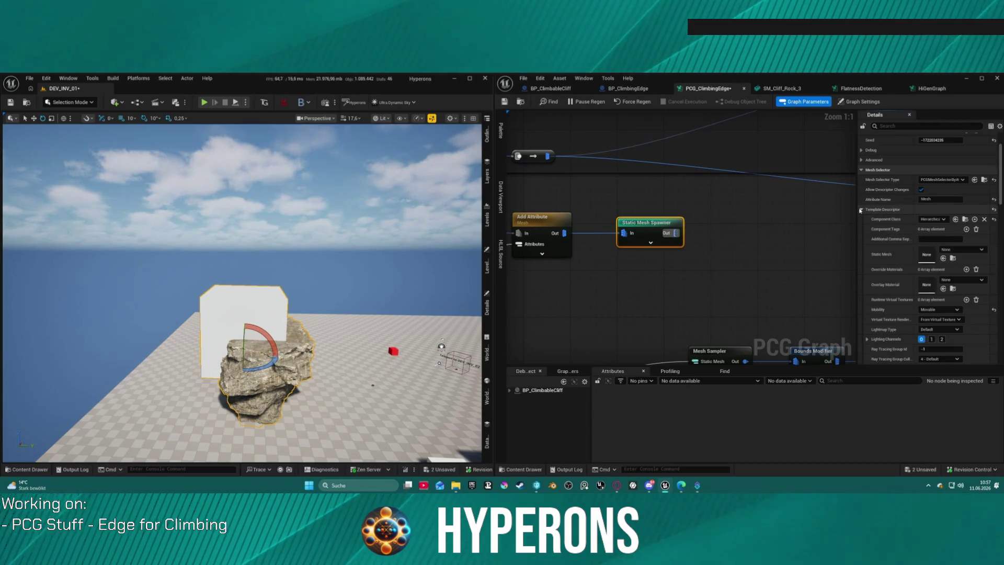
scroll(925, 307, "down", 10)
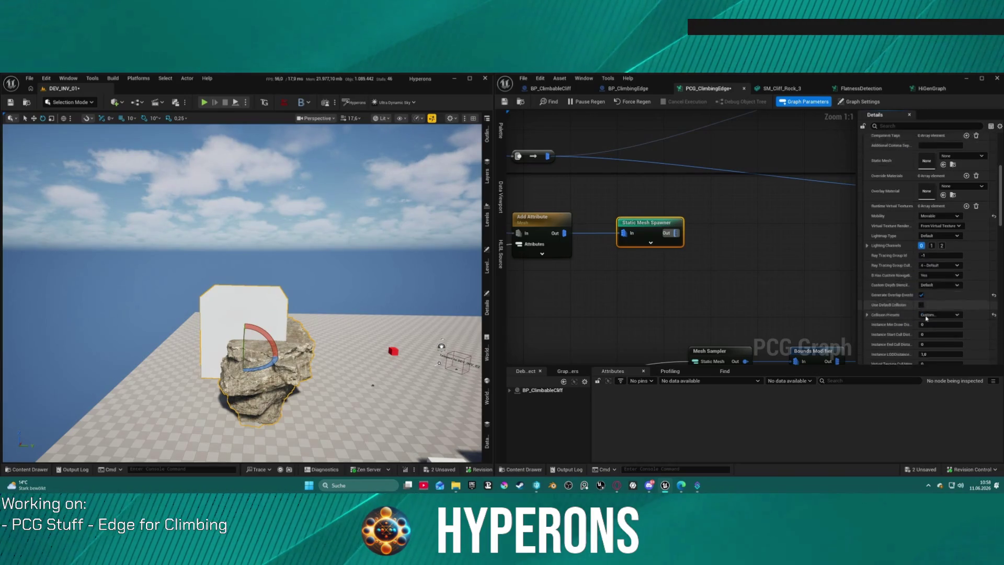
scroll(918, 306, "down", 8)
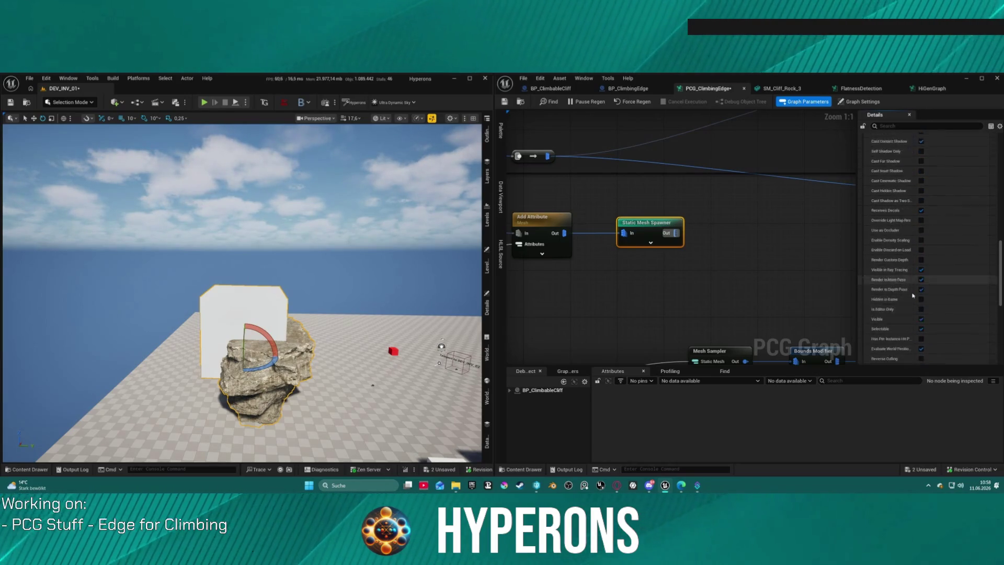
scroll(920, 282, "up", 12)
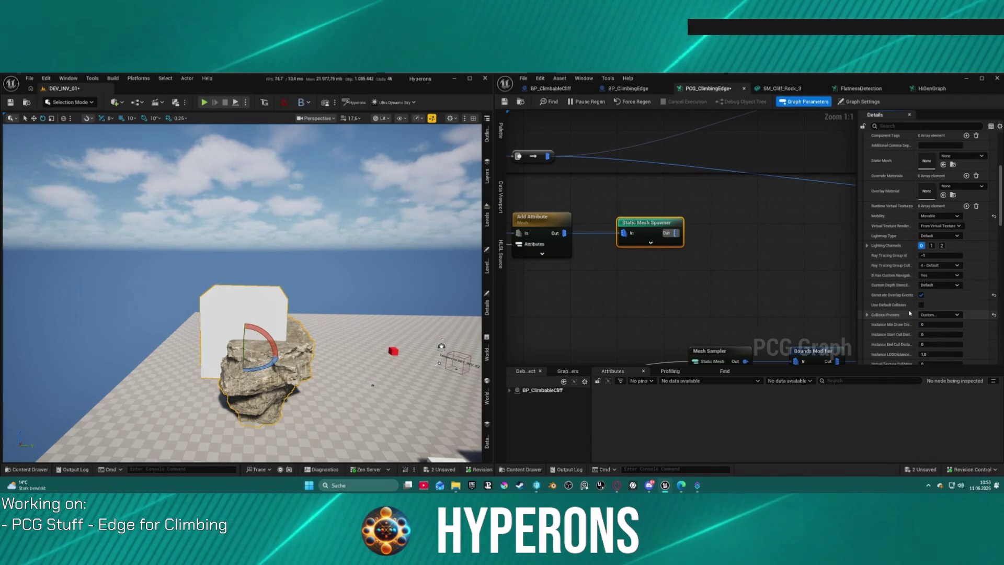
left_click(866, 315)
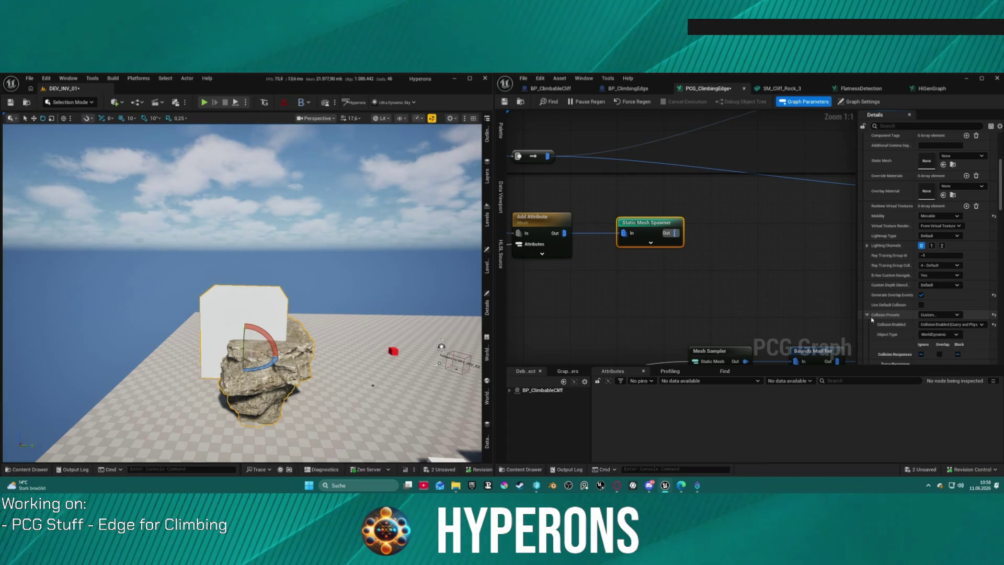
left_click_drag(240, 293, 241, 334)
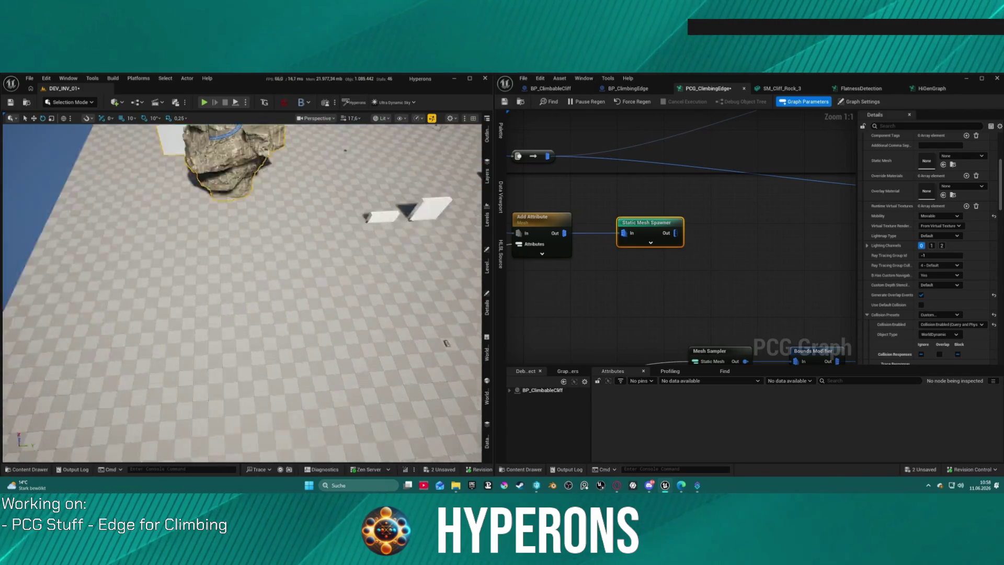
mouse_move(740, 226)
left_mouse_down()
mouse_move(705, 197)
mouse_move(680, 243)
left_mouse_up()
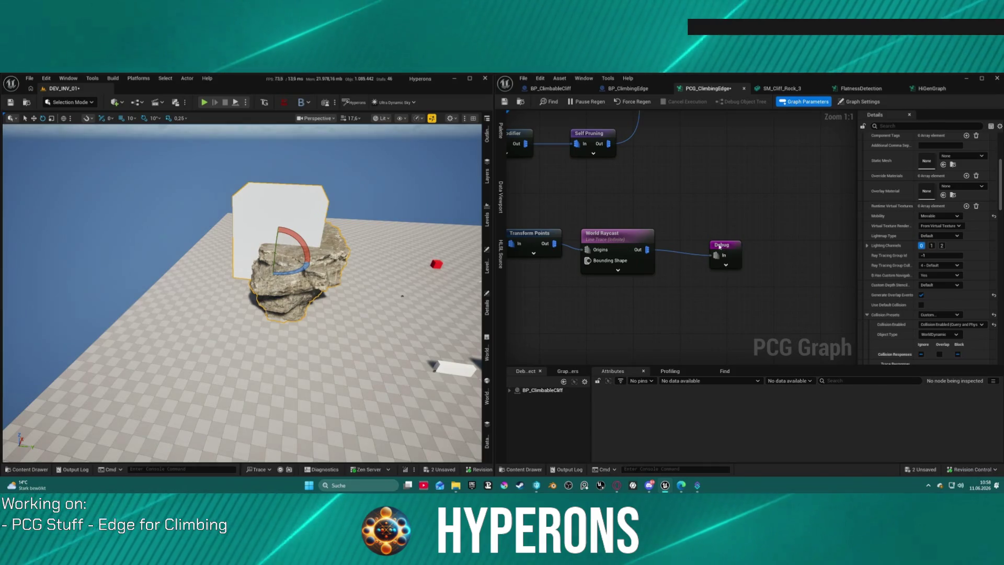
- Reset the Debug node's Point Scale to 1
left_click(723, 246)
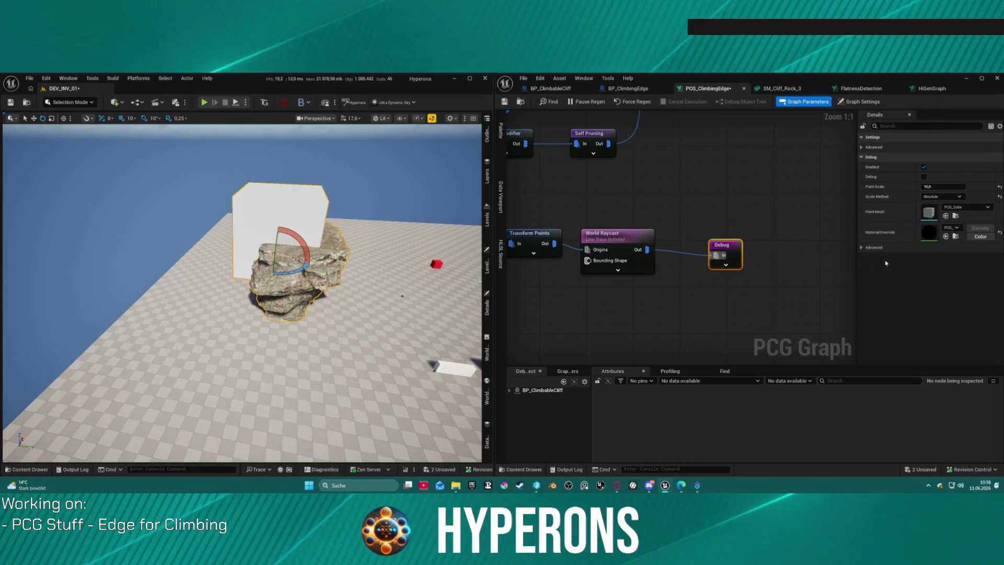
left_click(999, 187)
mouse_move(358, 229)
left_mouse_down()
mouse_move(358, 209)
mouse_move(366, 264)
left_mouse_up()
scroll(369, 254, "down", 2)
- Add a World Ray Hit Query node via 'hit' search and wire its output into Debug
right_click(594, 202)
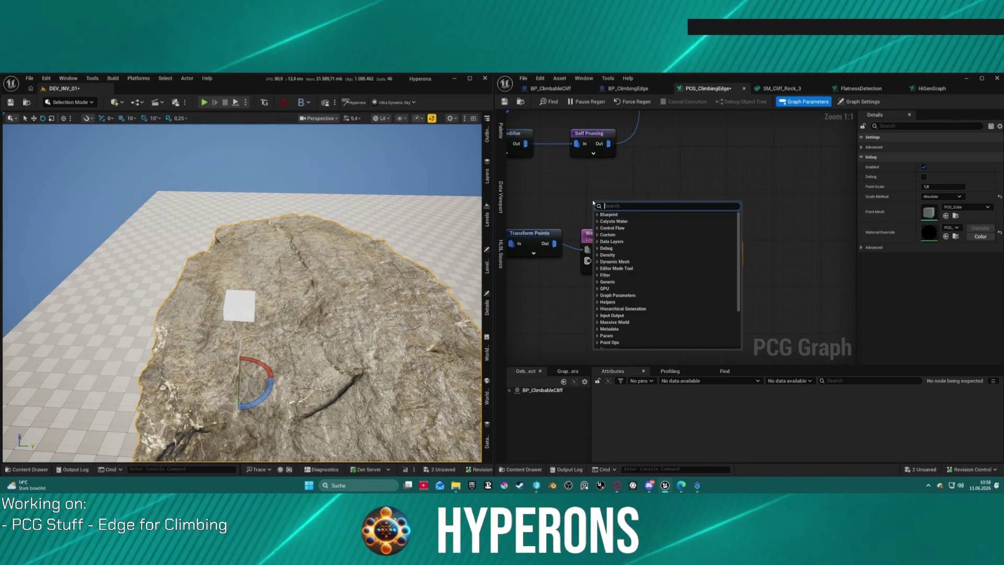
type("hit w")
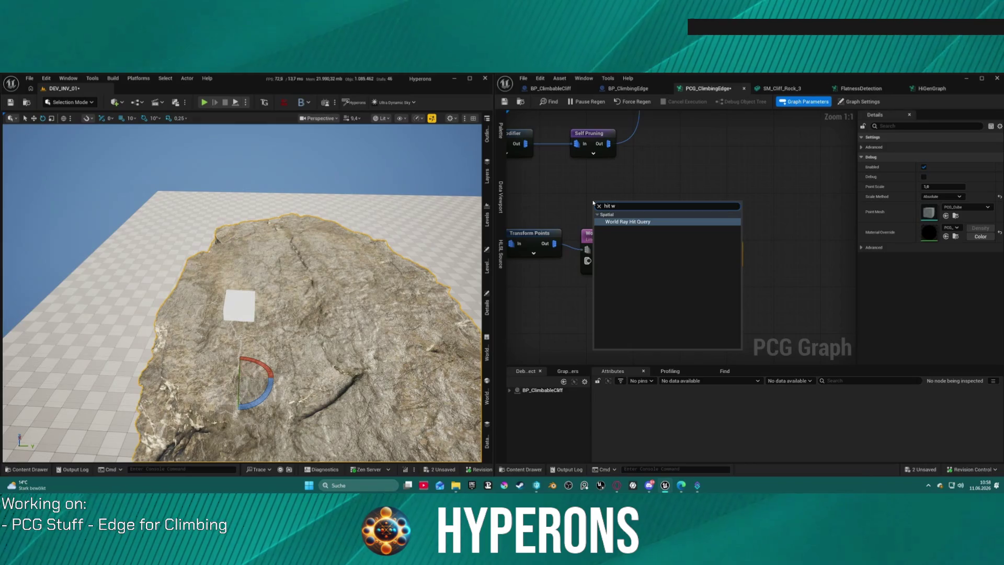
key("Return")
mouse_move(617, 206)
left_mouse_down()
mouse_move(565, 183)
mouse_move(723, 184)
mouse_move(619, 184)
left_mouse_up()
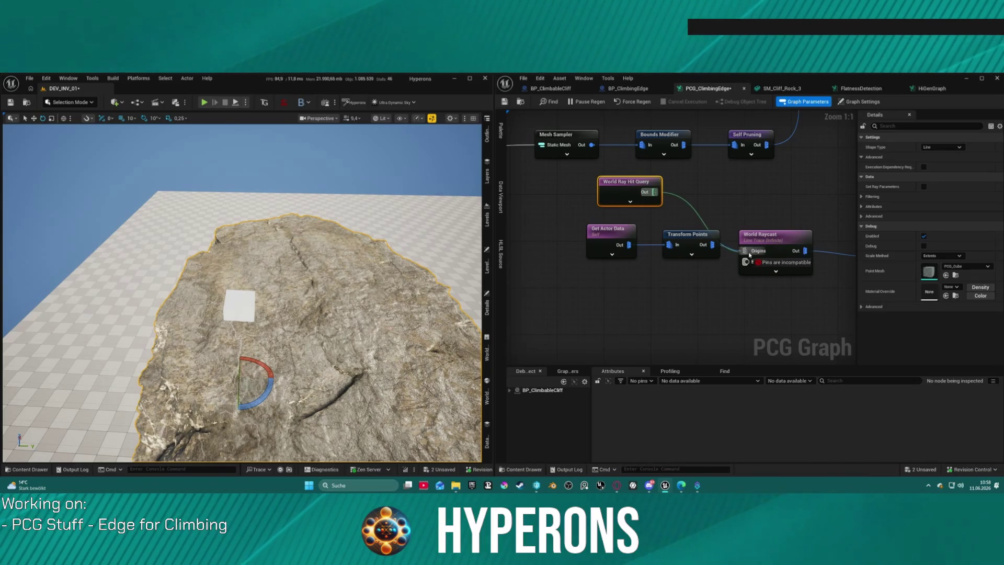
left_click_drag(749, 254, 642, 256)
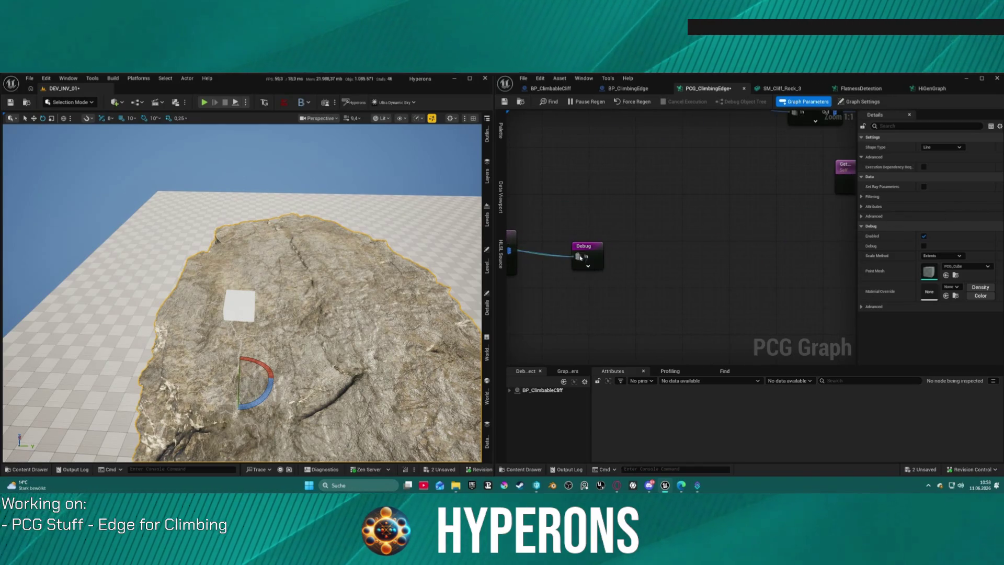
left_click_drag(579, 258, 749, 226)
left_click_drag(524, 187, 704, 173)
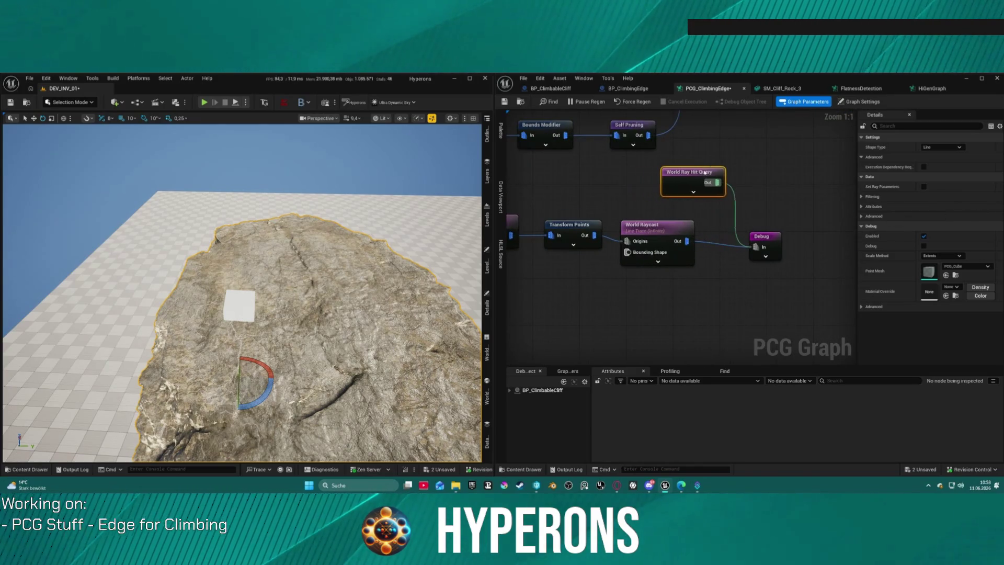
- Untick Ignore Self Hits on the hit query and set its collision channel to WorldDynamic
left_click(861, 206)
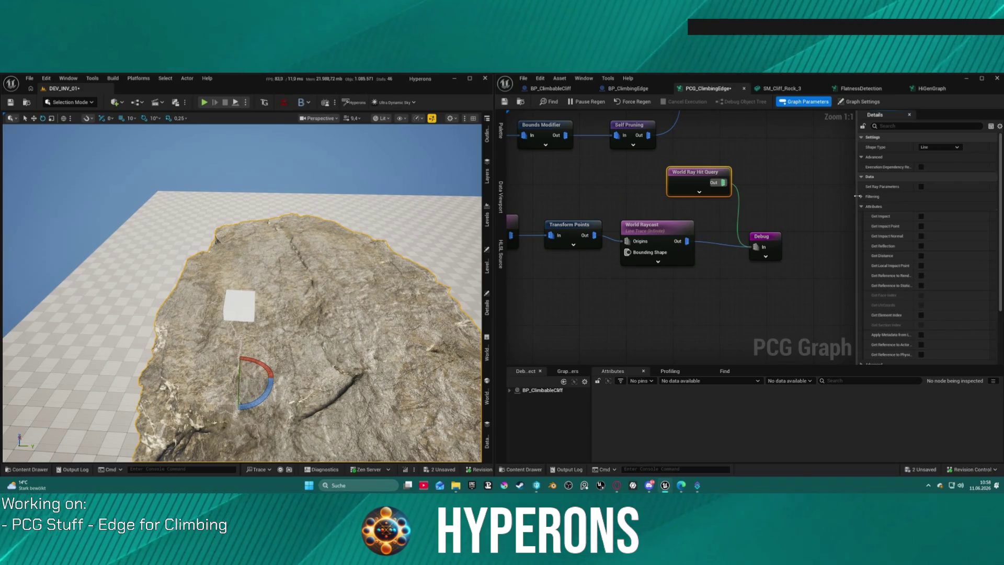
left_click(862, 197)
left_click(921, 226)
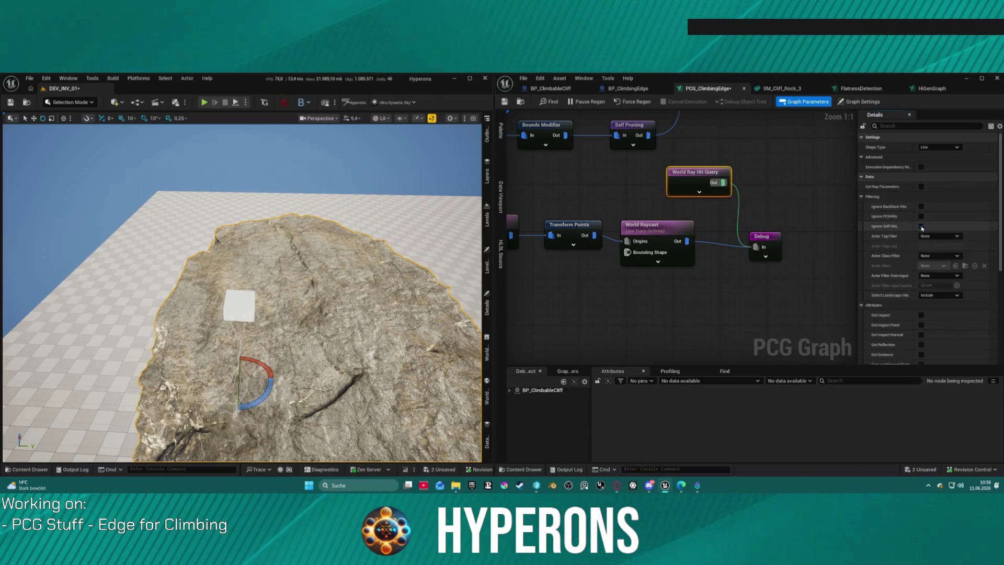
left_click(861, 197)
left_click(861, 206)
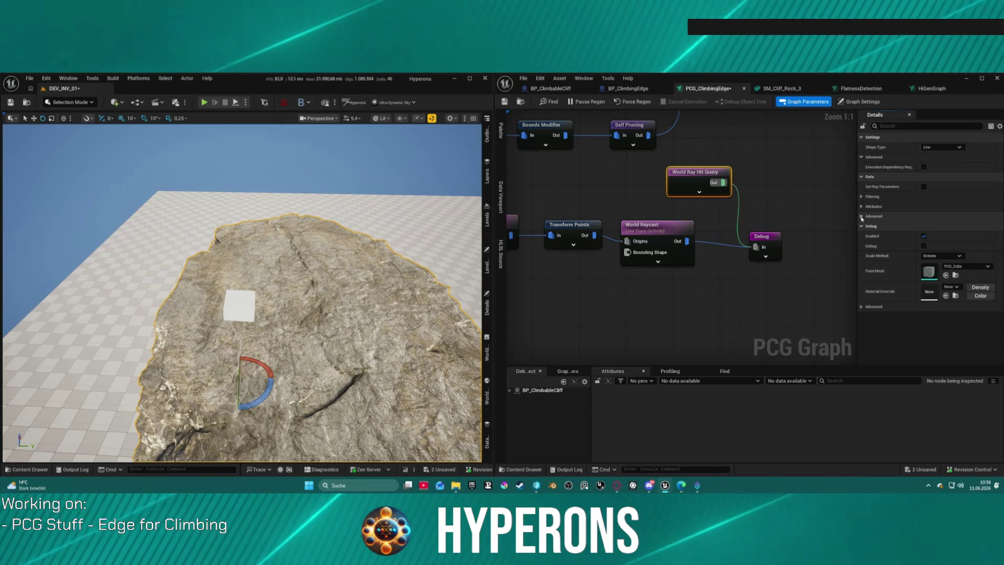
left_click(941, 226)
left_click(945, 240)
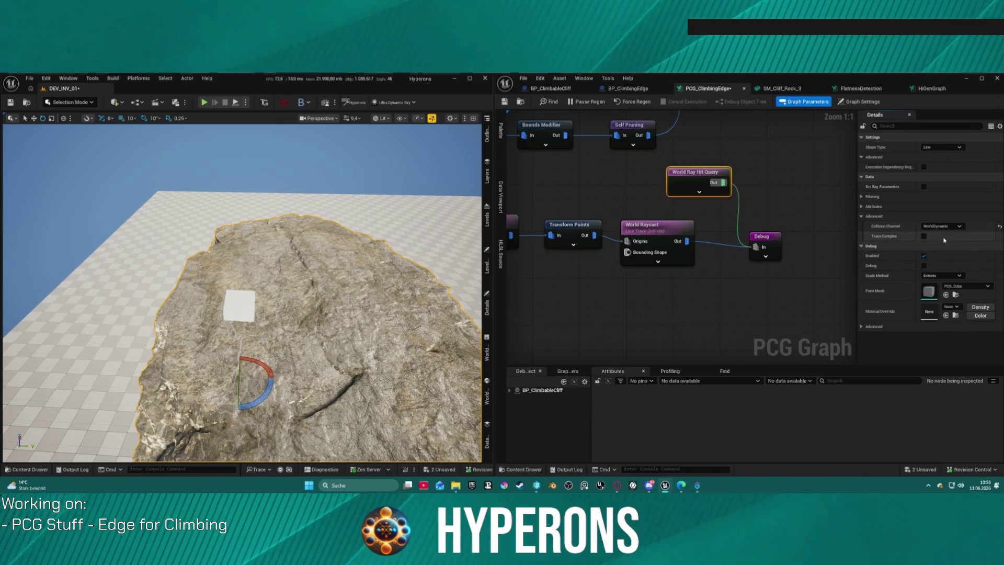
left_click(862, 215)
scroll(714, 201, "down", 4)
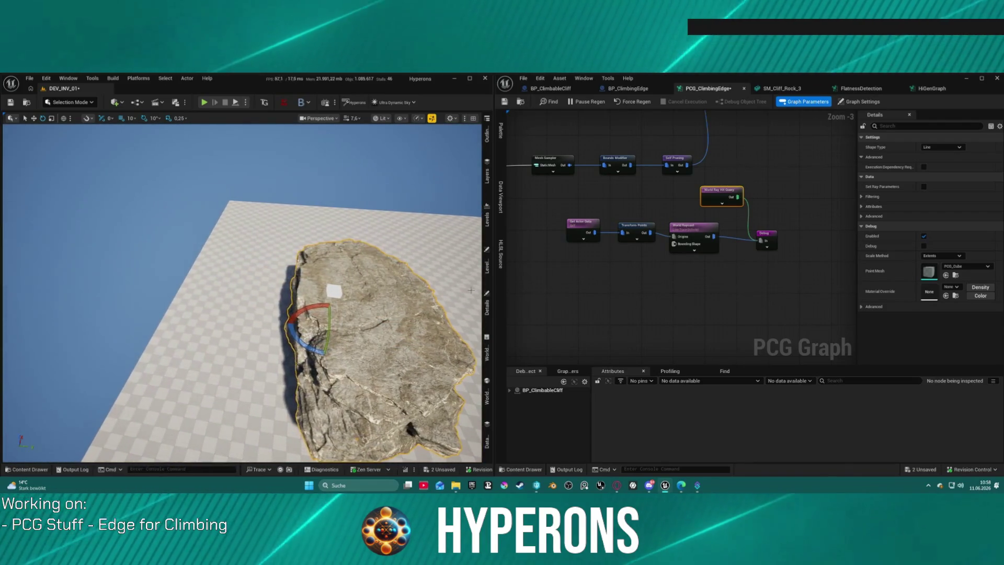
- Enable Set Ray Parameters on World Ray Hit Query, checking the Ray Origin fields
left_click(728, 203)
left_click_drag(755, 309, 716, 278)
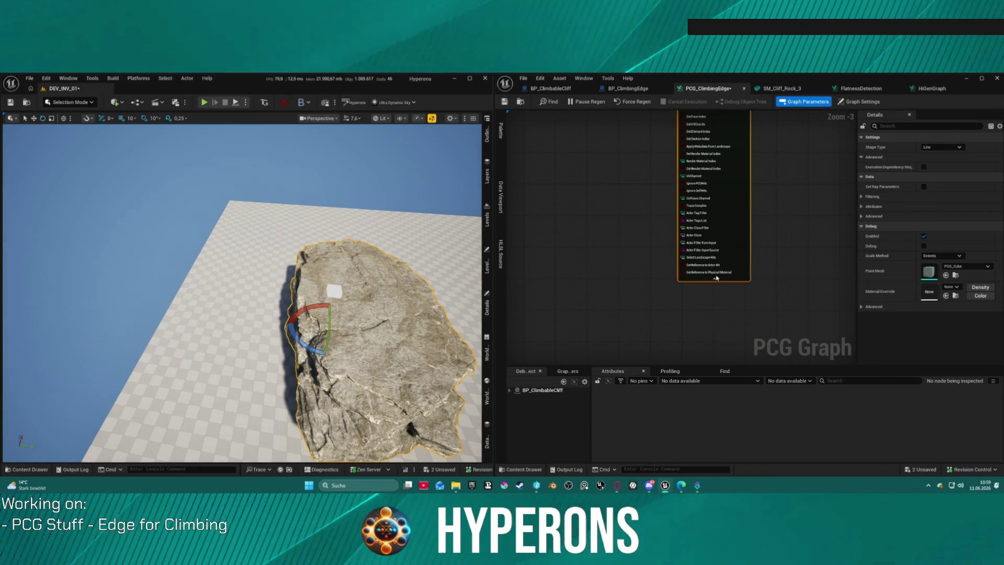
left_click(716, 278)
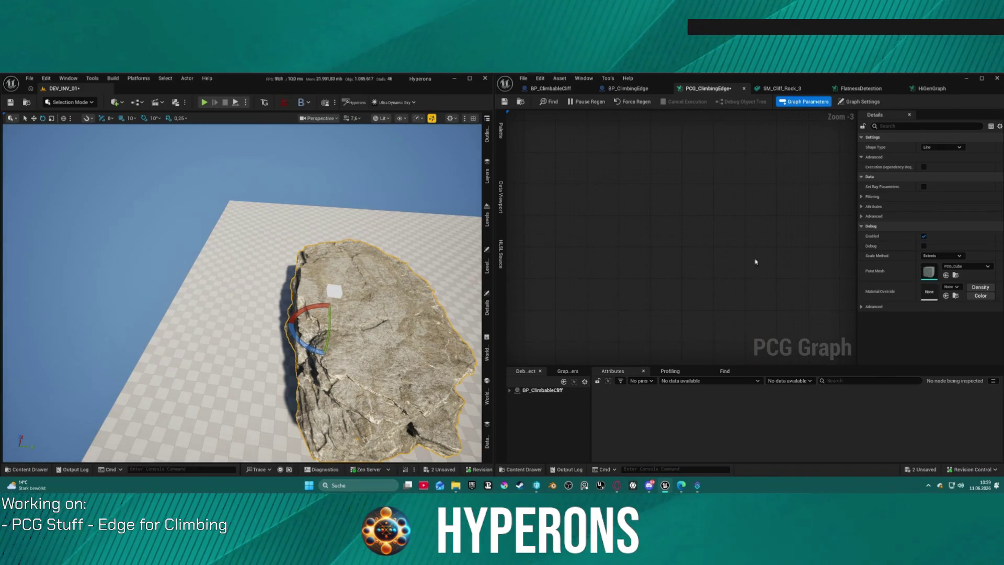
left_click(923, 186)
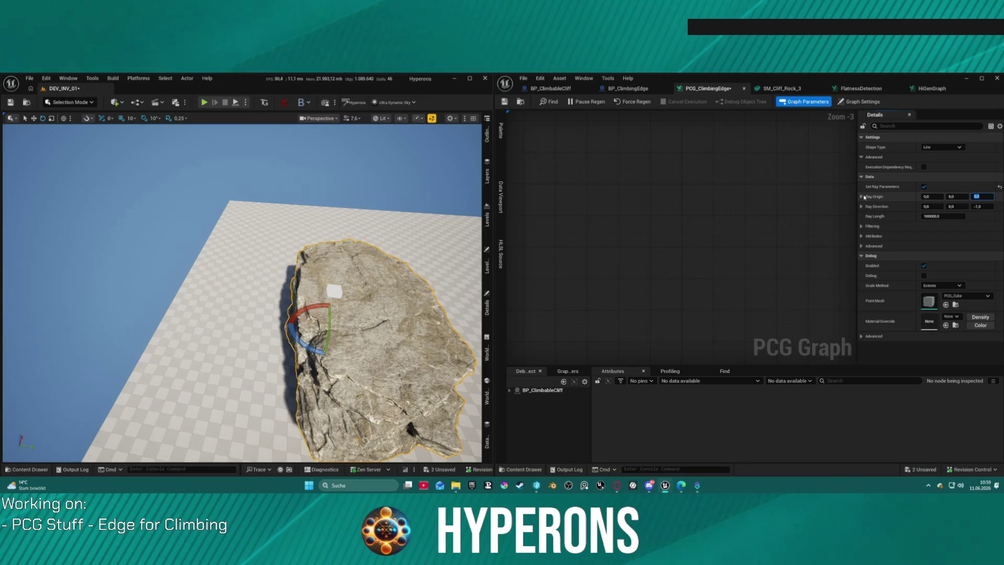
left_click(861, 197)
left_click(861, 197)
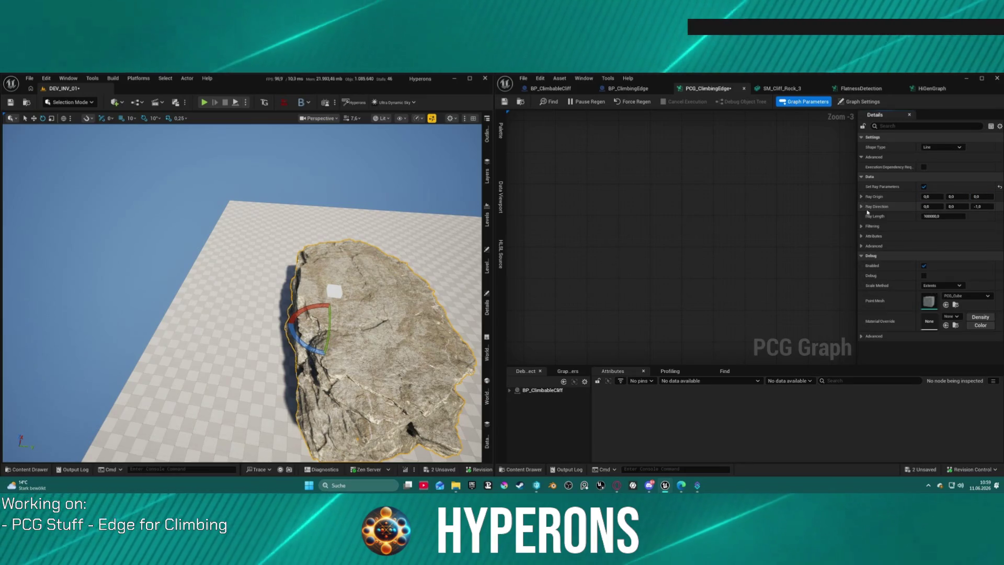
left_click(923, 187)
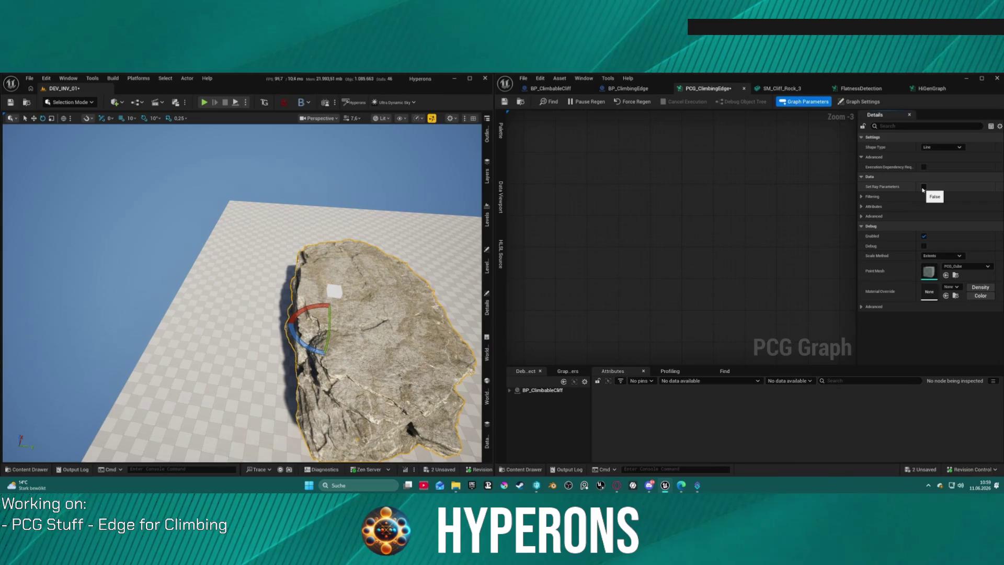
left_click(924, 186)
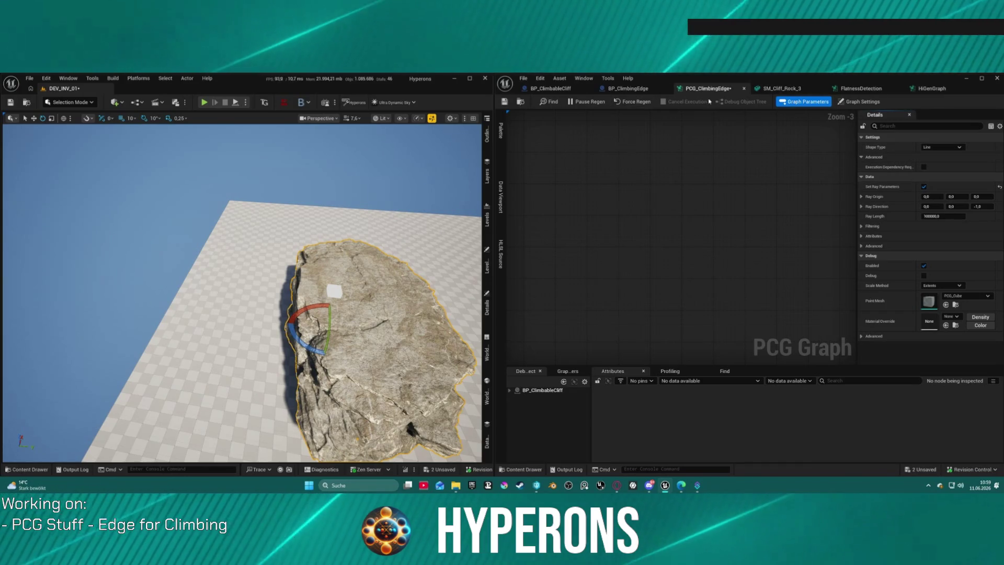
- Glance at the BP_ClimbingEdge Blueprint, then return to the PCG_ClimbingEdge graph
left_click(654, 89)
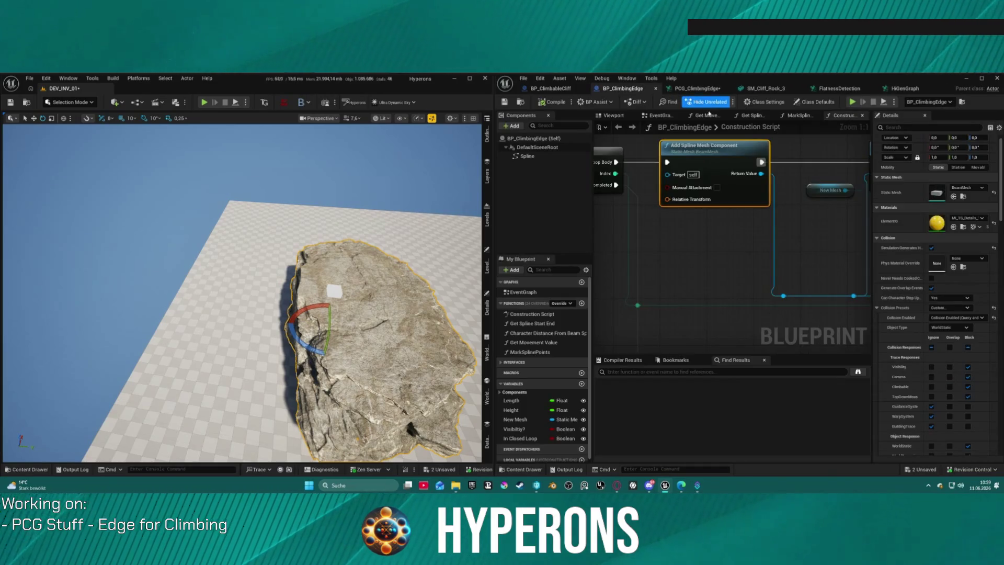
left_click(704, 89)
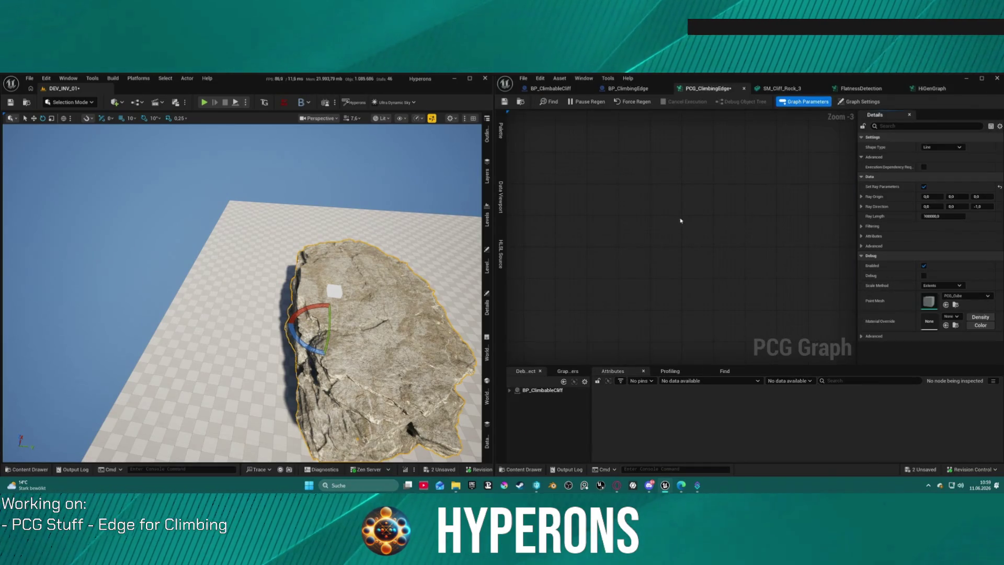
scroll(681, 221, "down", 9)
scroll(665, 209, "up", 8)
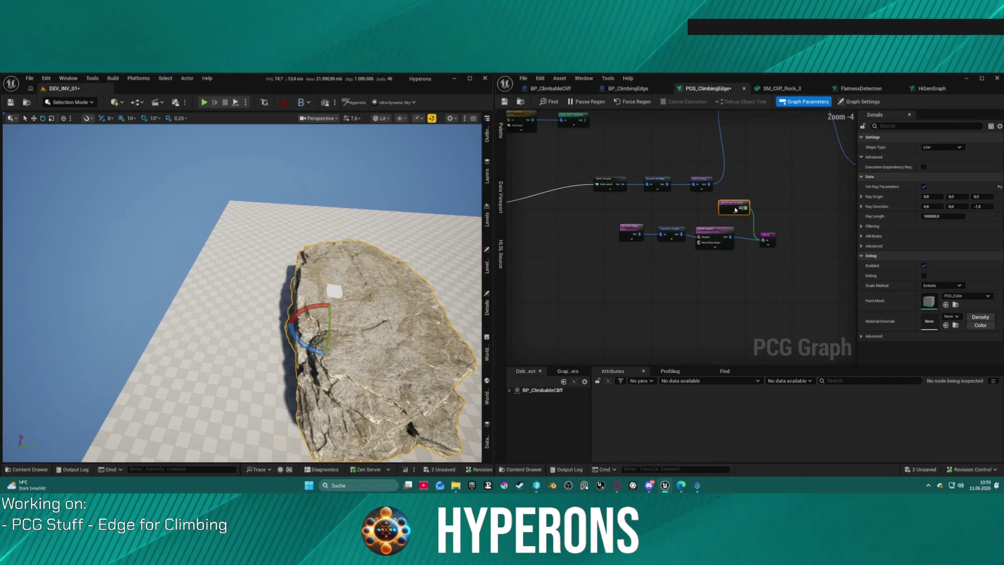
- Move three nodes down-left, wire a reroute into Ray Origin, and place Get Actor Data up-left
left_click_drag(720, 183, 602, 222)
mouse_move(697, 196)
left_mouse_down()
mouse_move(666, 238)
mouse_move(666, 217)
mouse_move(643, 204)
left_mouse_up()
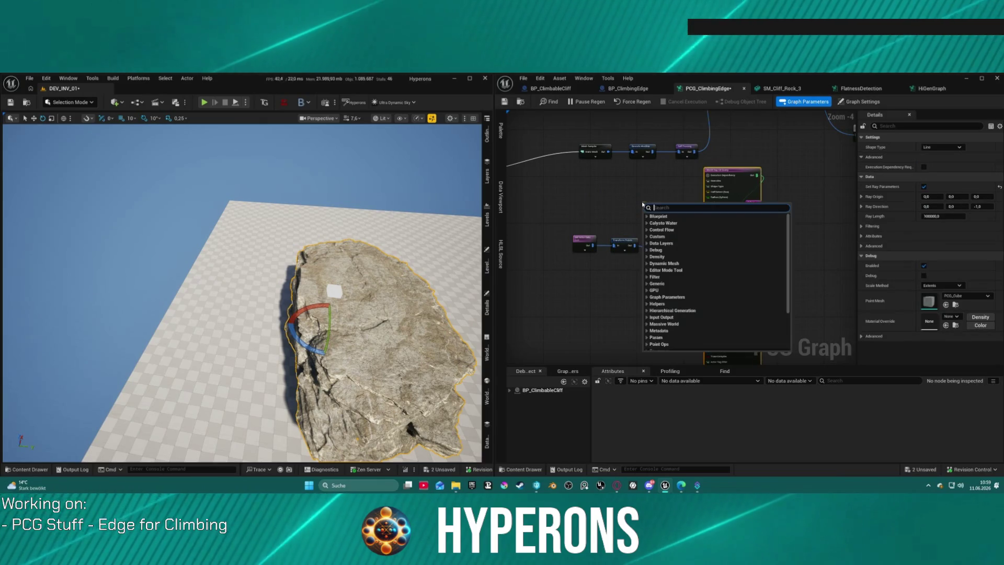
left_click(671, 245)
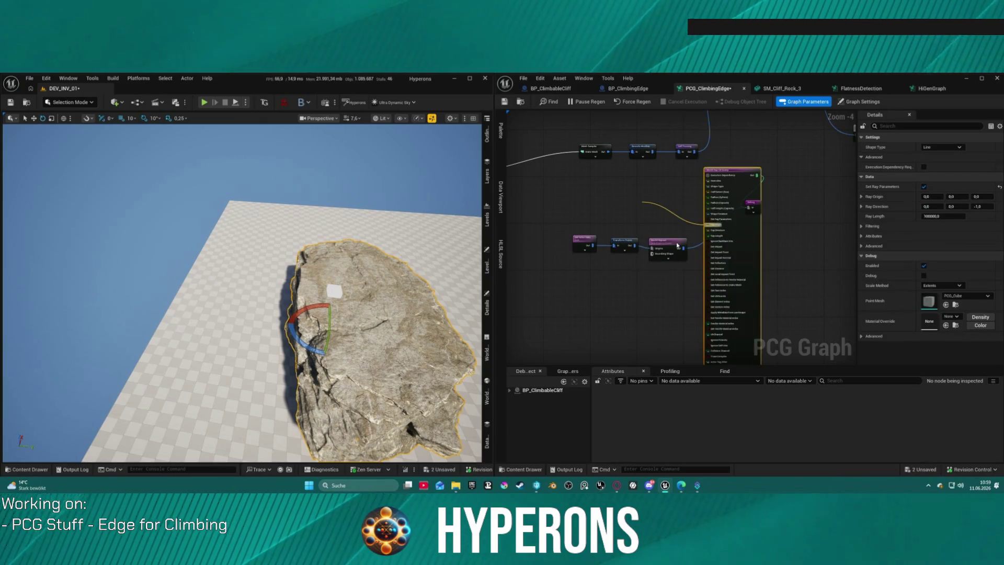
scroll(656, 192, "up", 2)
scroll(717, 167, "up", 2)
mouse_move(625, 310)
left_mouse_down()
mouse_move(561, 263)
mouse_move(613, 221)
mouse_move(584, 198)
left_mouse_up()
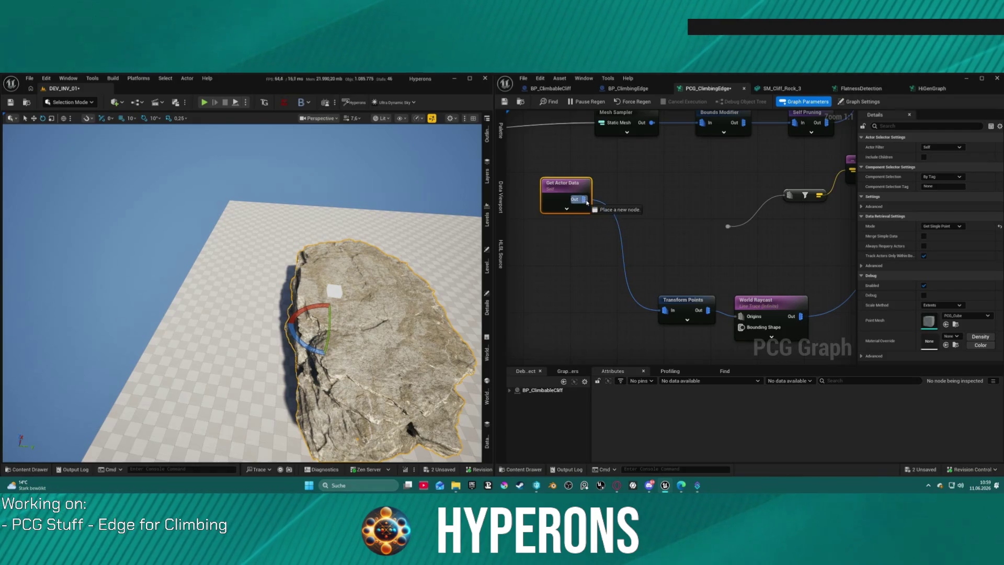
- Add an Add Attribute node wired from Get Actor Data's output
left_click_drag(680, 193, 673, 191)
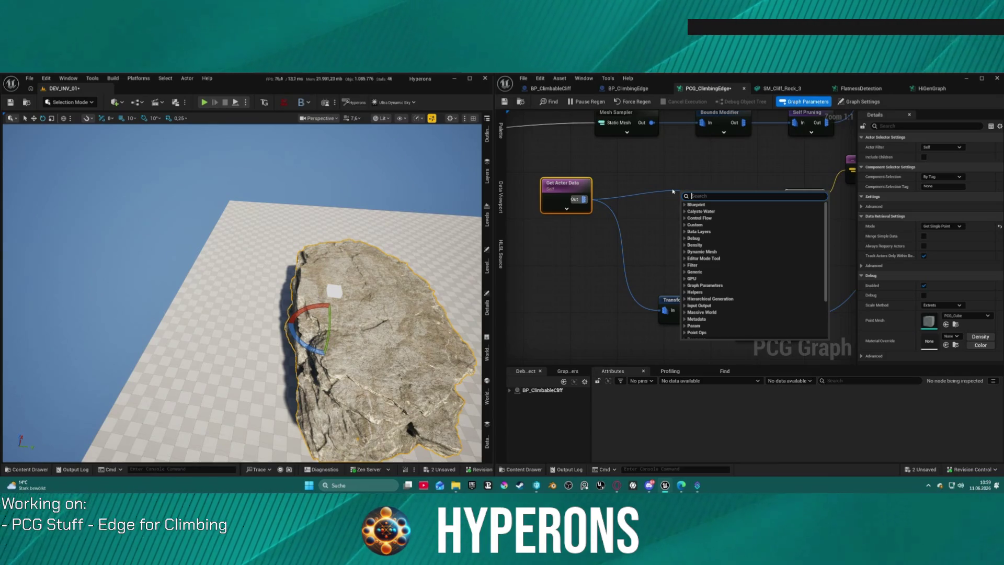
type("a")
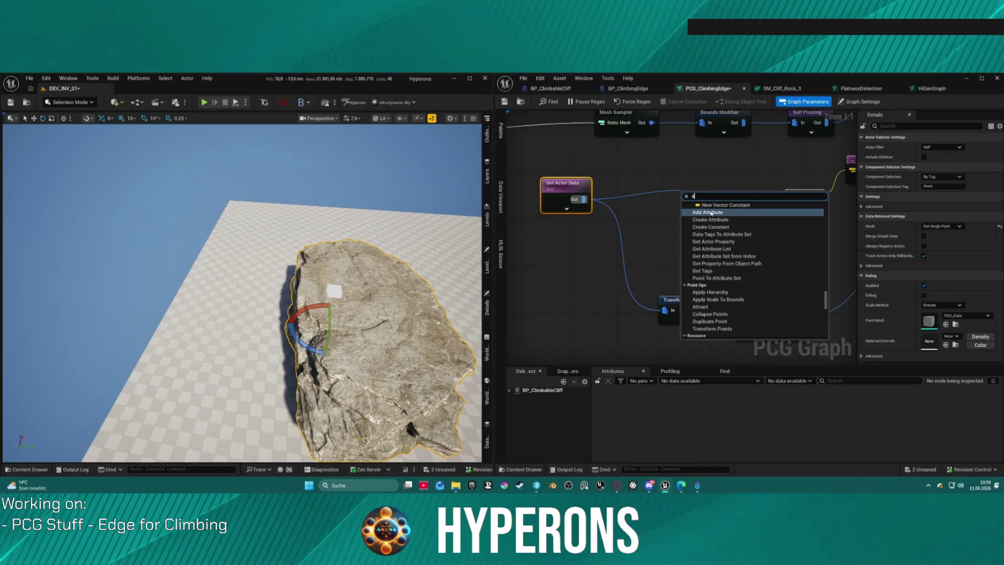
left_click(712, 213)
left_click_drag(703, 184, 681, 184)
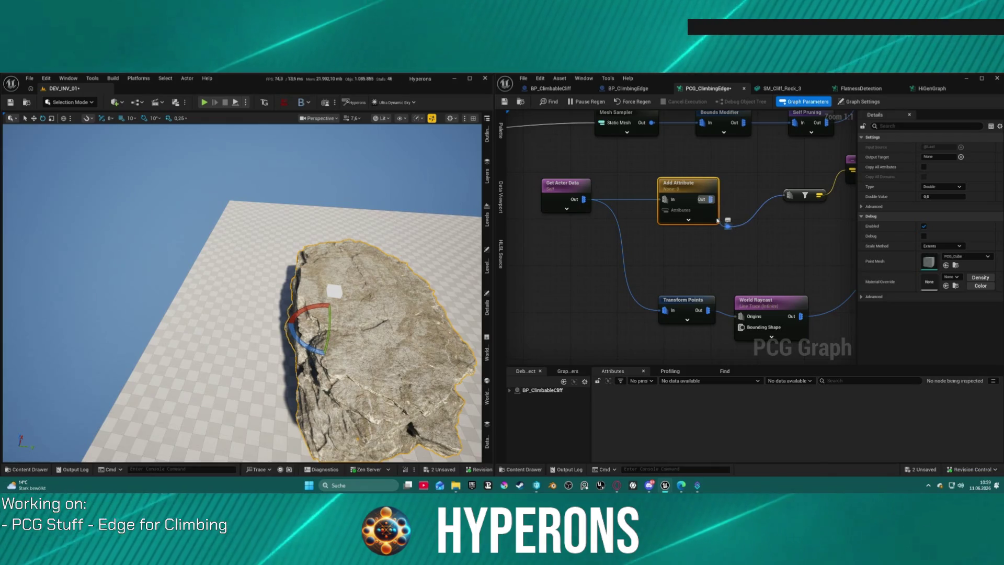
- Browse the Output Target extractor options and append an X extractor
left_click(960, 157)
mouse_move(973, 168)
mouse_move(934, 173)
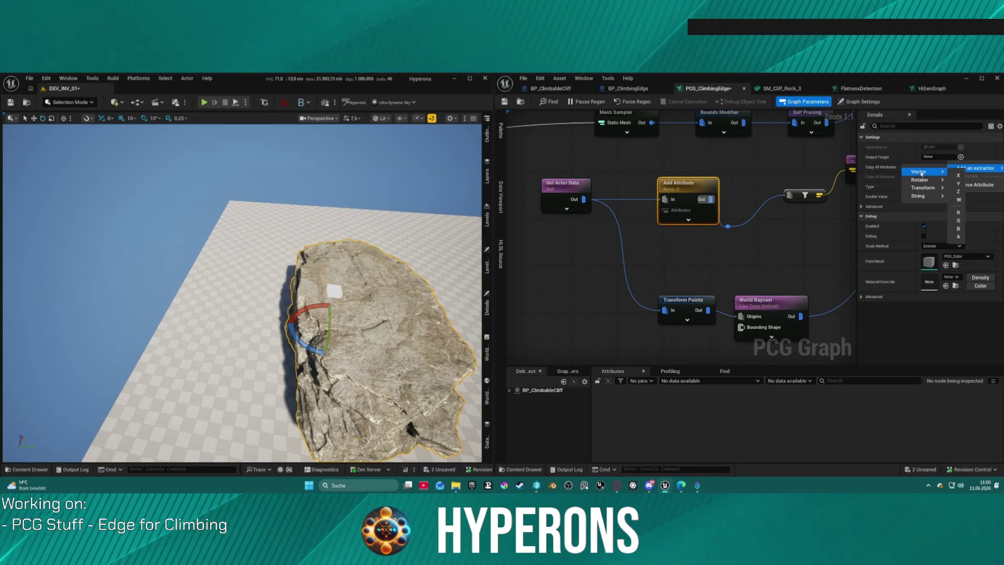
key("Escape")
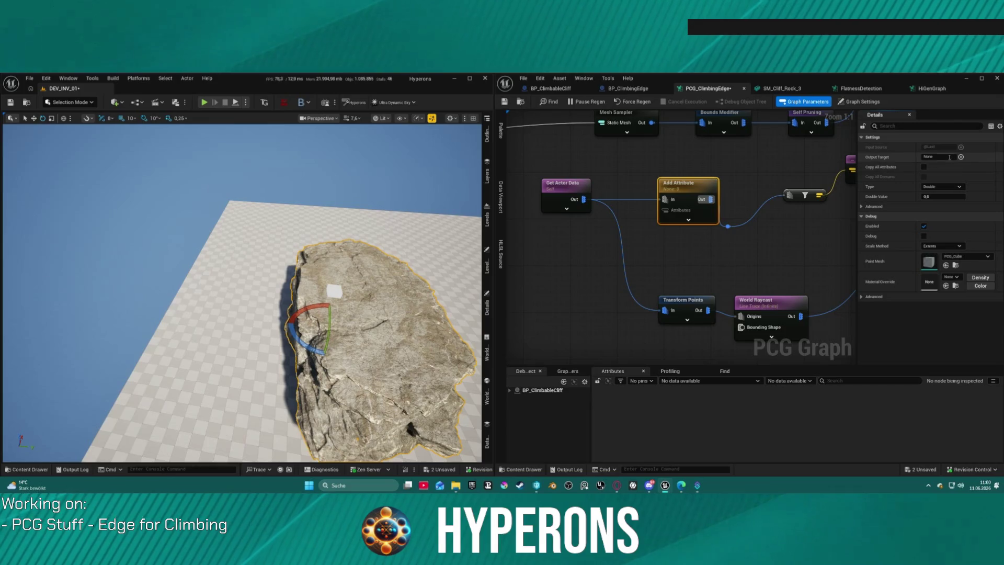
left_click(961, 157)
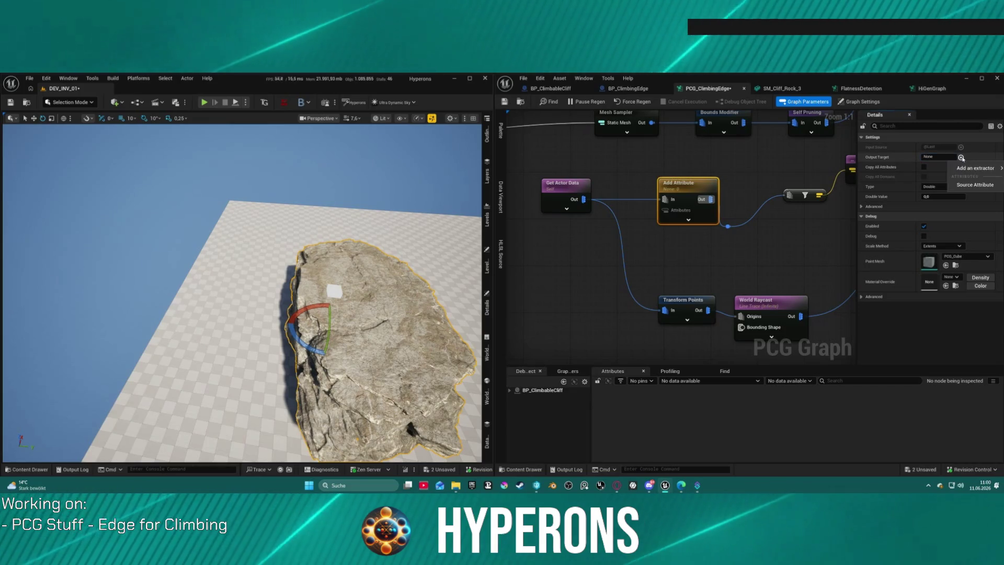
mouse_move(972, 167)
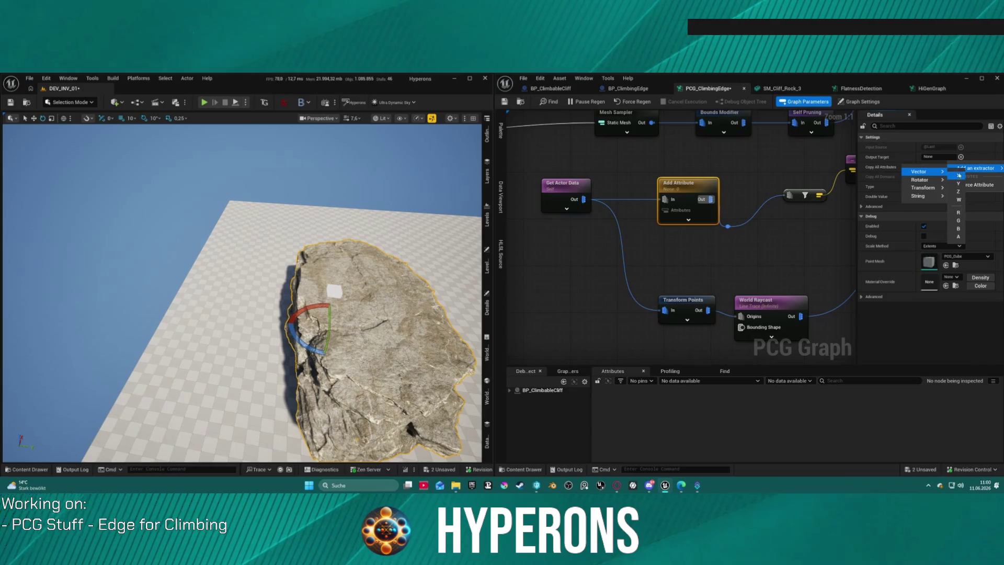
left_click(959, 175)
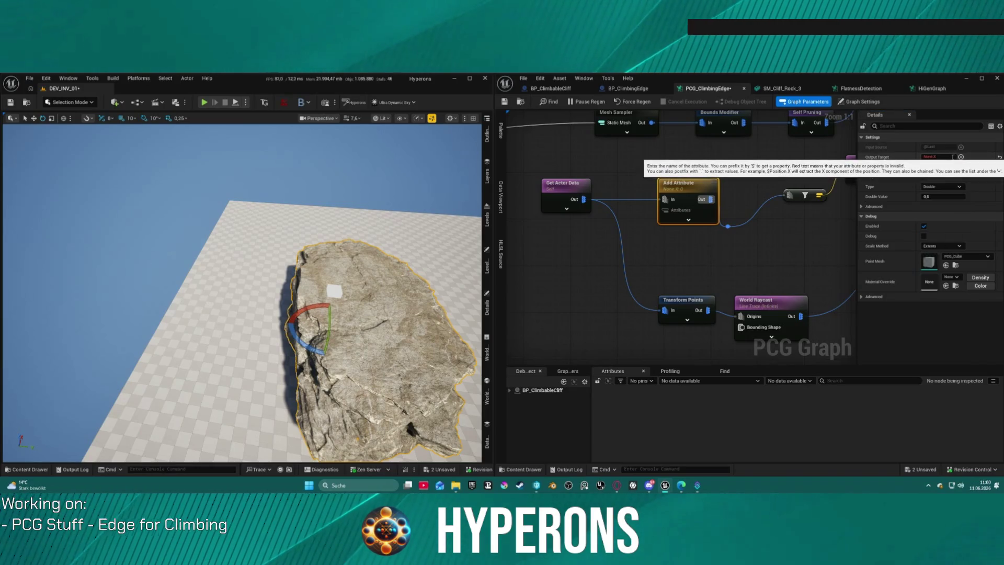
- Remove the extractor suffix and rename the output target to vector
left_click(960, 157)
mouse_move(973, 168)
mouse_move(941, 177)
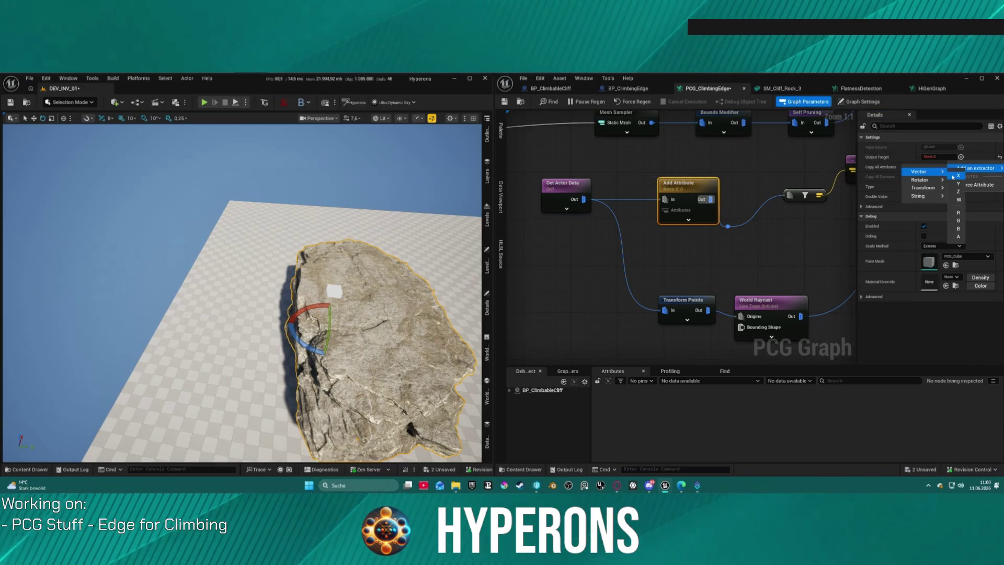
left_click(940, 157)
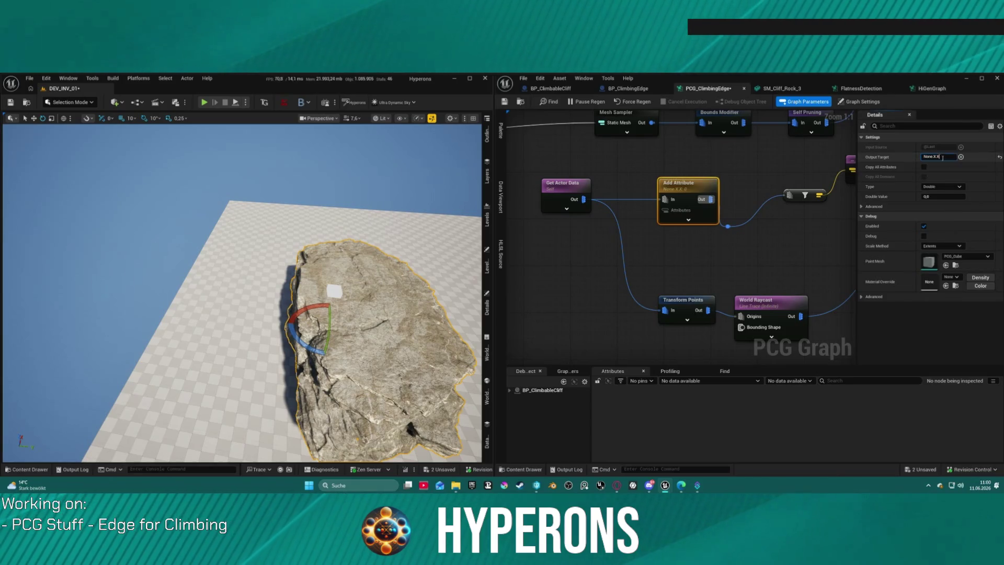
key("BackSpace")
key("BackSpace")
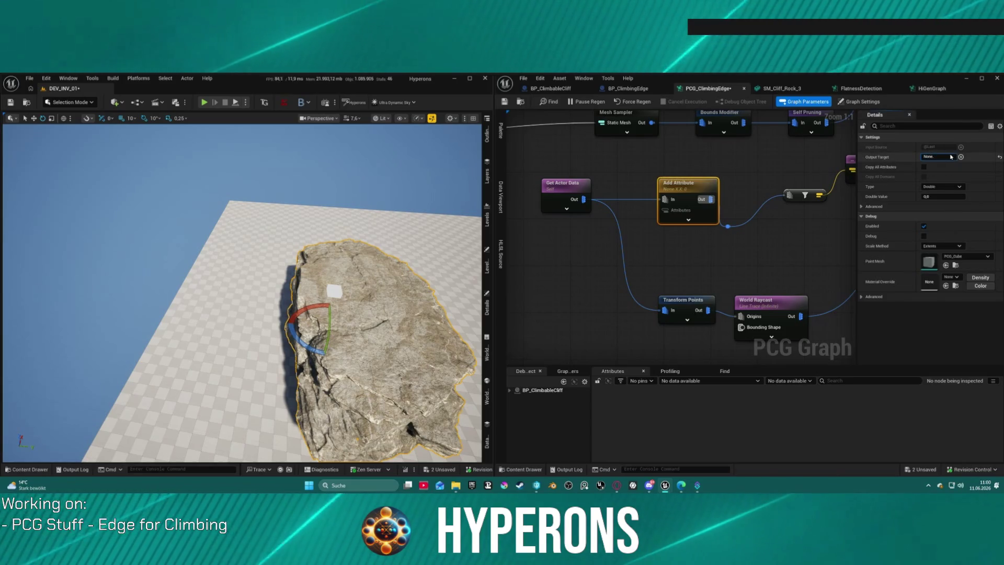
key("Return")
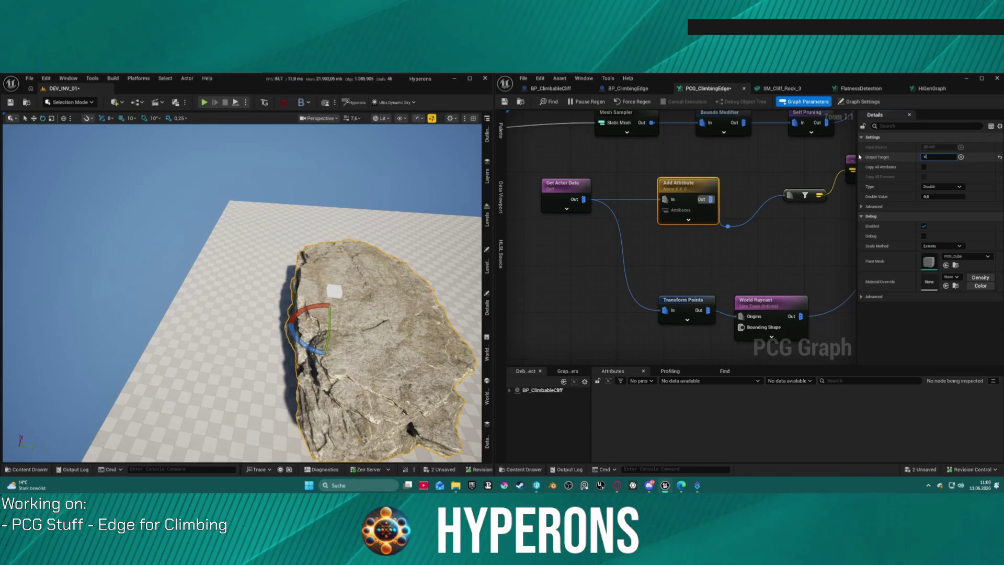
type("ector")
key("Return")
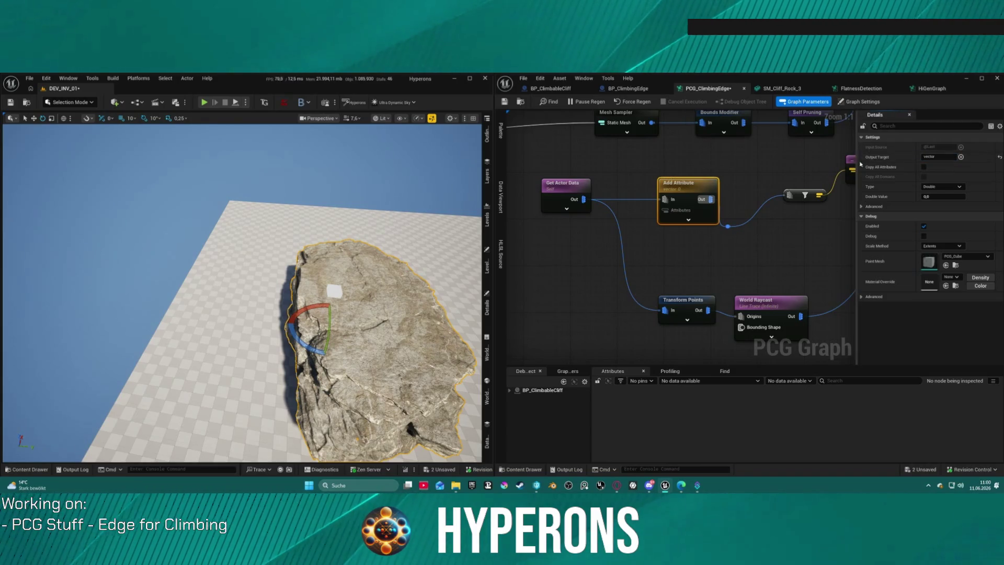
- Add a Location extractor to the output target, then clear it back to None
left_click(936, 156)
left_click(961, 156)
mouse_move(978, 168)
mouse_move(937, 177)
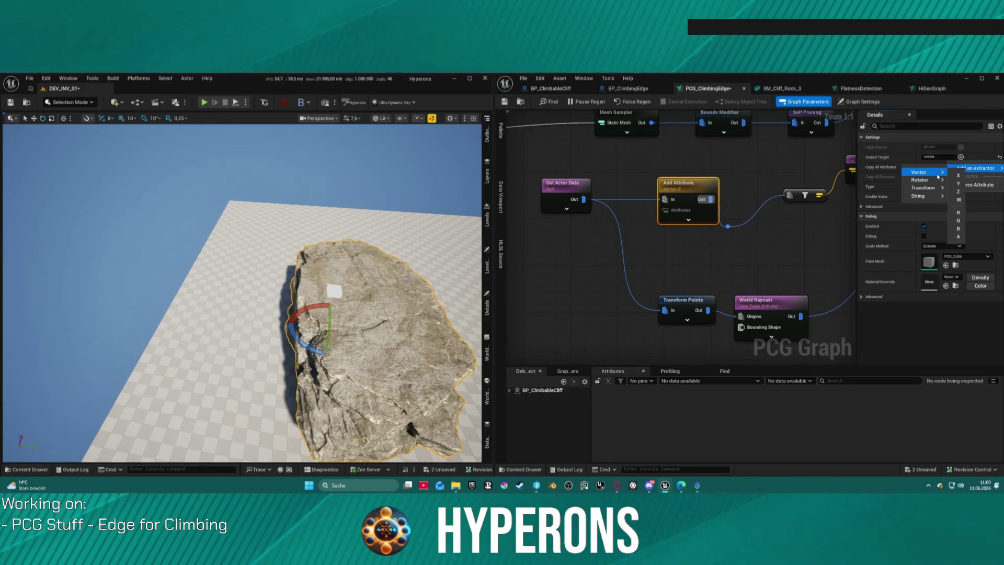
left_click(967, 192)
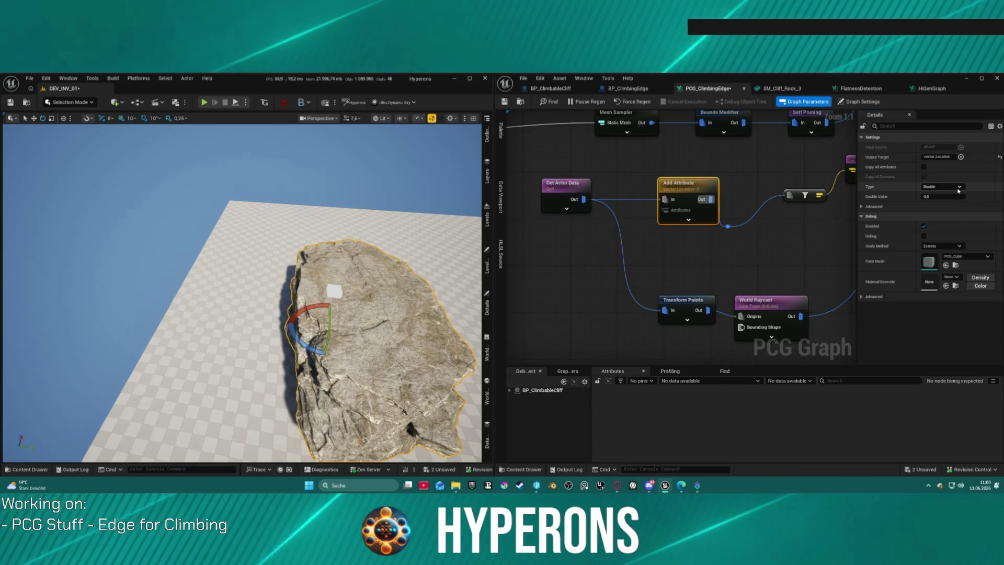
left_click(935, 156)
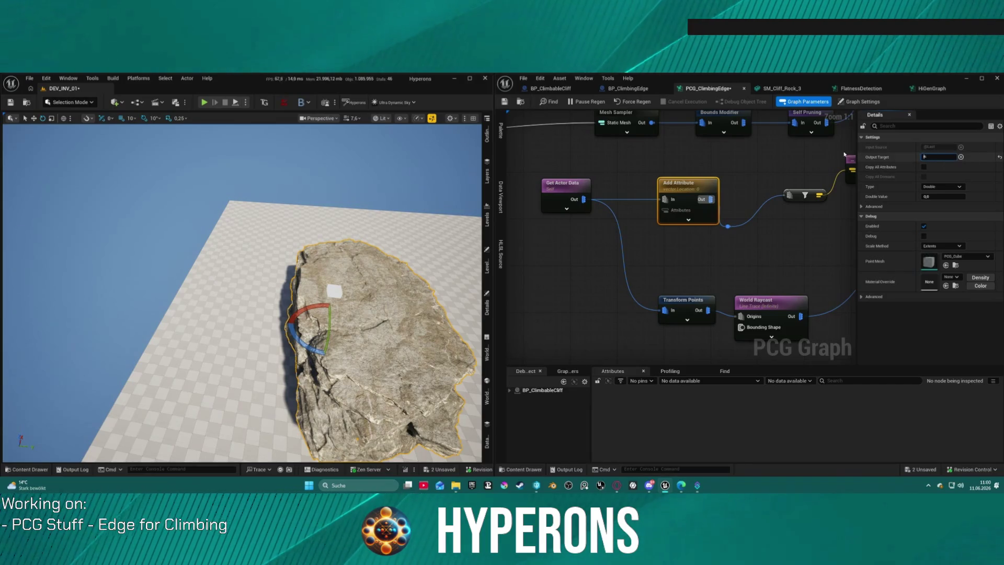
key("ctrl+a")
key("BackSpace")
key("Return")
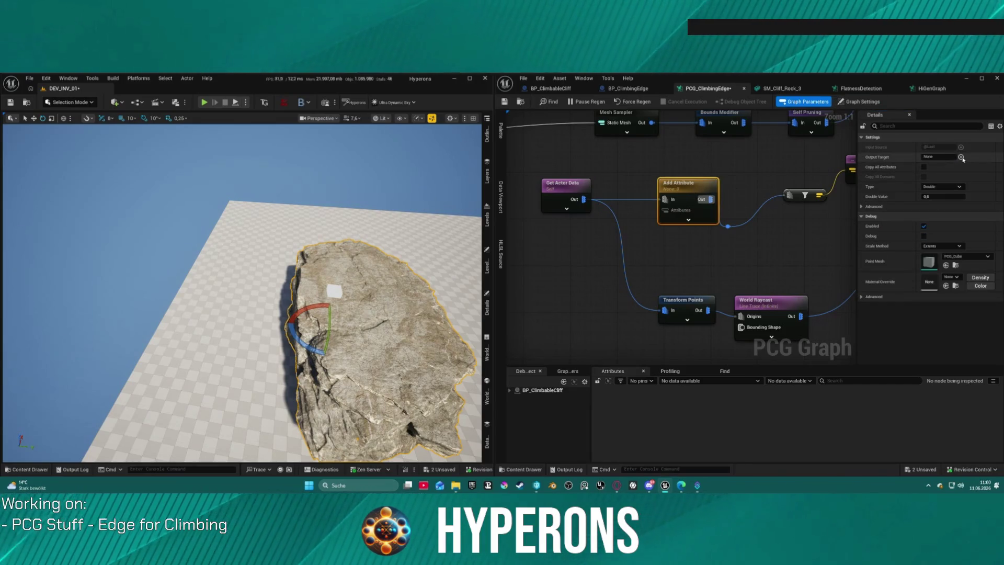
- Set the Add Attribute output target to None.Location via Transform > Location
left_click(960, 157)
mouse_move(974, 168)
mouse_move(923, 187)
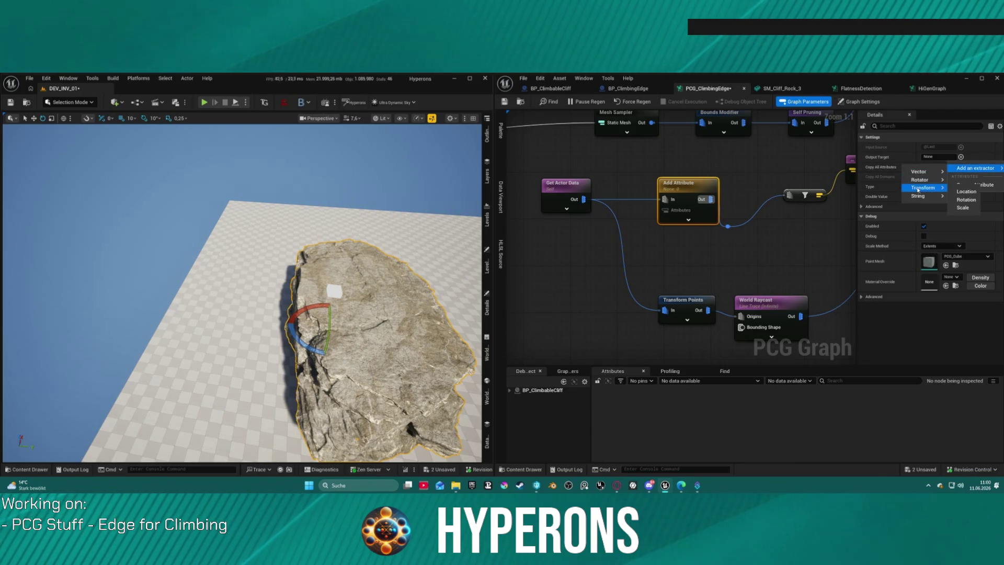
left_click(962, 192)
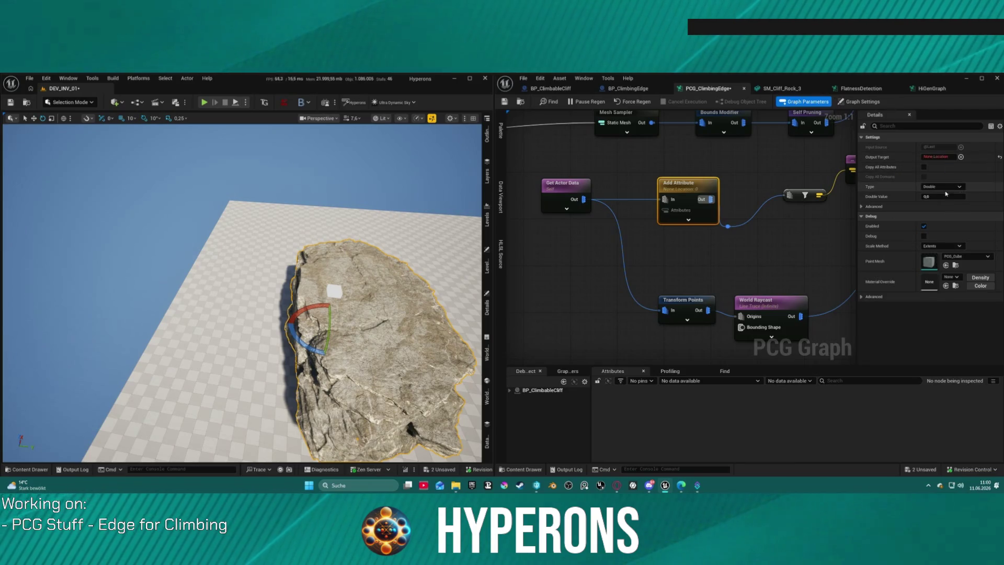
double_click(930, 156)
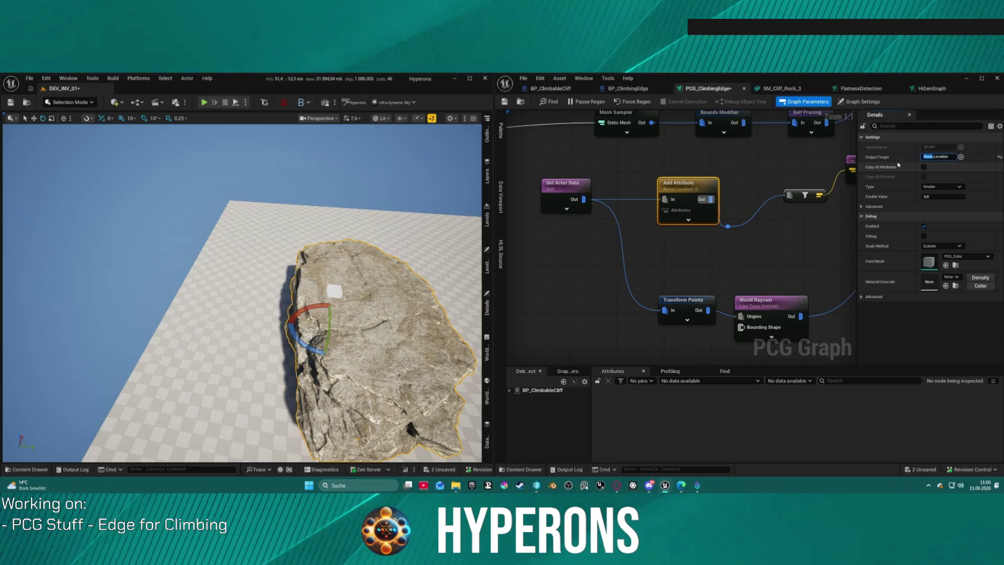
left_click_drag(795, 161, 638, 170)
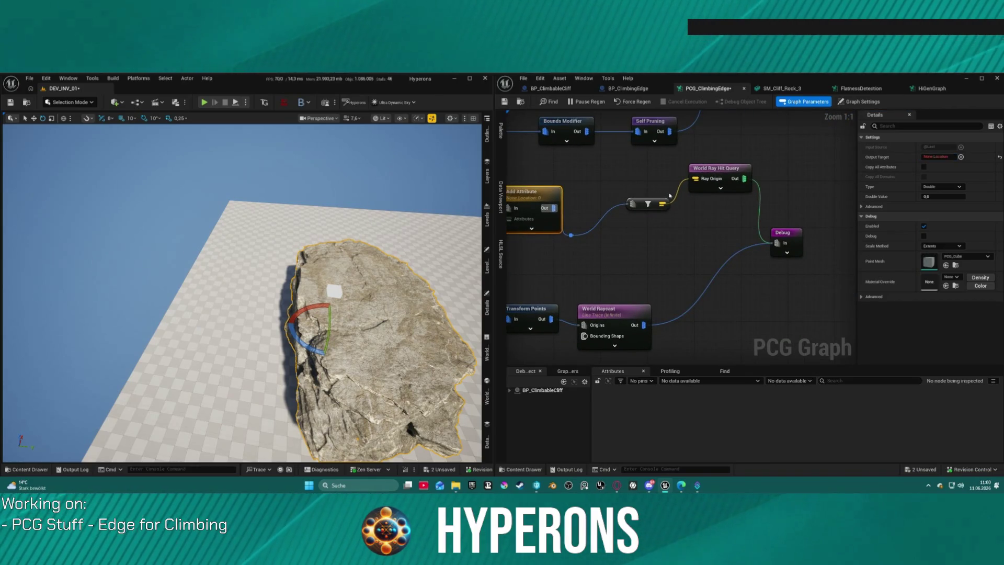
- Move the cliff rock beside the white blocks with the translate gizmo and focus on it
key("s")
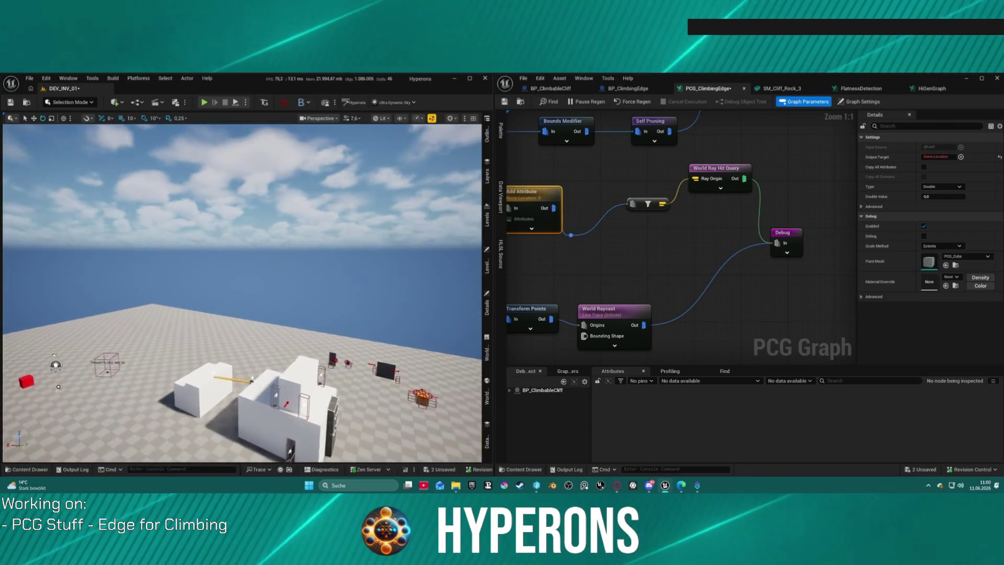
key("w")
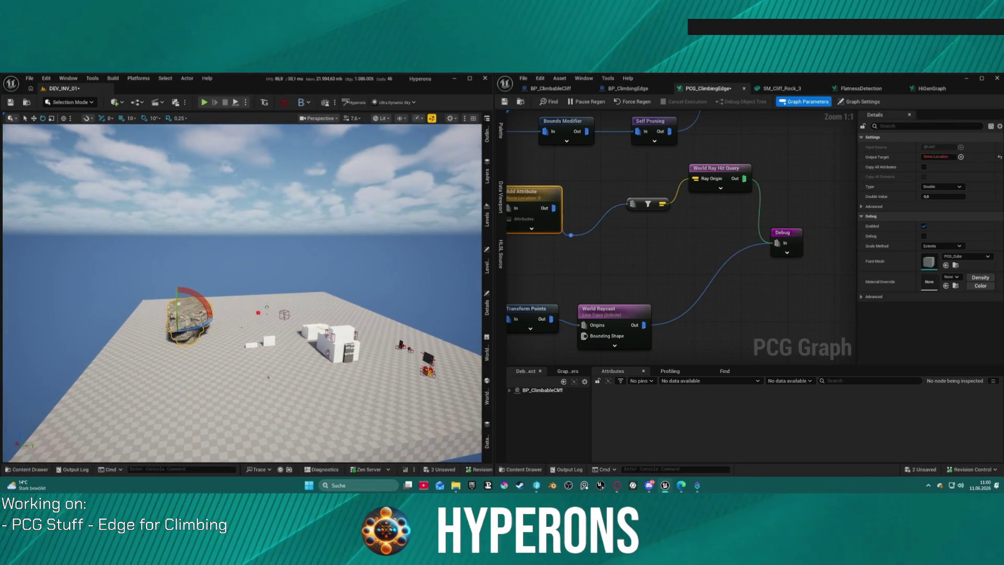
left_click_drag(179, 317, 272, 334)
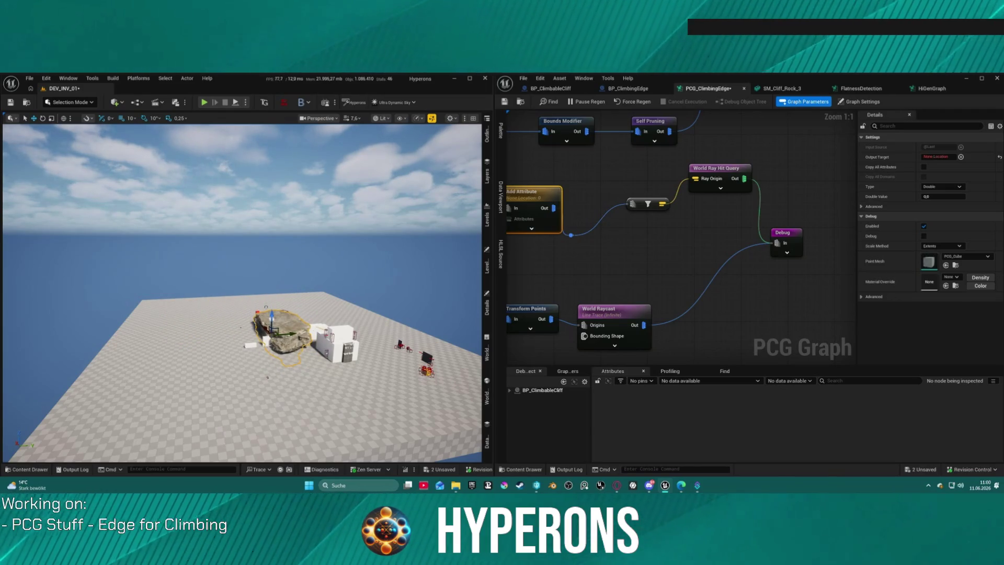
key("f")
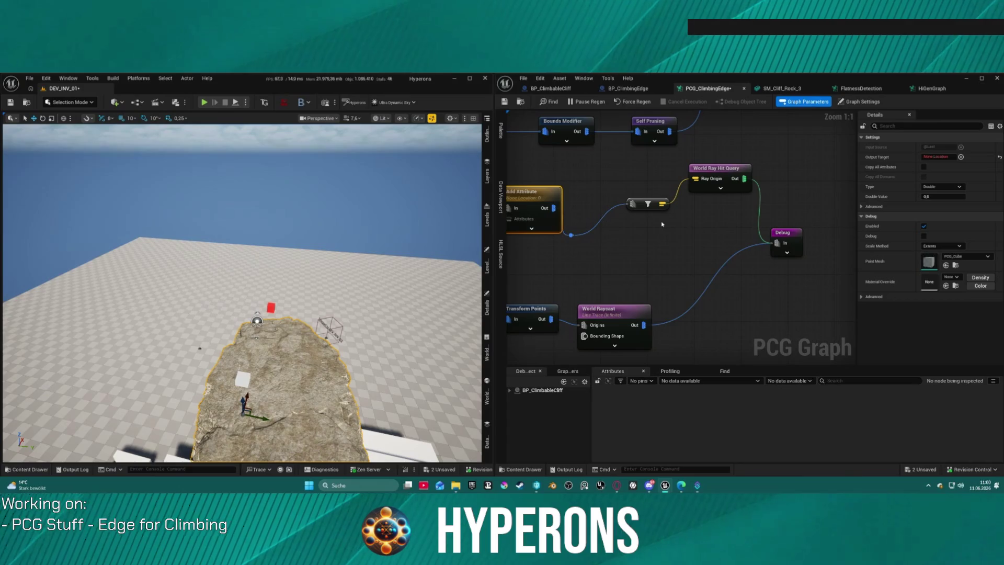
left_click(727, 175)
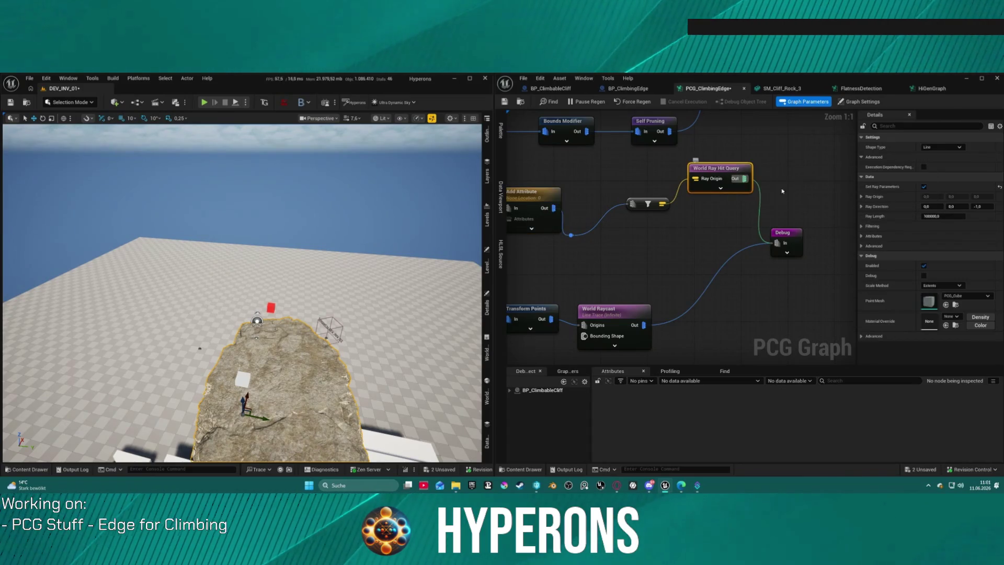
- Keep World Ray Hit Query's shape as Line, untick Set Ray Parameters, and review Advanced and Attributes
left_click(952, 148)
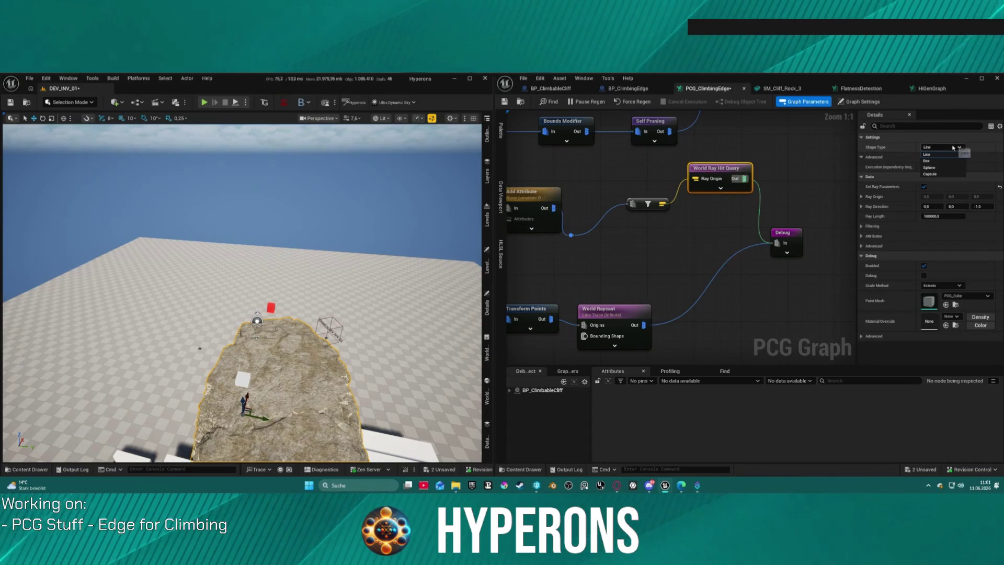
left_click(953, 148)
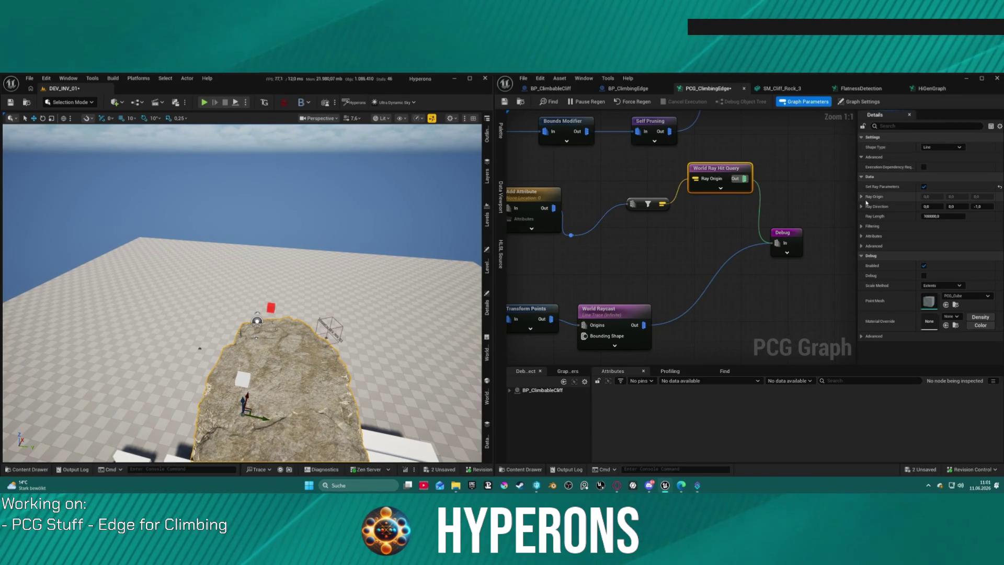
left_click(923, 186)
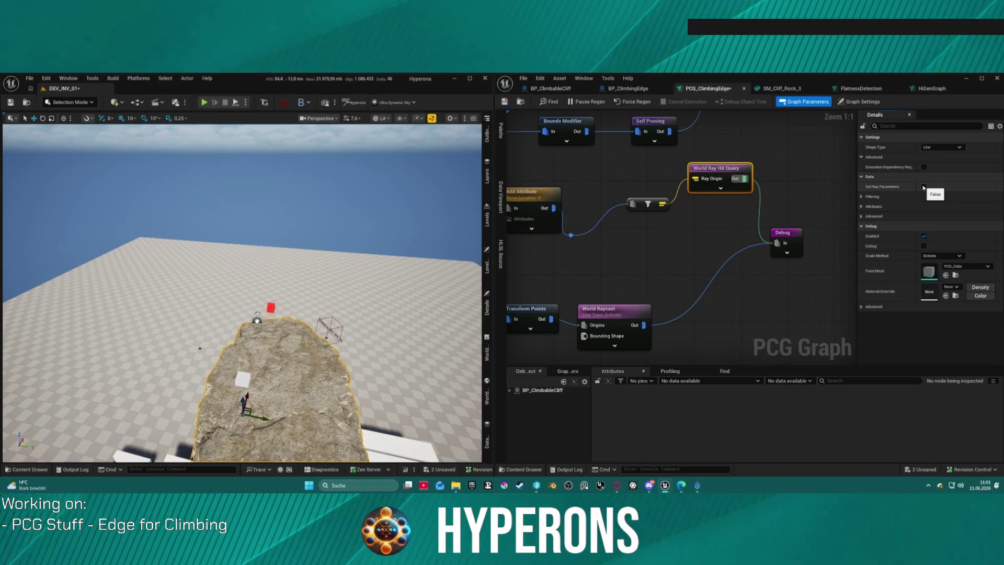
left_click(861, 216)
left_click(861, 206)
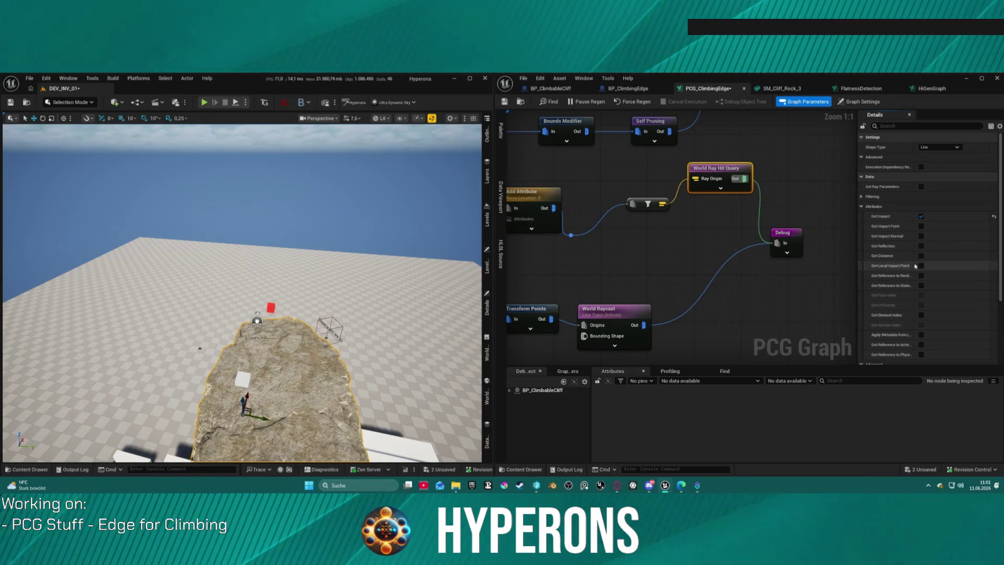
scroll(913, 266, "down", 4)
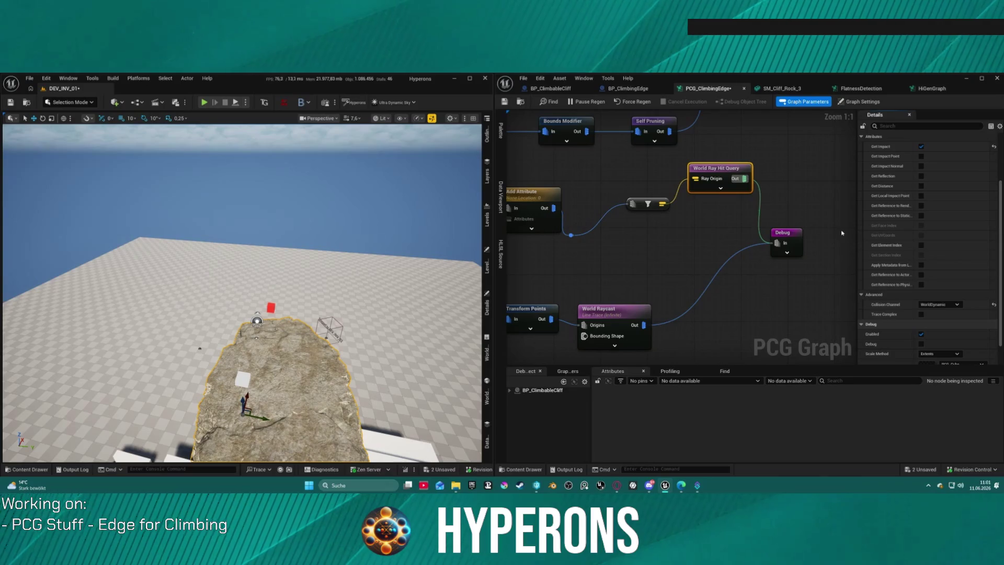
left_click(618, 282)
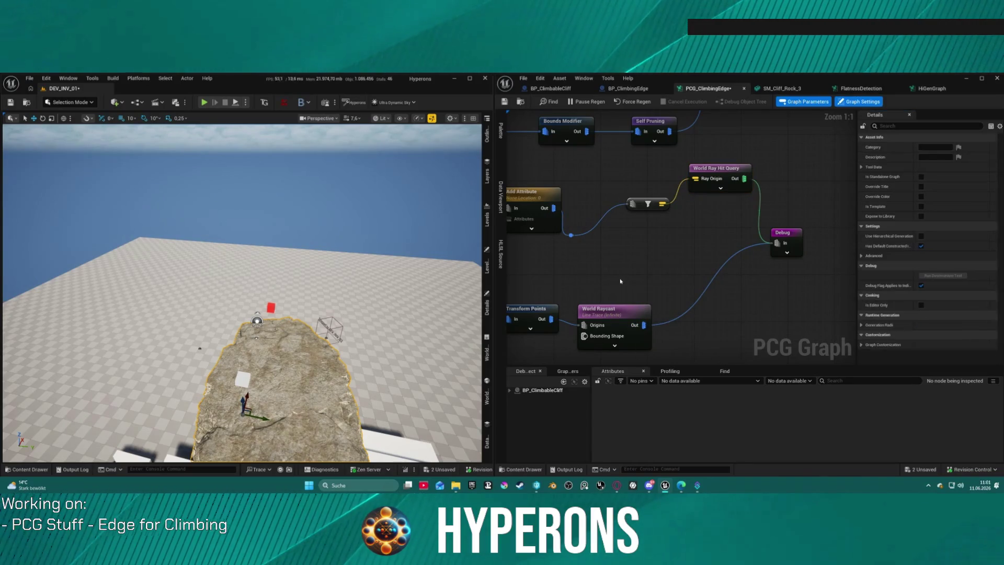
key("ctrl+space")
key("ctrl+space")
left_click_drag(657, 240, 768, 215)
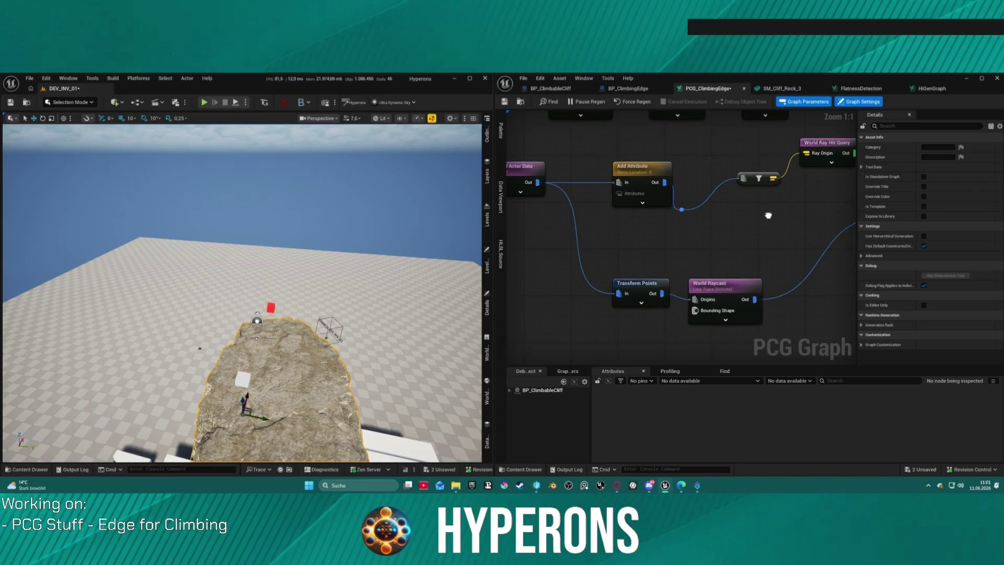
left_click(19, 469)
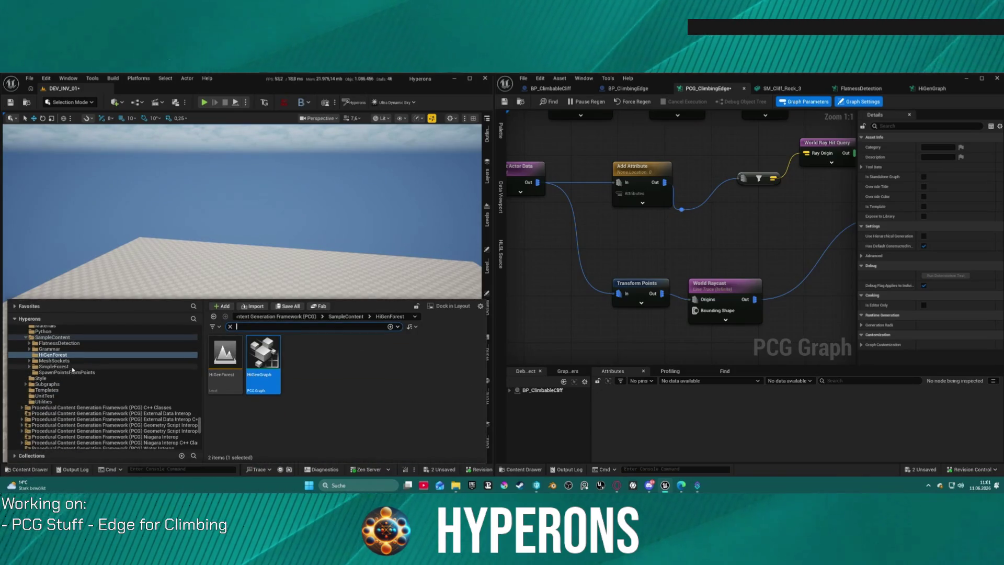
scroll(115, 389, "up", 10)
scroll(116, 389, "up", 10)
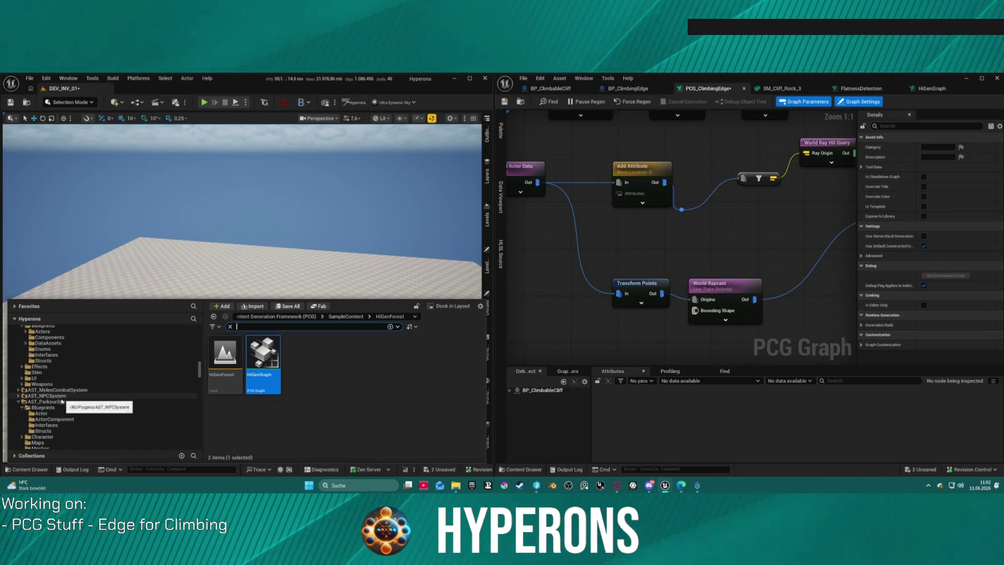
scroll(73, 413, "up", 5)
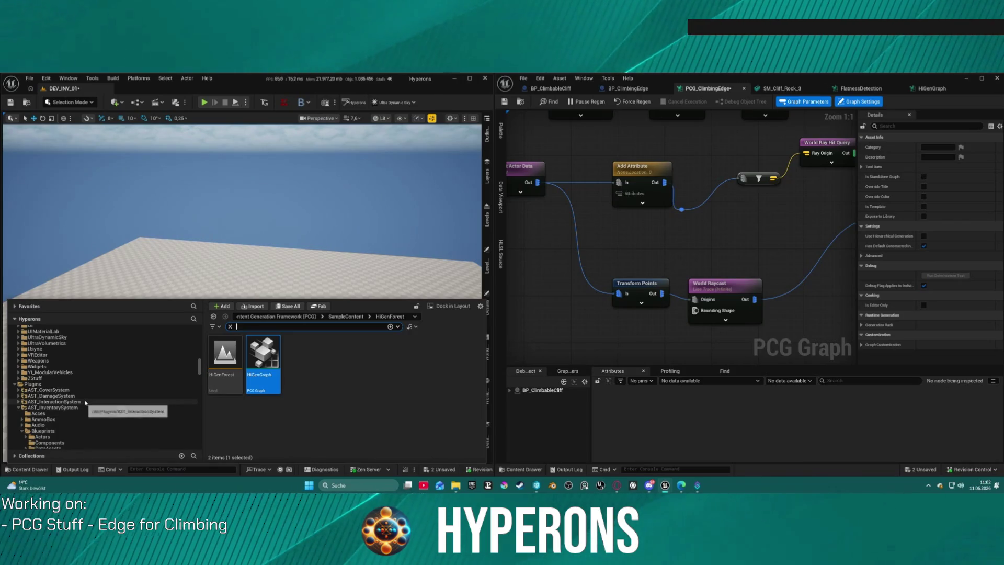
left_click(777, 218)
scroll(777, 218, "down", 10)
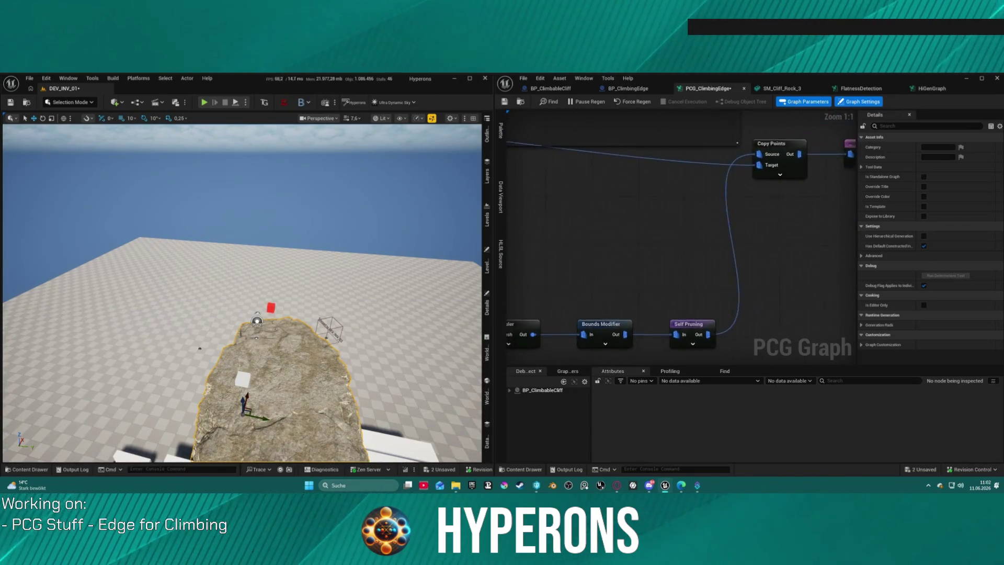
- Marquee-select the two connected nodes and delete them
scroll(648, 231, "up", 6)
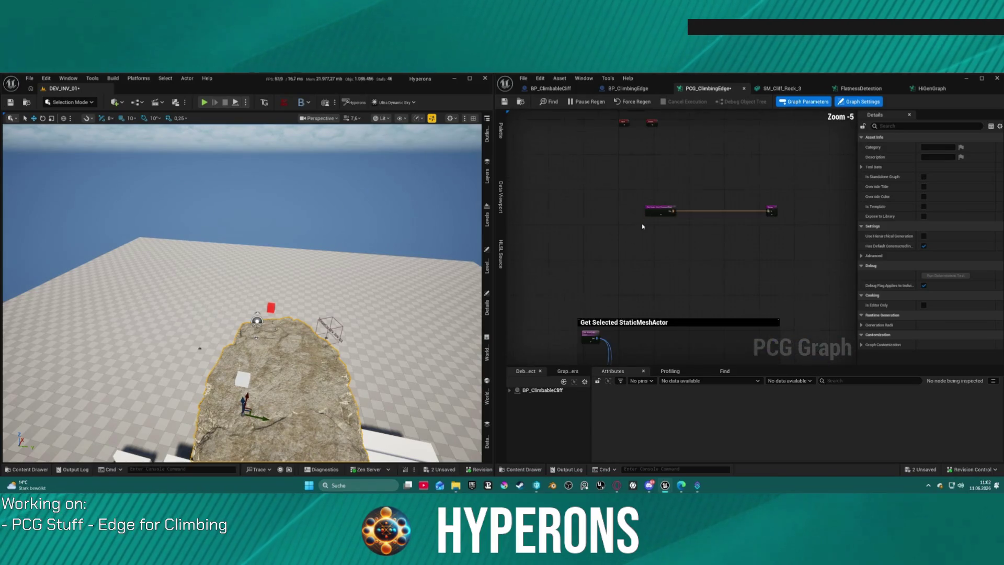
left_click_drag(619, 153, 878, 244)
key("Delete")
- Pull a connection from World Ray Hit Query's output, then cancel the node menu
scroll(657, 273, "down", 4)
scroll(668, 252, "up", 8)
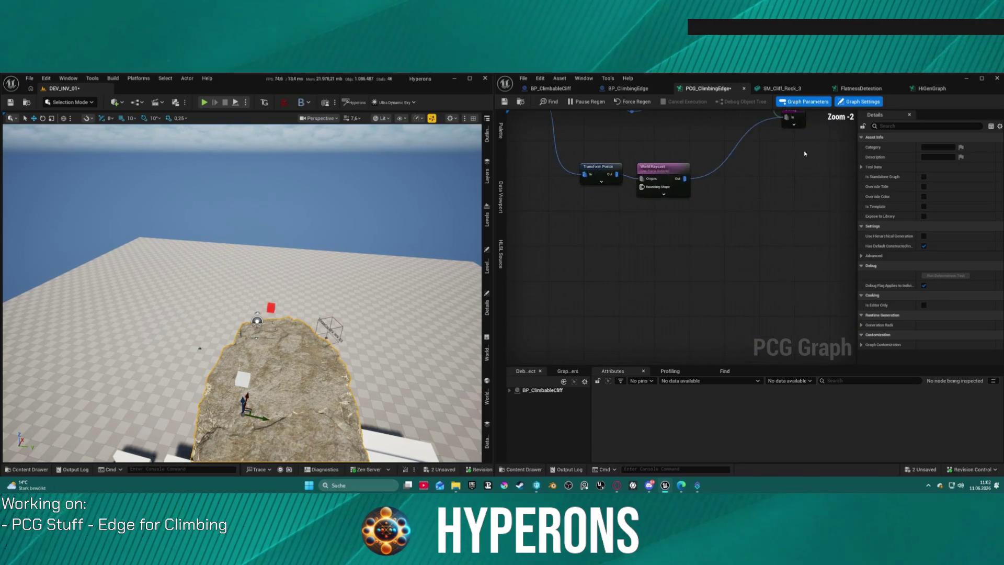
mouse_move(672, 249)
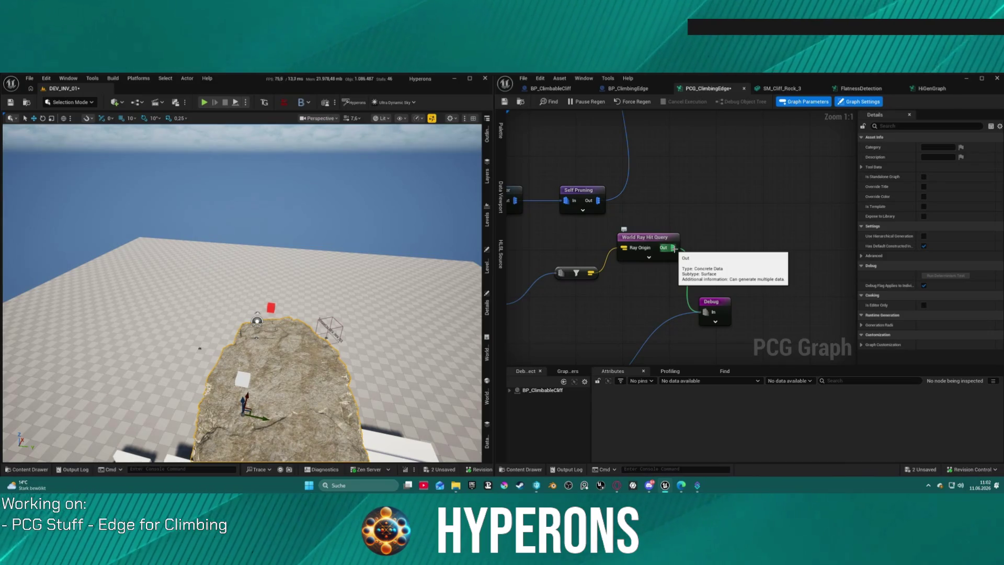
left_click_drag(674, 249, 765, 221)
left_click(860, 101)
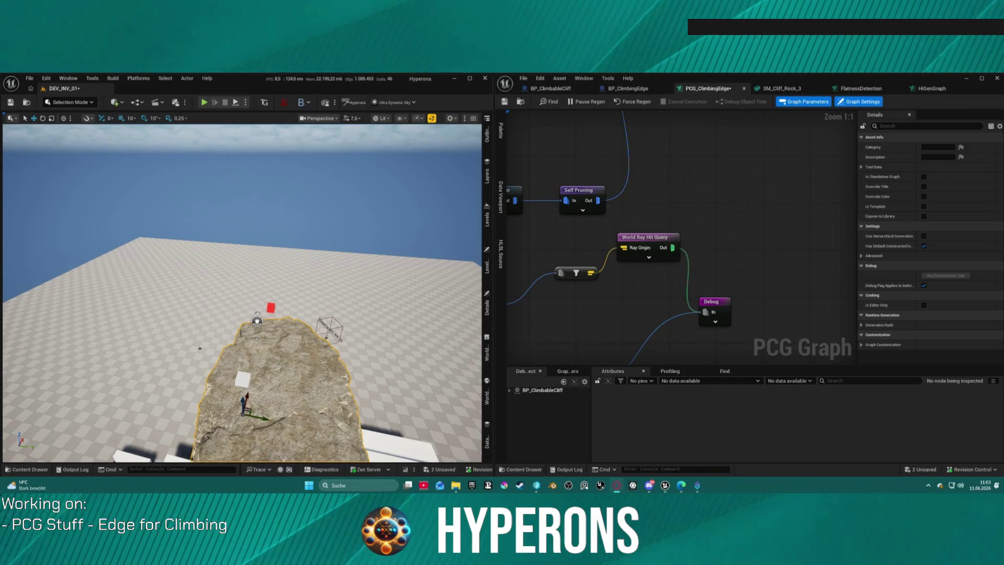
scroll(773, 188, "down", 5)
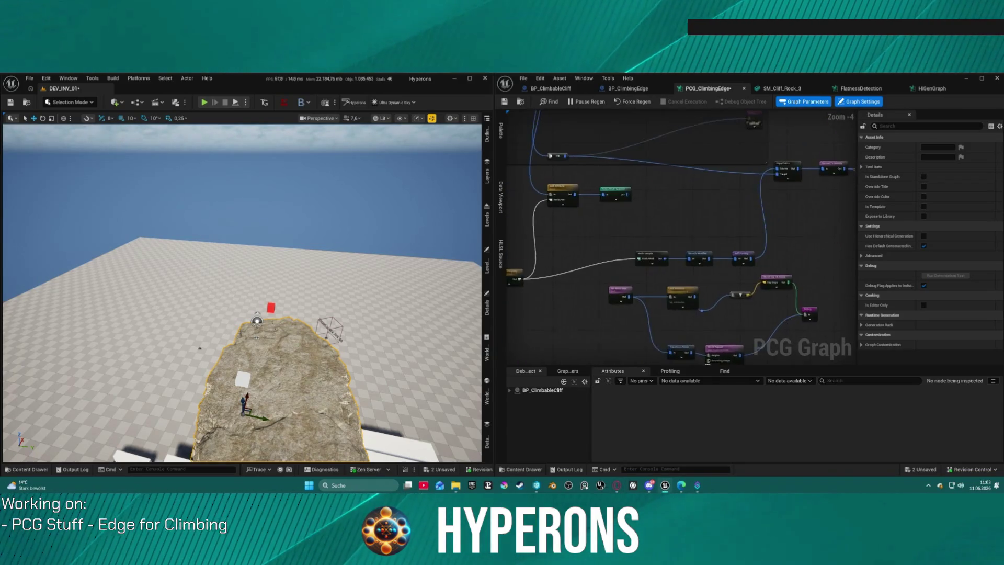
- Place a Surface Sampler node above the Mesh Sampler via the 'surface' search
scroll(652, 263, "up", 3)
right_click(647, 262)
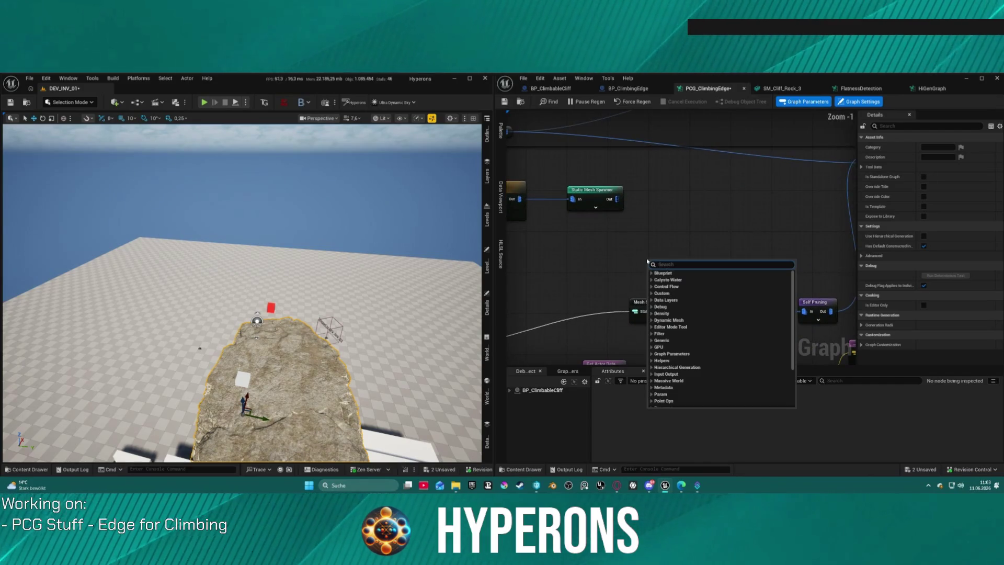
type("surface")
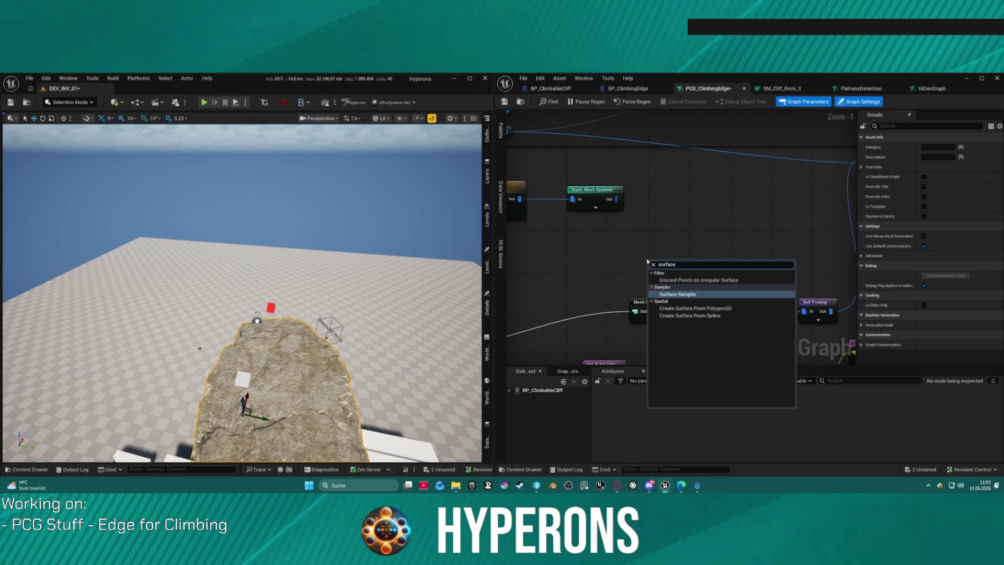
key("Return")
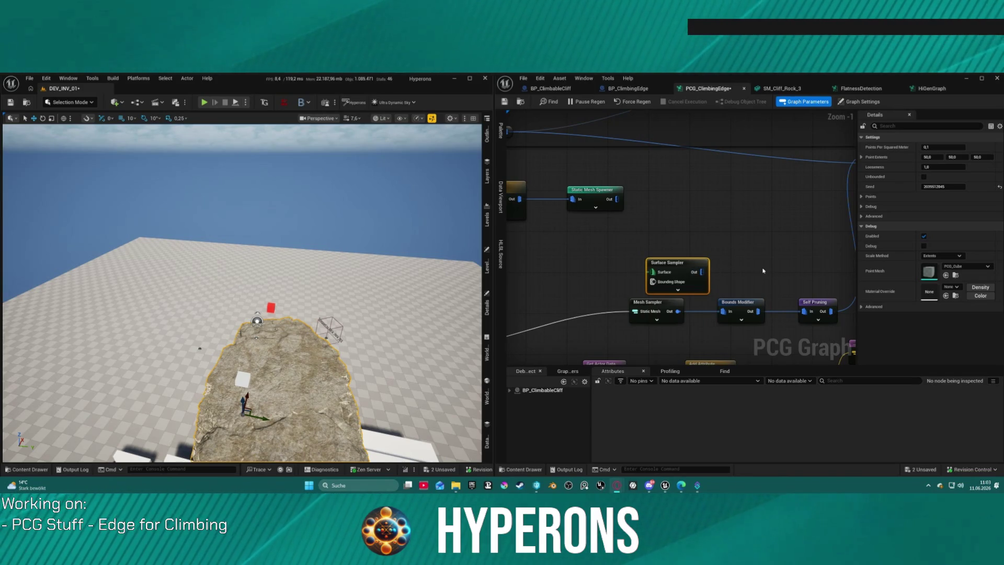
- Position Surface Sampler beside the Static Mesh Spawner and move the Mesh Sampler up-left
left_click_drag(653, 269, 790, 193)
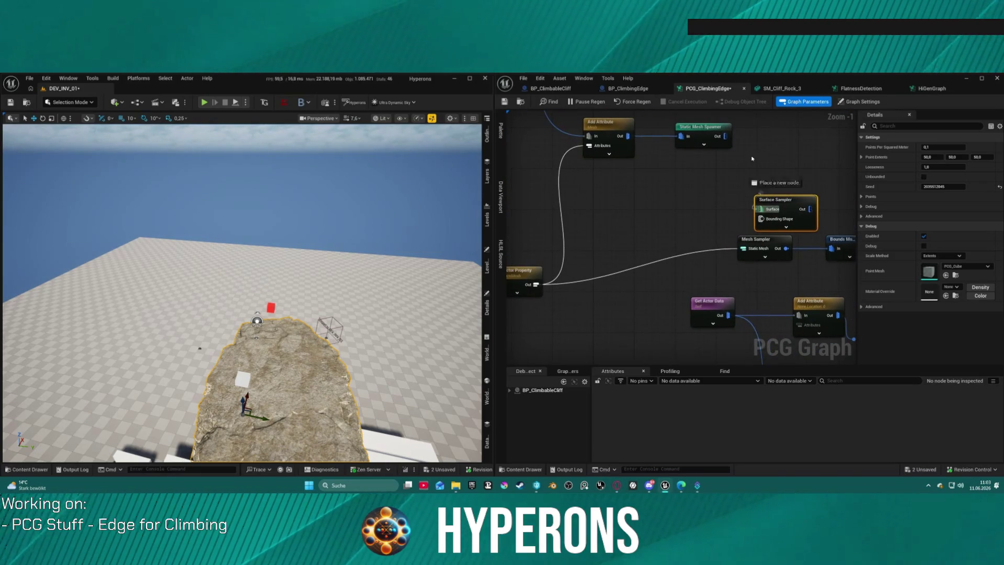
left_click_drag(769, 199, 768, 215)
left_click_drag(757, 149, 680, 157)
left_click_drag(709, 222, 722, 149)
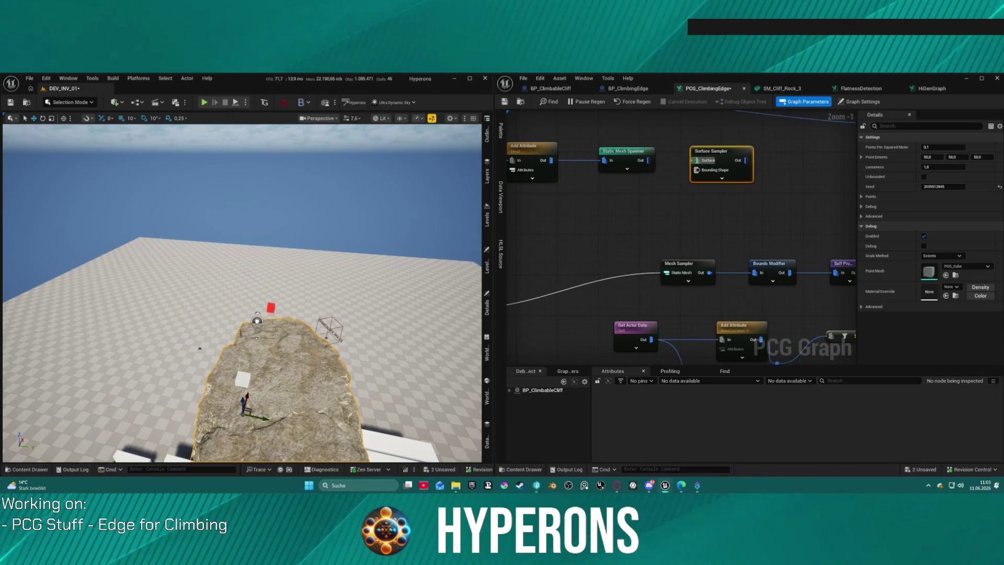
left_click_drag(649, 160, 700, 165)
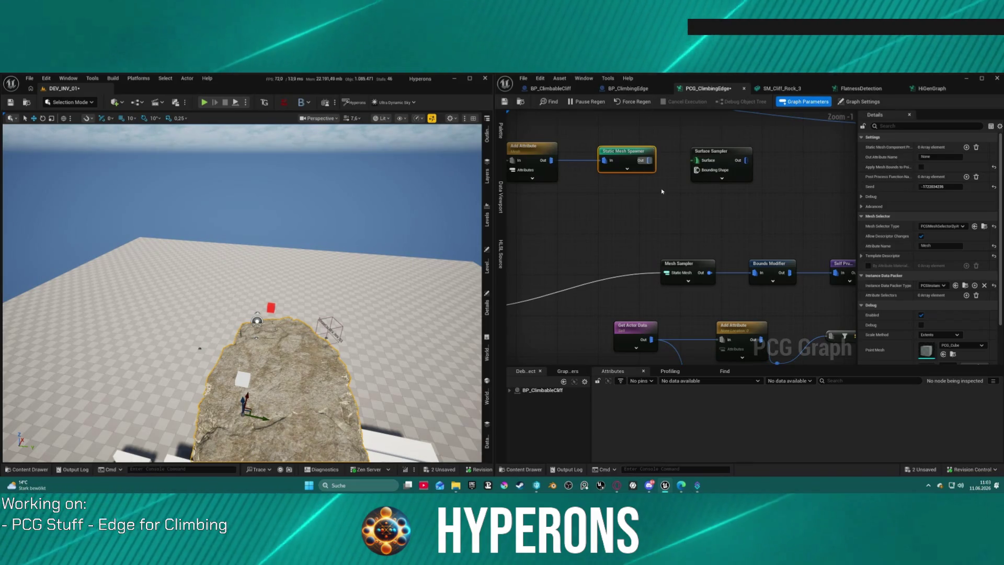
mouse_move(686, 280)
left_mouse_down()
mouse_move(574, 214)
mouse_move(585, 307)
mouse_move(647, 238)
mouse_move(662, 277)
mouse_move(635, 293)
left_mouse_up()
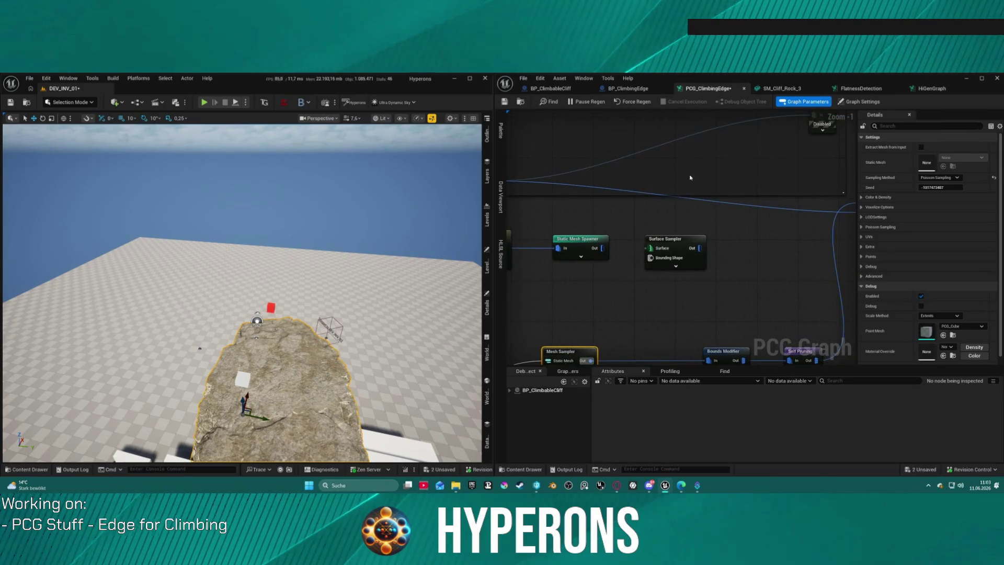
- Review the Surface Sampler's advanced options, deselect to show Graph Settings, and screenshot both samplers
left_click(674, 242)
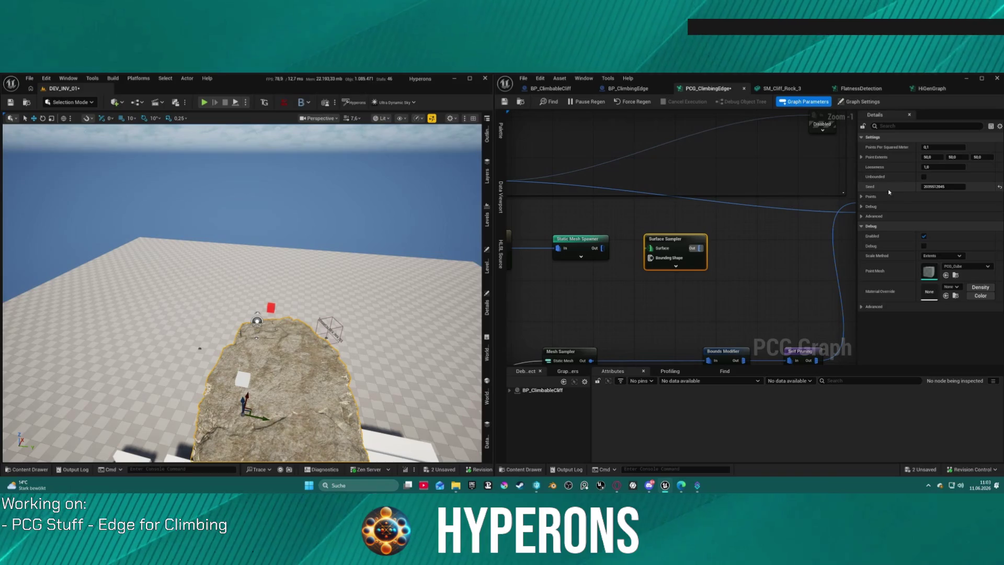
left_click(863, 197)
left_click(862, 197)
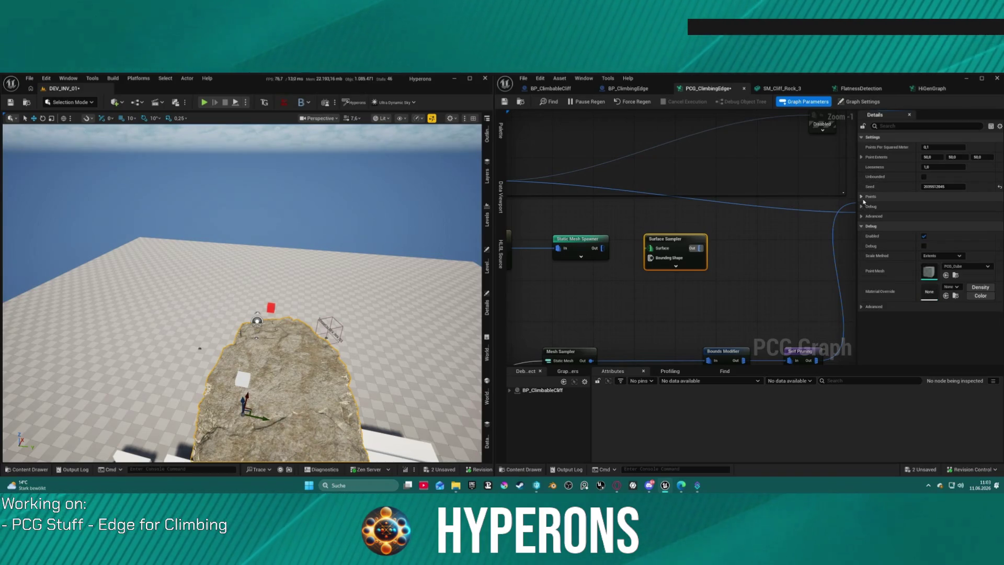
left_click(863, 217)
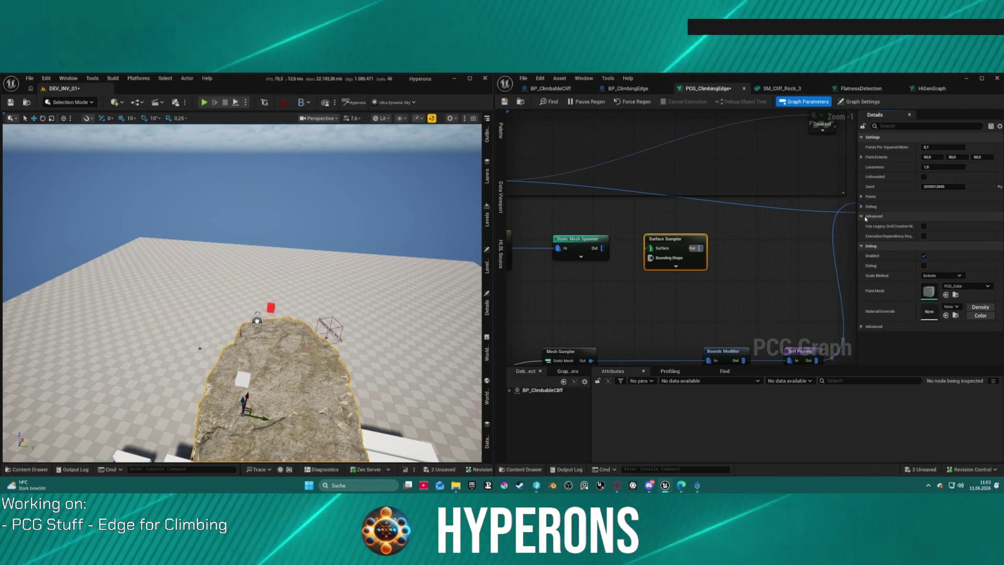
mouse_move(883, 230)
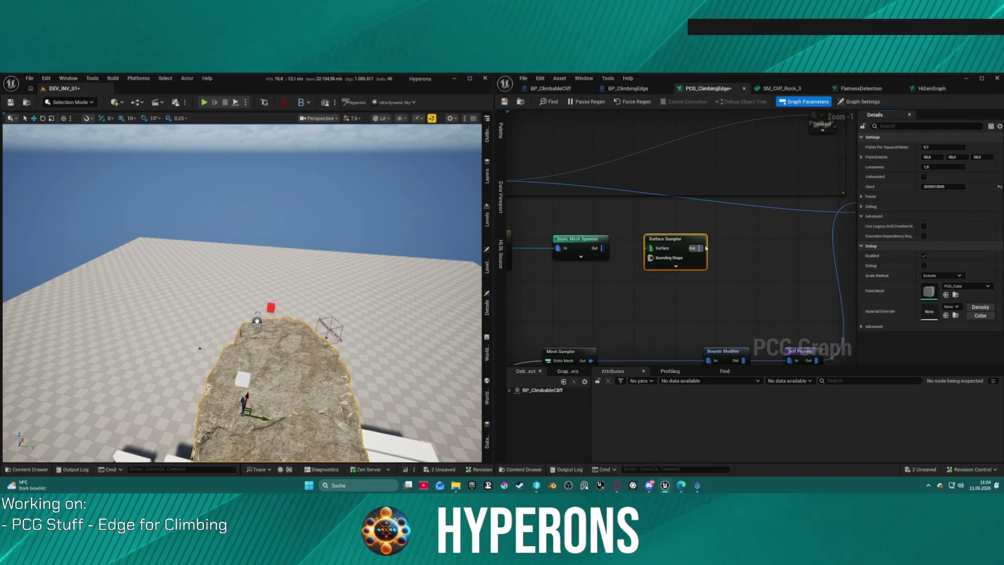
left_click(581, 239)
left_click(550, 211)
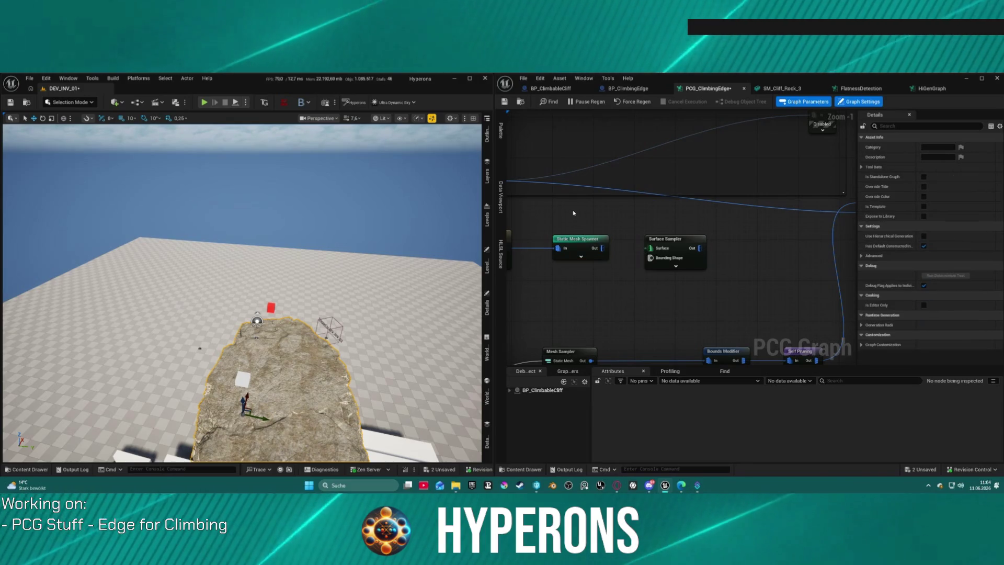
key("super+shift+s")
left_click_drag(542, 211, 723, 292)
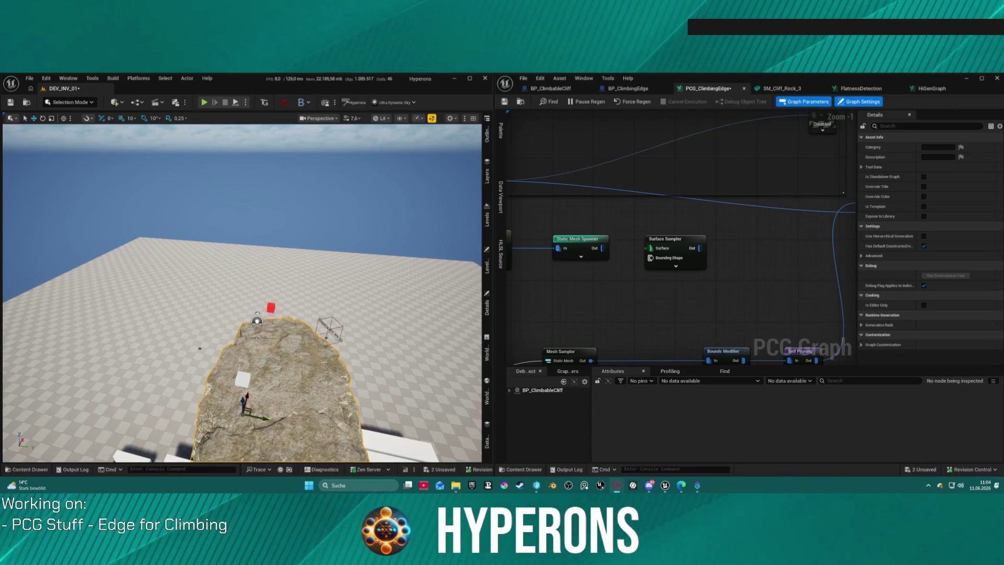
- Drag from the Static Mesh Spawner's output and search 'get me' for Get nodes
mouse_move(603, 245)
left_mouse_down()
mouse_move(621, 289)
mouse_move(608, 283)
left_mouse_up()
type("get me")
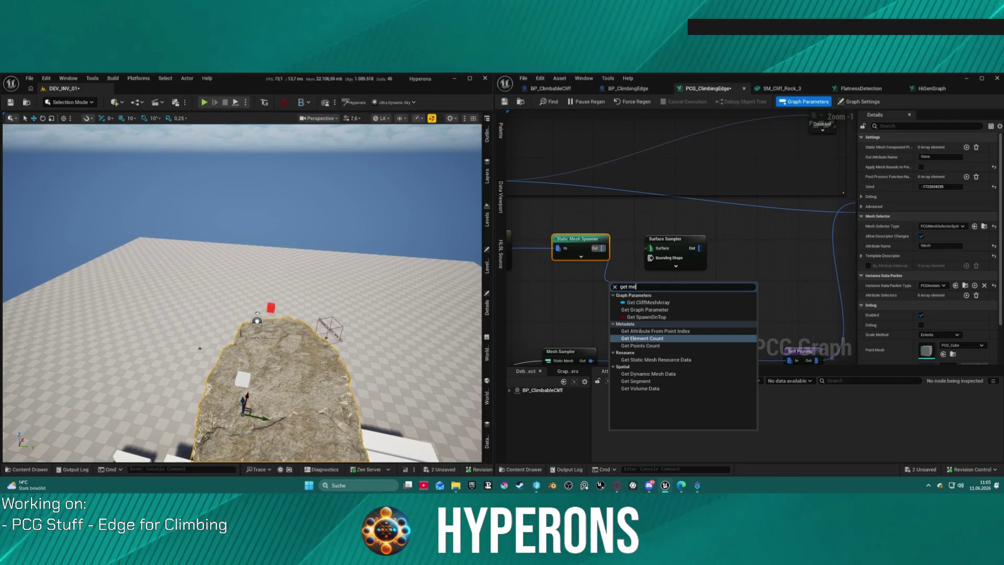
- Browse the node search for 'mesh data' and 'mes data' nodes, then dismiss it without adding anything
right_click(564, 307)
type("mesh data")
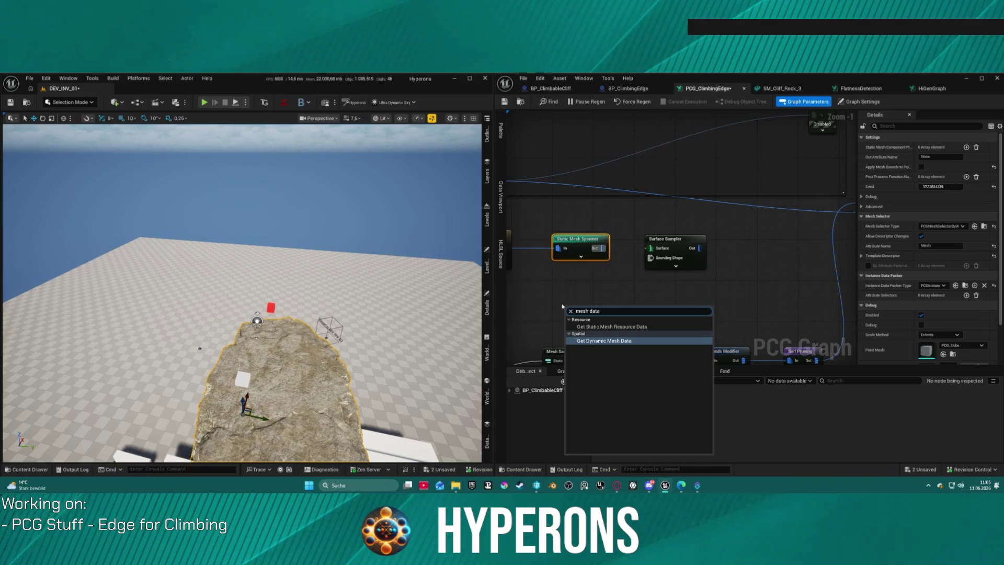
right_click(690, 180)
right_click(659, 330)
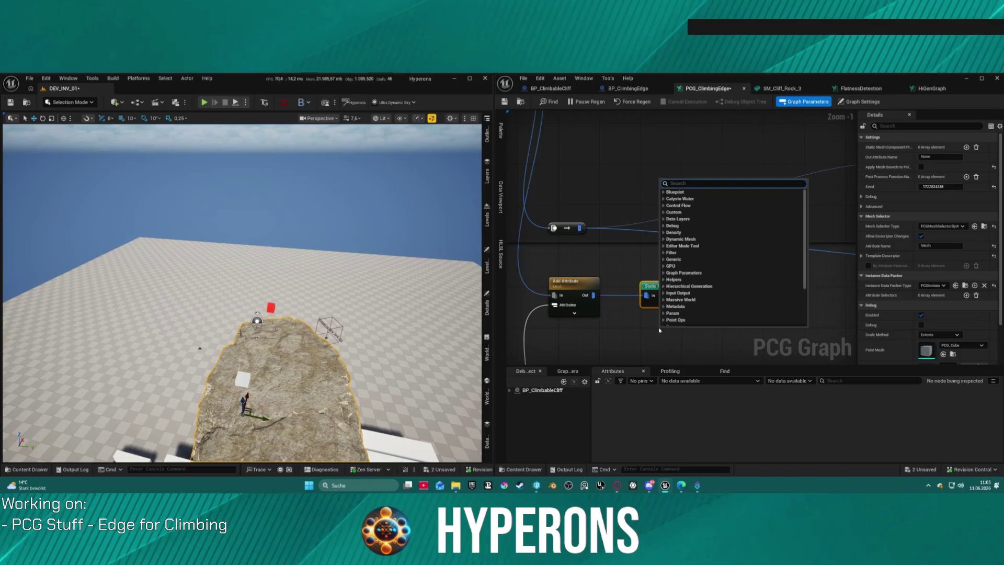
type("mes")
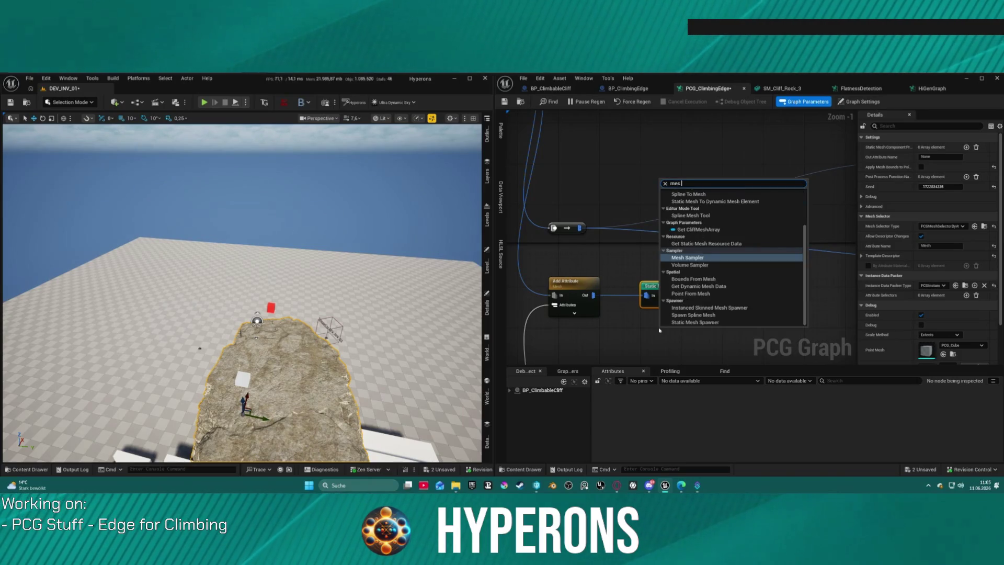
type(" data")
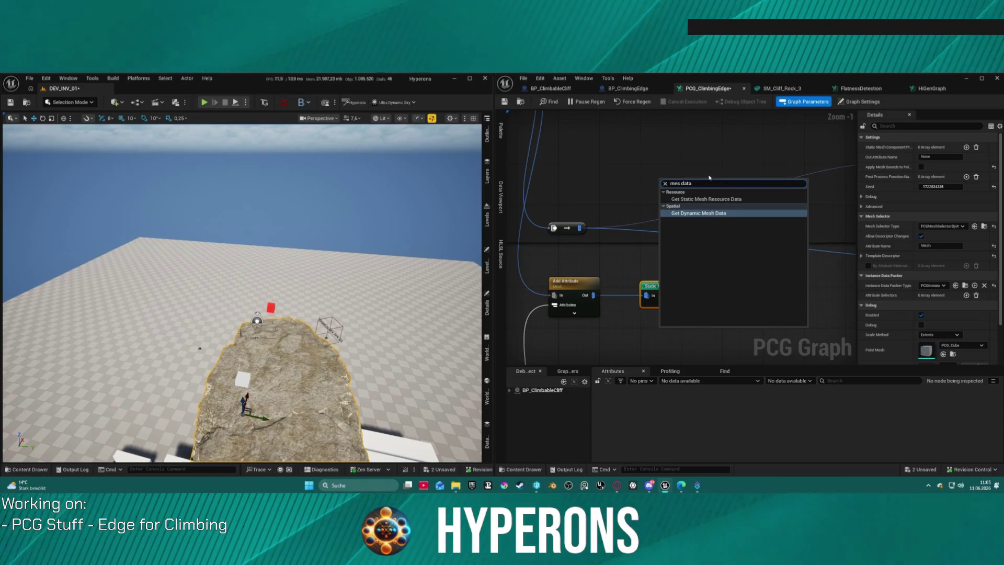
key("BackSpace")
key("BackSpace")
key("BackSpace")
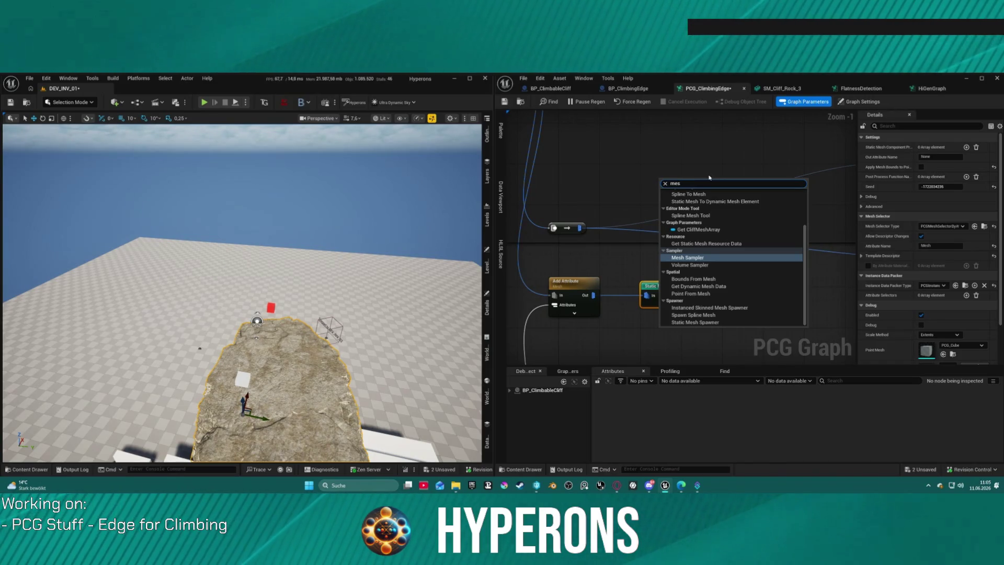
key("BackSpace")
key("BackSpace")
key("BackSpace")
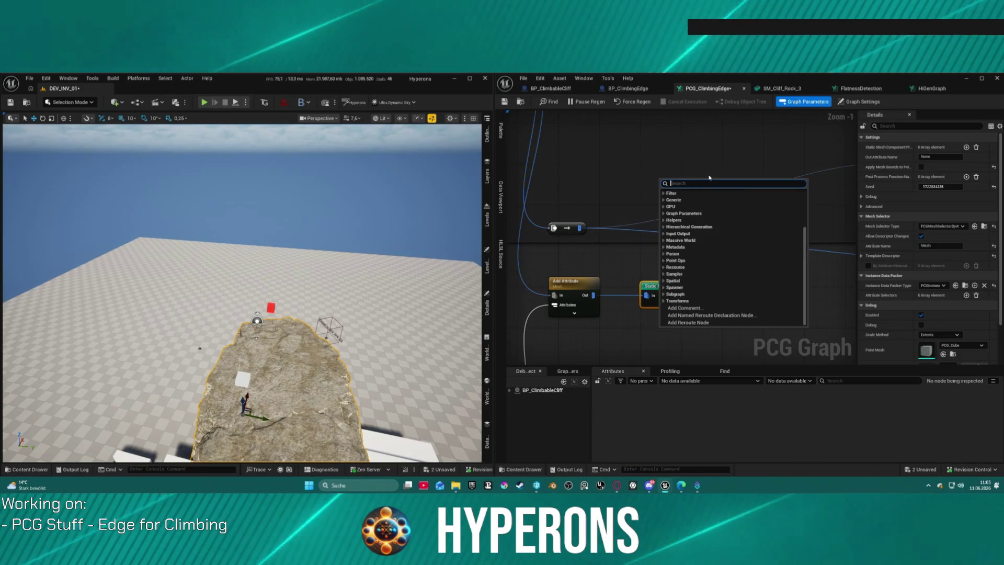
key("Escape")
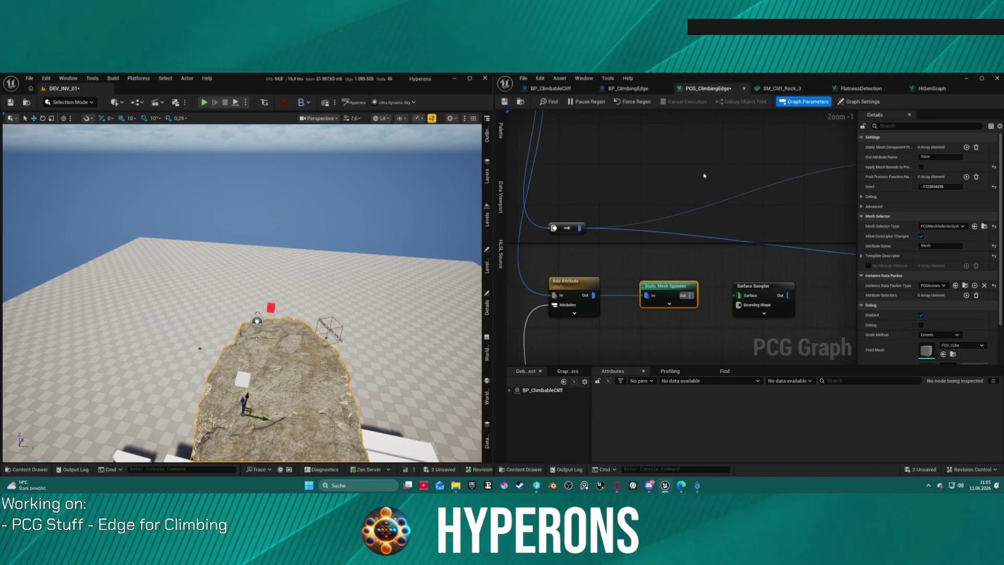
left_click(860, 101)
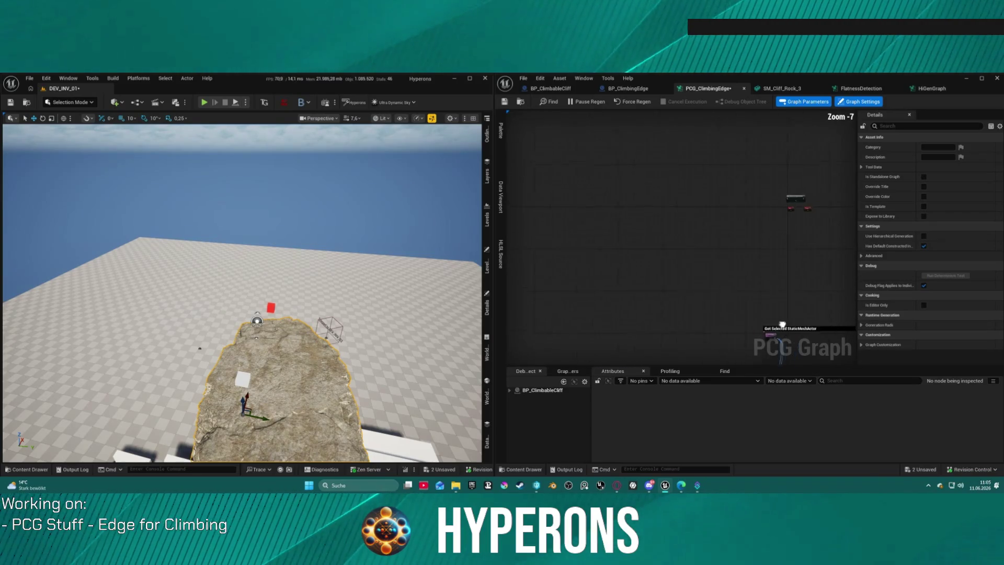
- Pan to Get Actor Property and try a 'get me' node search from its output, then cancel
scroll(680, 290, "up", 5)
left_click_drag(591, 229, 746, 267)
left_click(766, 281)
scroll(623, 180, "down", 6)
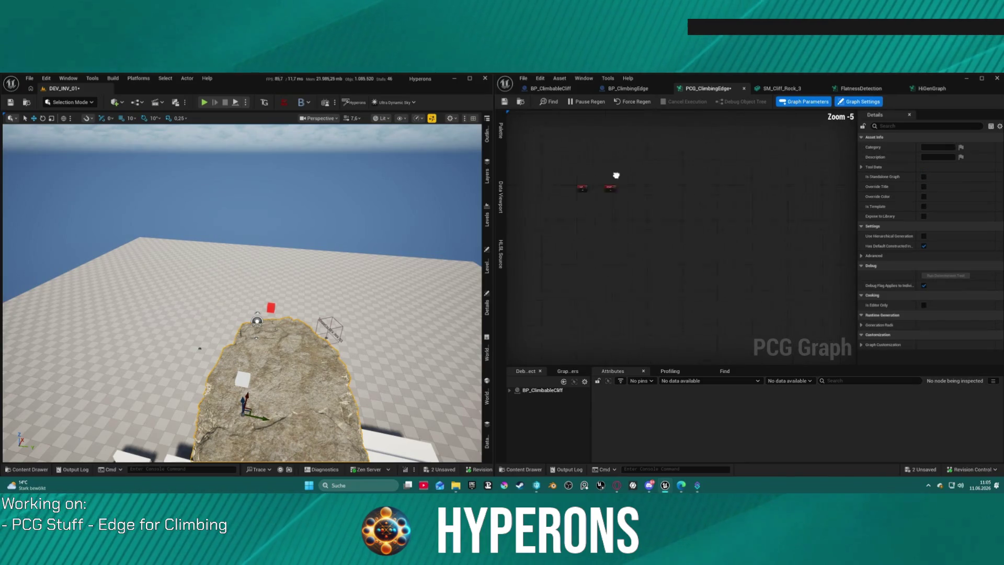
scroll(643, 280, "up", 3)
scroll(706, 292, "up", 1)
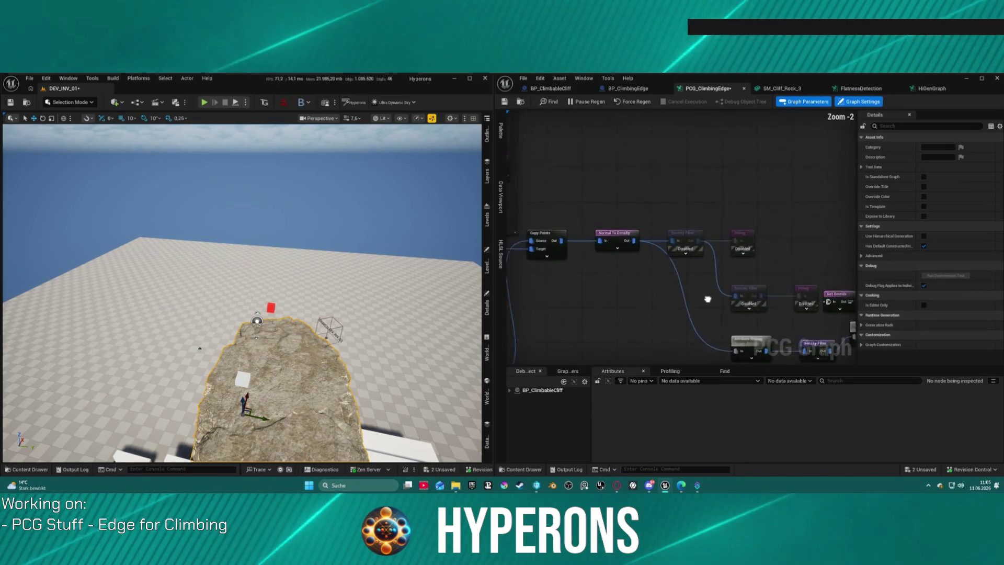
mouse_move(732, 235)
left_mouse_down()
mouse_move(679, 220)
mouse_move(653, 246)
mouse_move(628, 225)
mouse_move(602, 251)
left_mouse_up()
left_click_drag(696, 240, 662, 319)
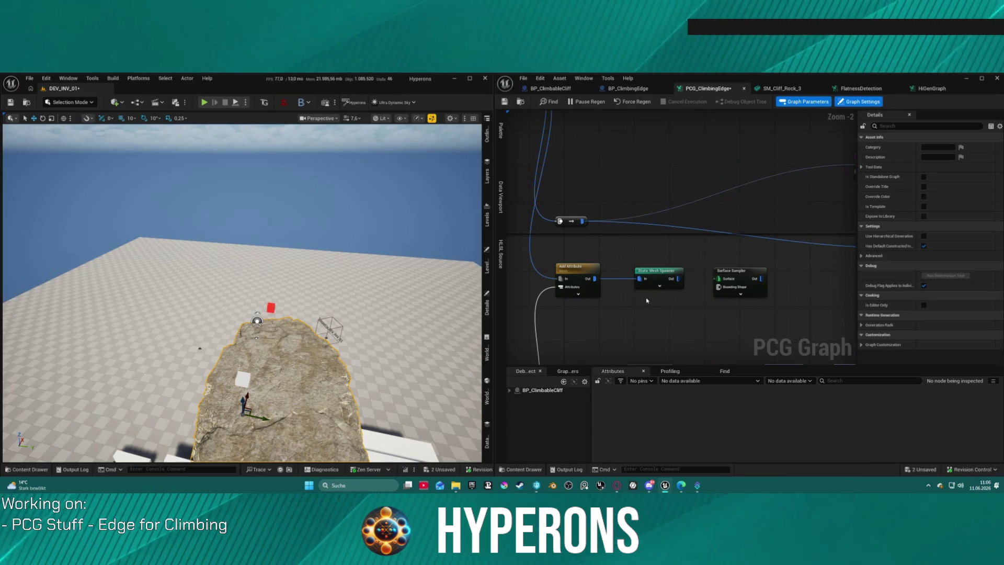
left_click_drag(638, 302, 678, 148)
left_click(538, 246)
left_click_drag(557, 253, 645, 176)
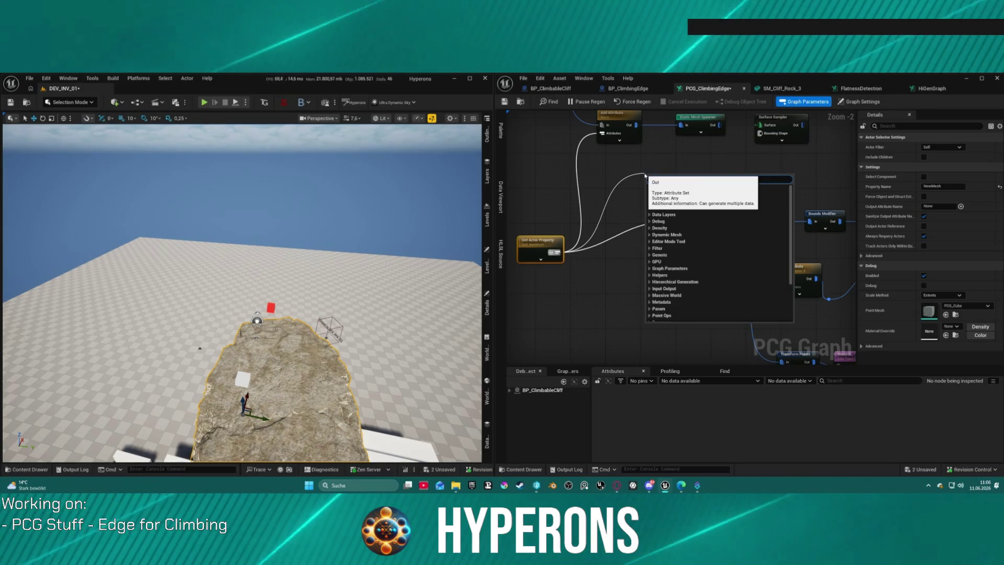
type("get me")
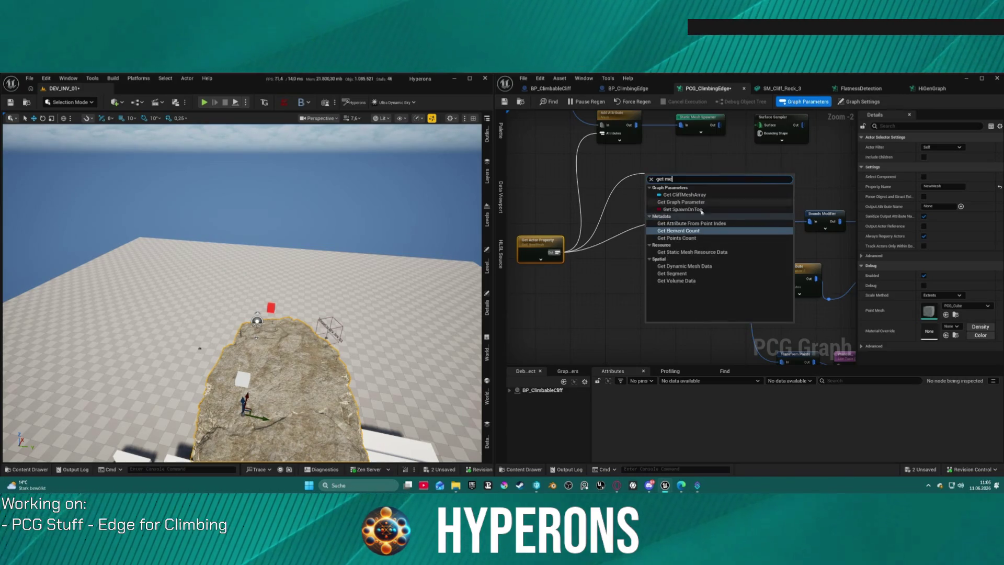
key("Escape")
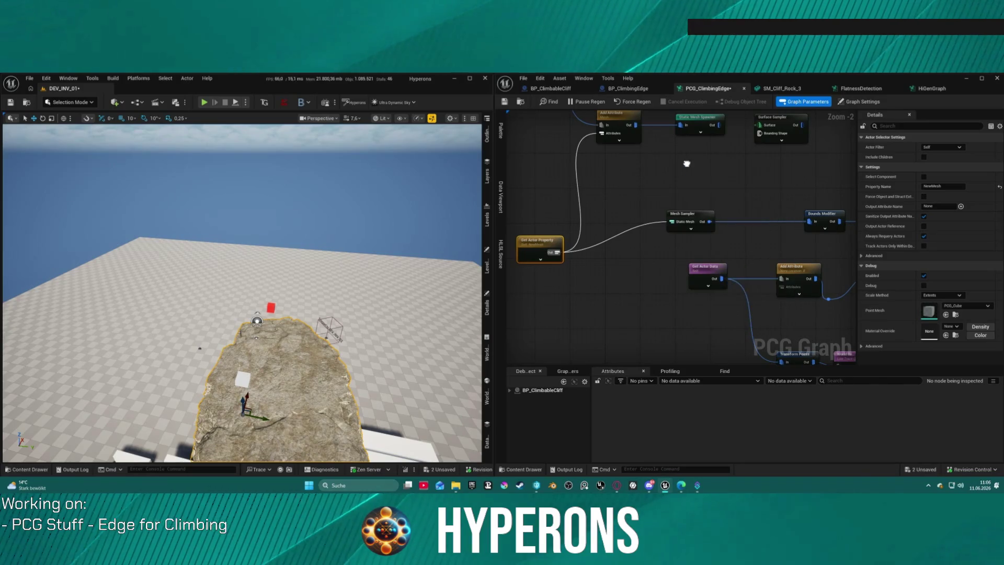
- Add a Get Static Mesh Resource Data node found by searching 'data'
right_click(688, 166)
type("data")
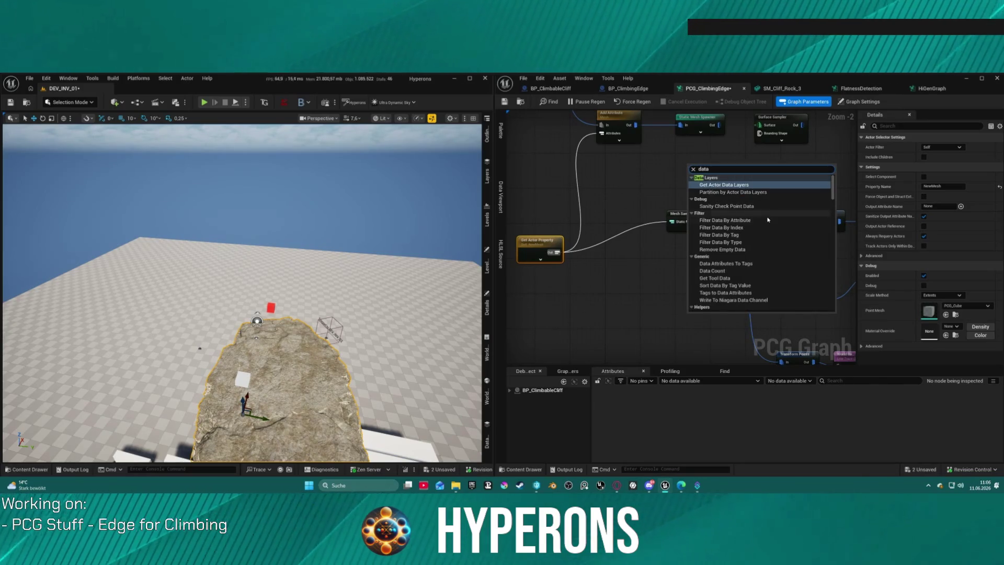
scroll(749, 232, "down", 10)
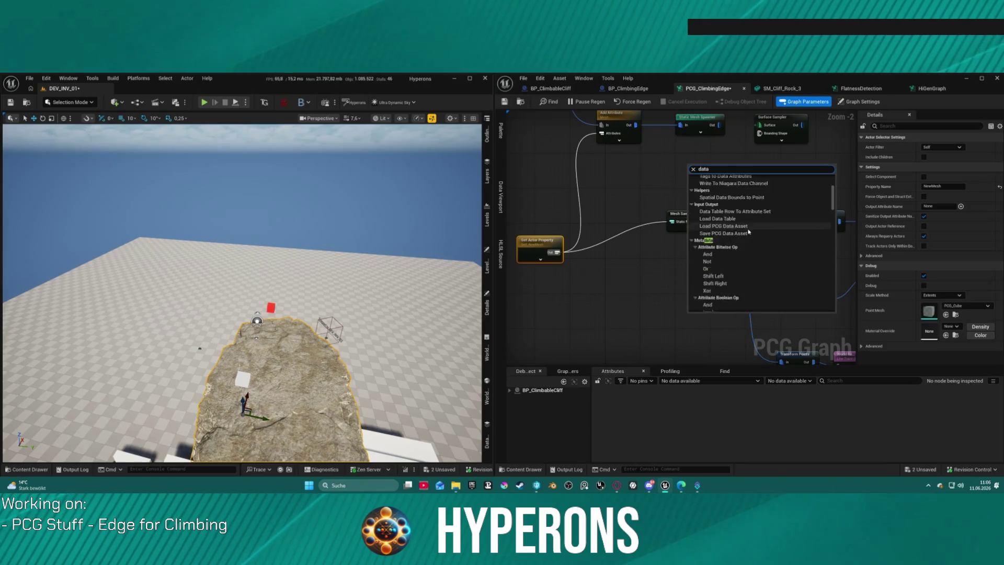
scroll(758, 236, "down", 5)
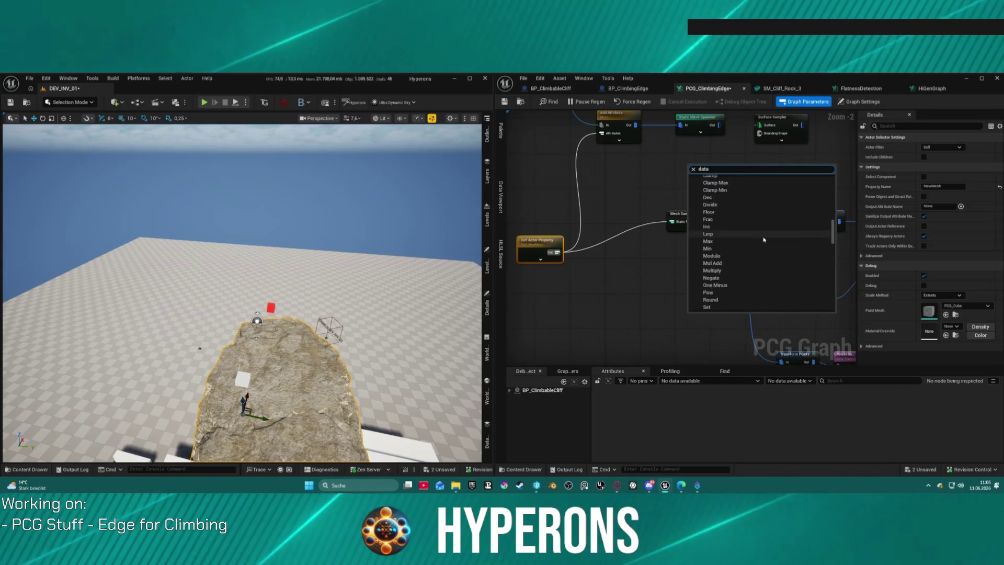
scroll(763, 235, "down", 8)
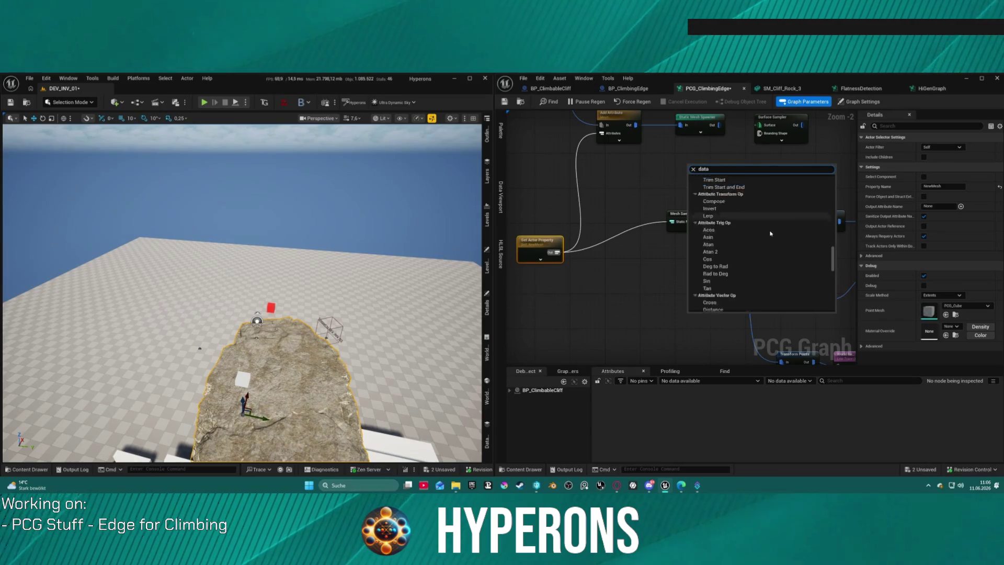
scroll(771, 233, "down", 8)
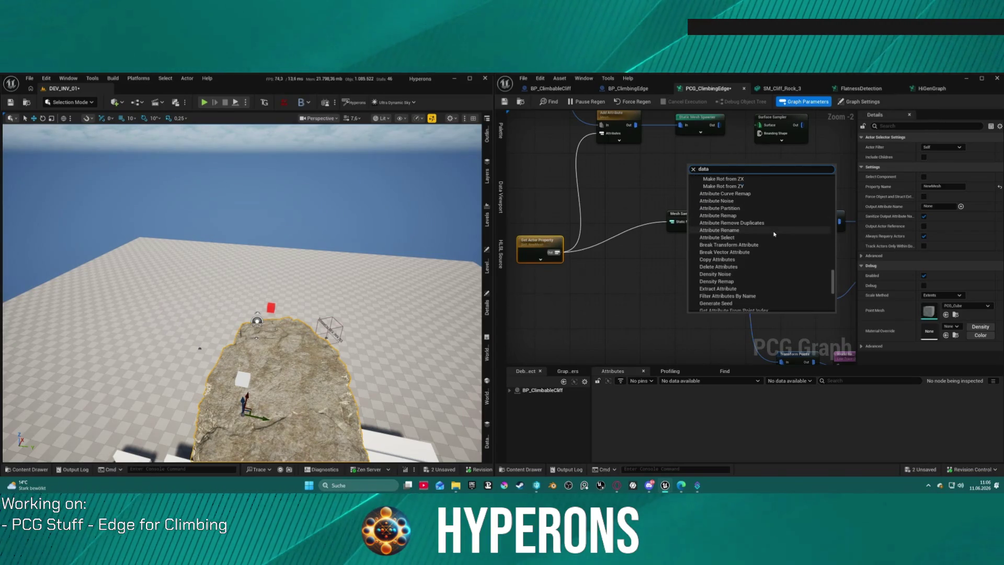
scroll(774, 234, "down", 5)
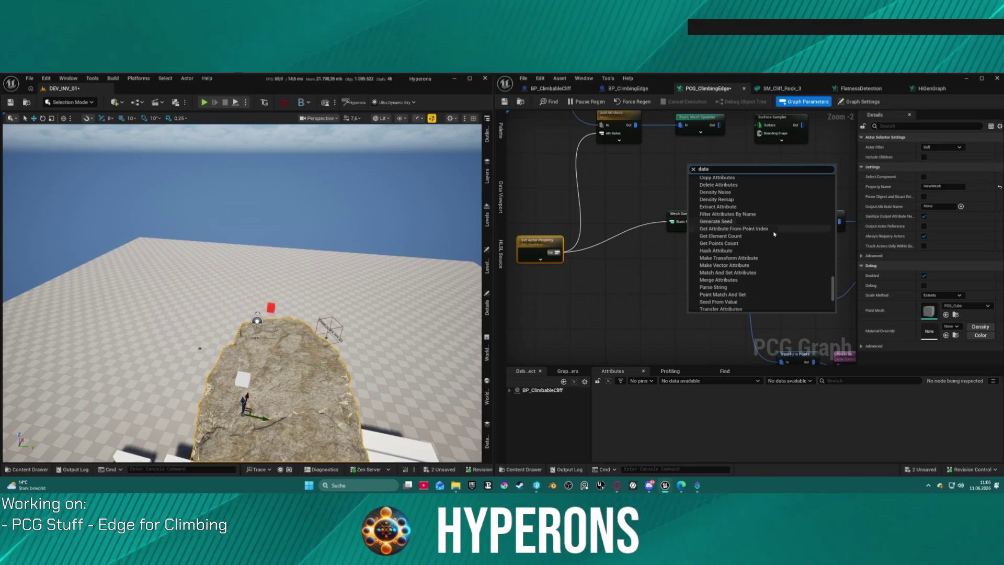
scroll(774, 233, "down", 5)
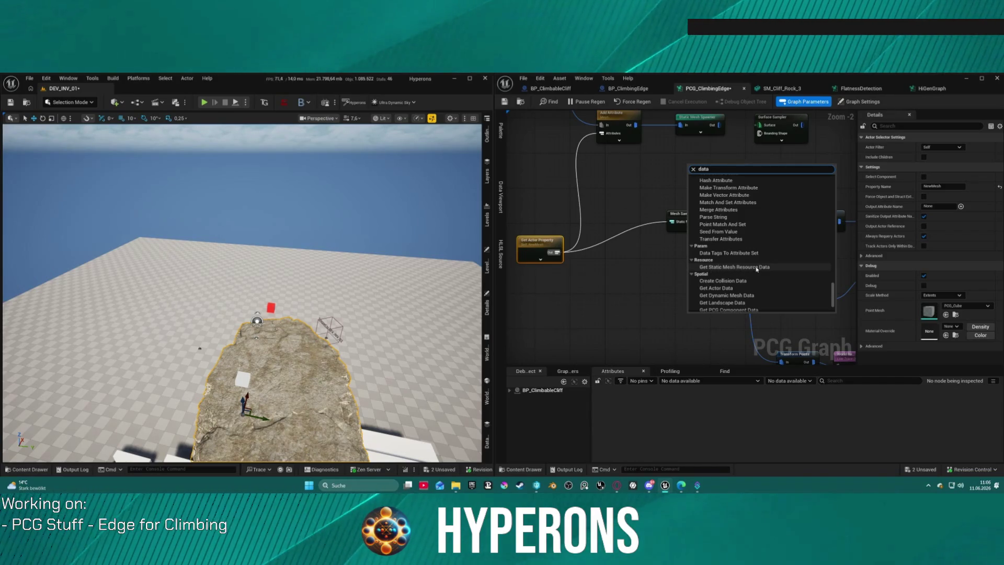
left_click(756, 268)
left_click_drag(752, 181, 665, 232)
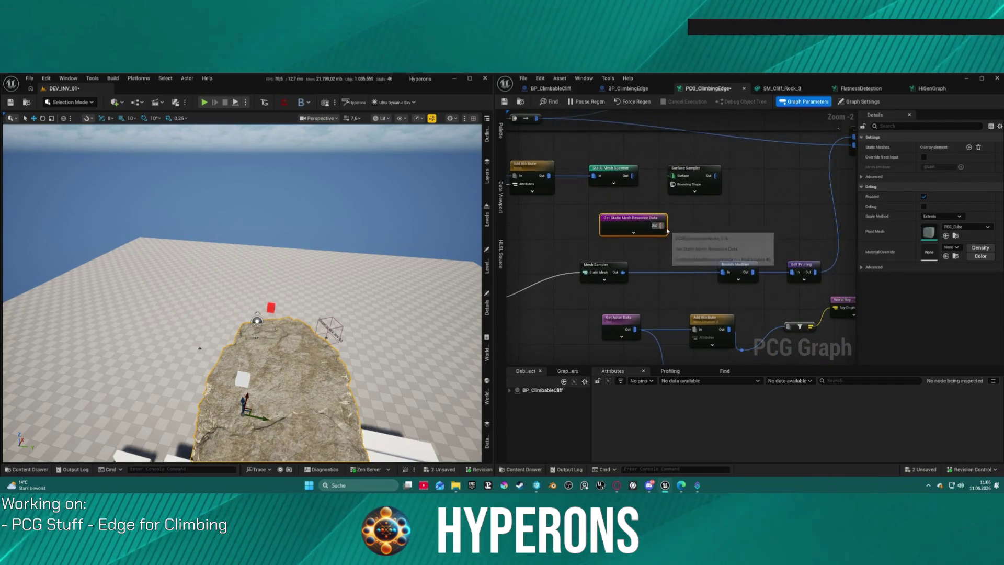
- Give Get Static Mesh Resource Data one Static Meshes entry and wire it into Surface Sampler's Surface input
left_click(625, 168)
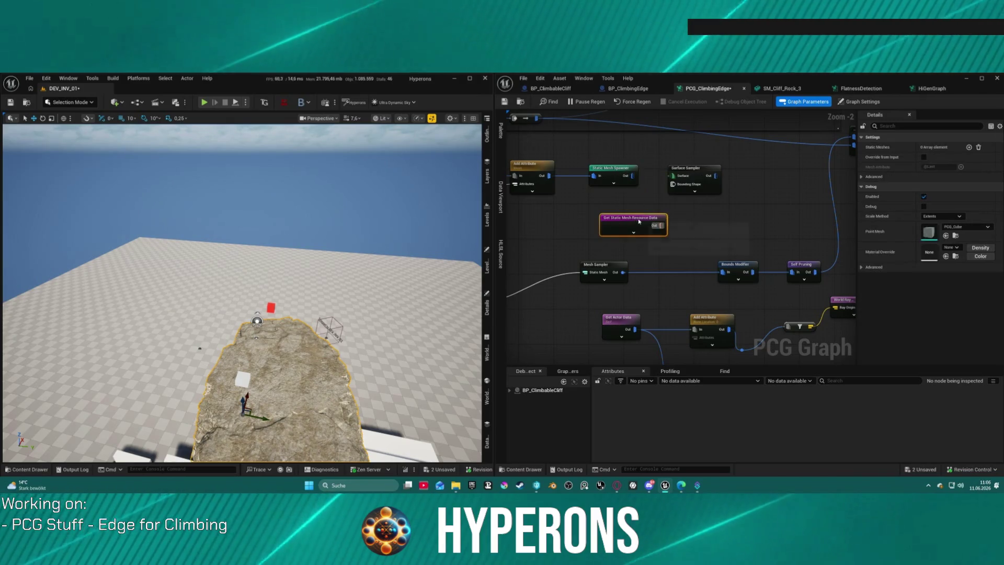
left_click_drag(606, 226, 546, 224)
left_click(969, 147)
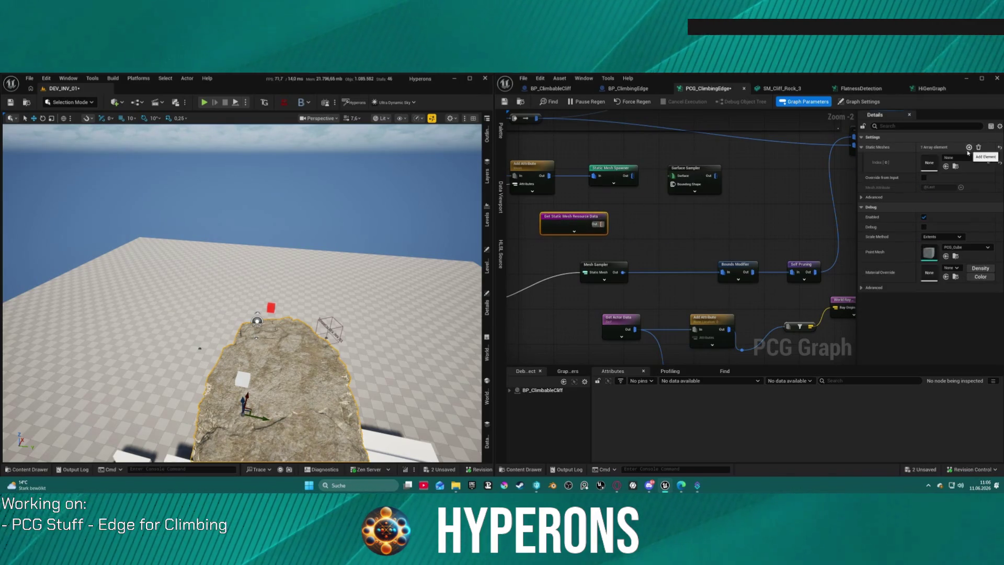
mouse_move(598, 230)
left_mouse_down()
mouse_move(677, 177)
mouse_move(616, 230)
mouse_move(673, 180)
mouse_move(664, 199)
left_mouse_up()
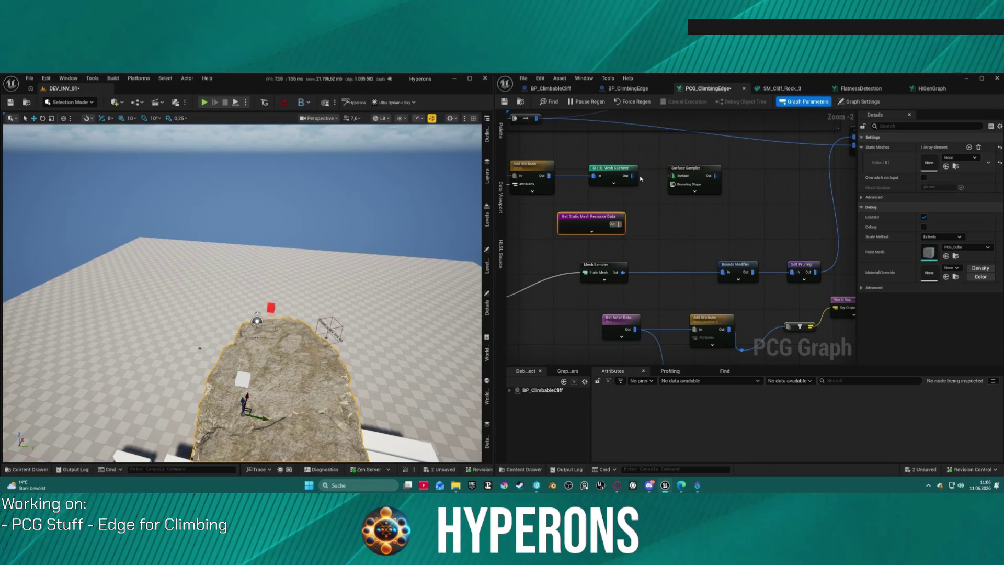
- Search 'get mesh' from Add Attribute's output for the Get Dynamic Mesh Data node
left_click_drag(549, 176, 581, 197)
type("get")
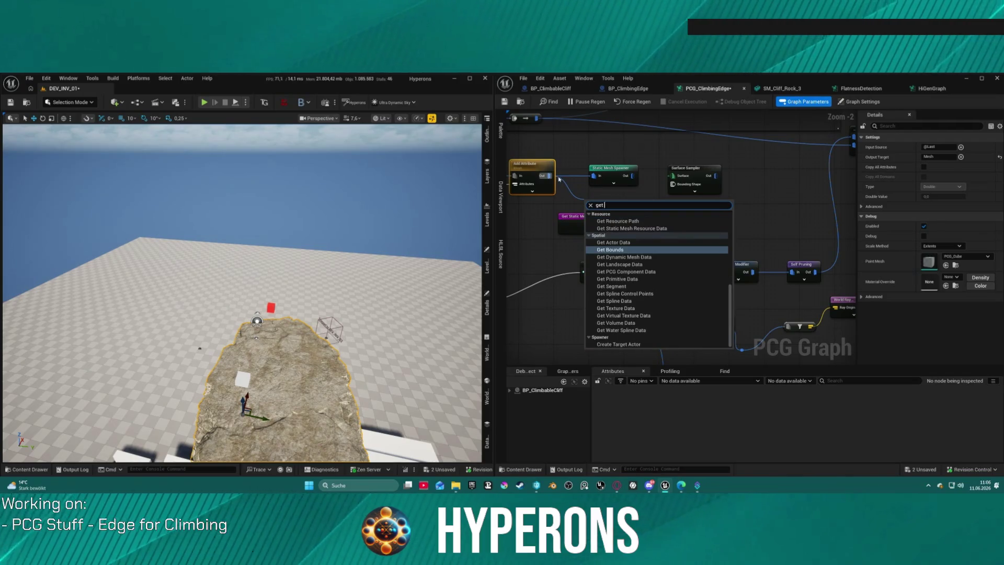
type(" nes")
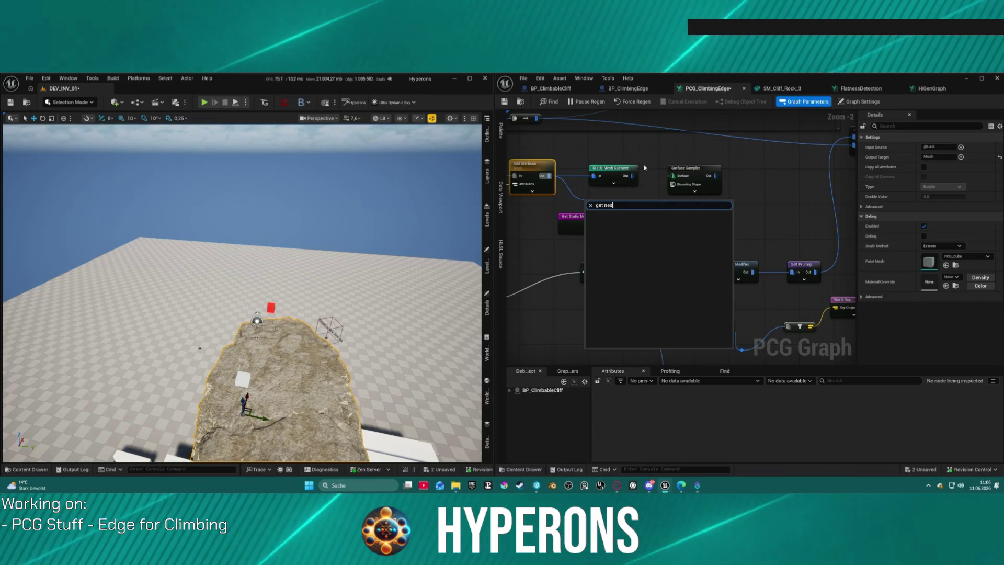
key("BackSpace")
key("BackSpace")
key("BackSpace")
type("mesh")
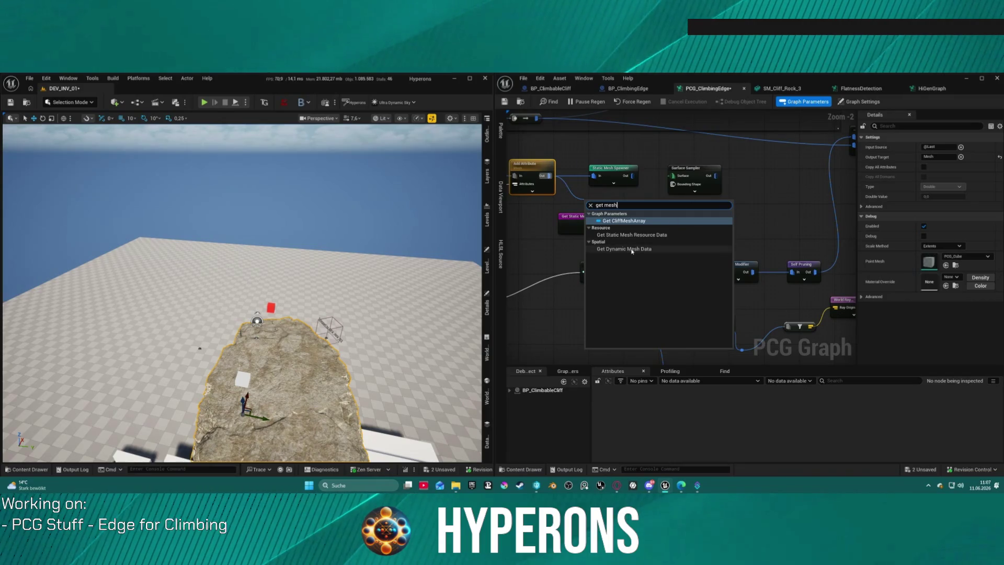
key("Escape")
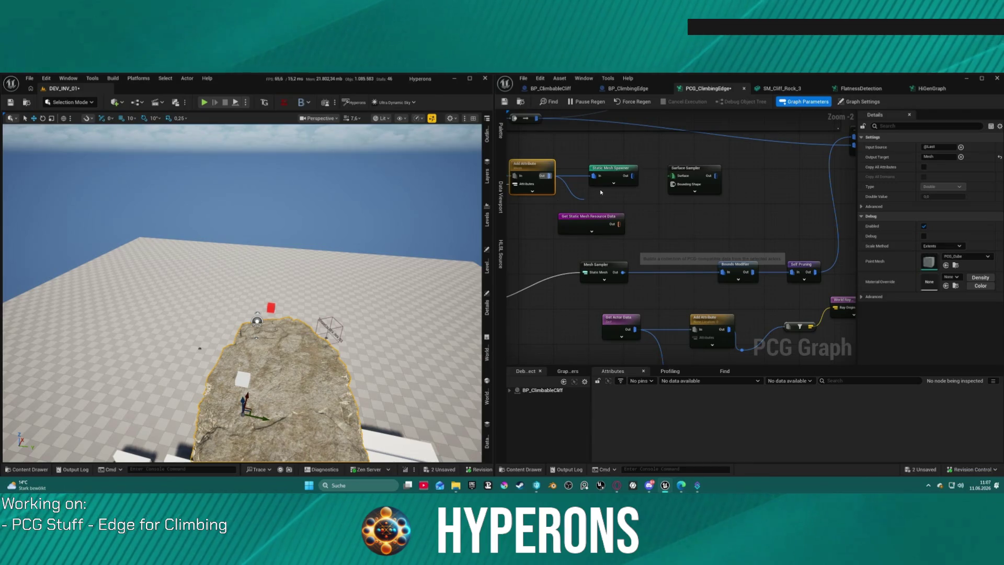
- Move Get Static Mesh Resource Data down beside Mesh Sampler and nudge the cliff rock right
scroll(589, 195, "up", 2)
left_click_drag(544, 205, 564, 239)
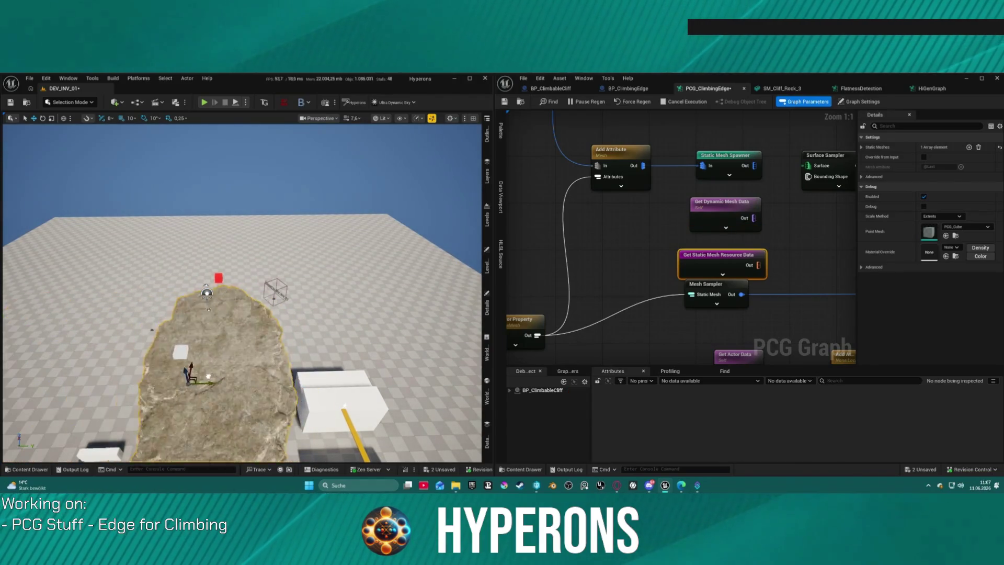
left_click_drag(197, 379, 210, 376)
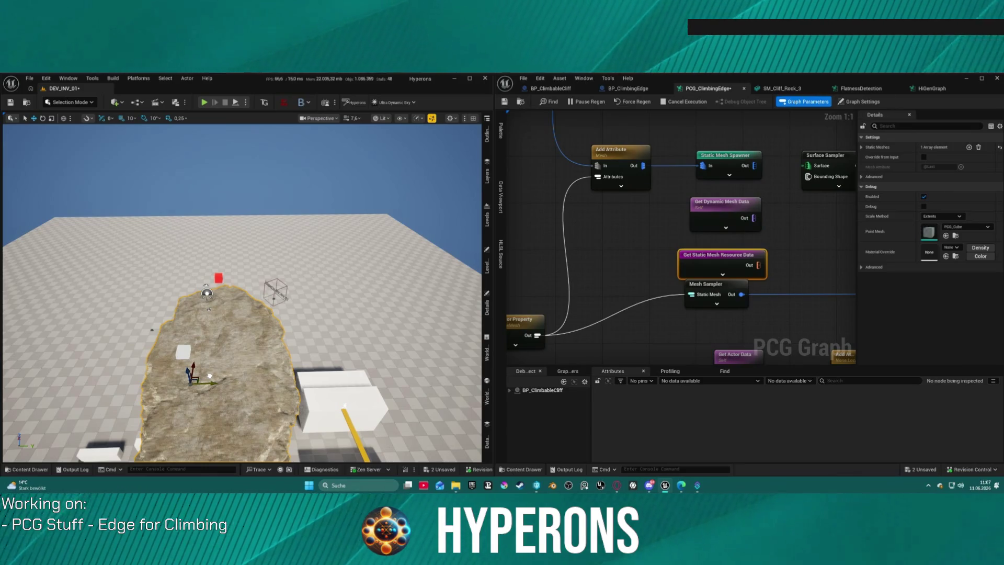
key("super")
key("super")
key("super")
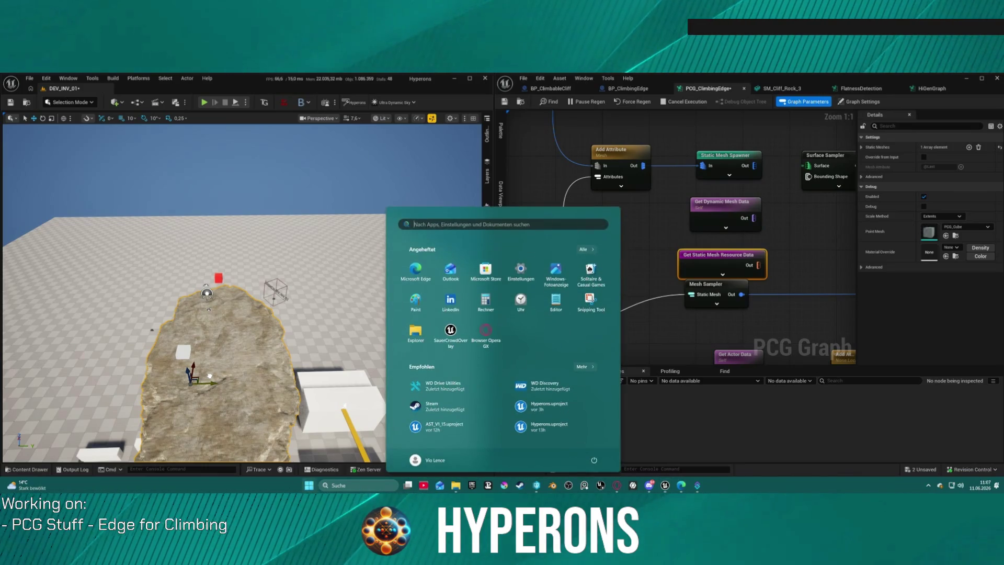
- Delete the Get Dynamic Mesh Data node showing ERROR
left_click(762, 201)
left_click(753, 204)
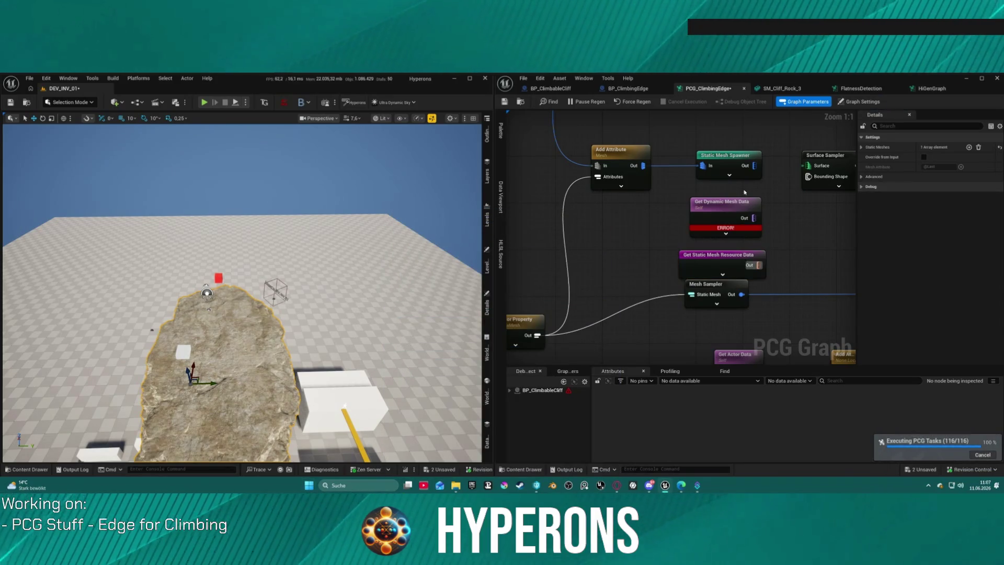
key("Delete")
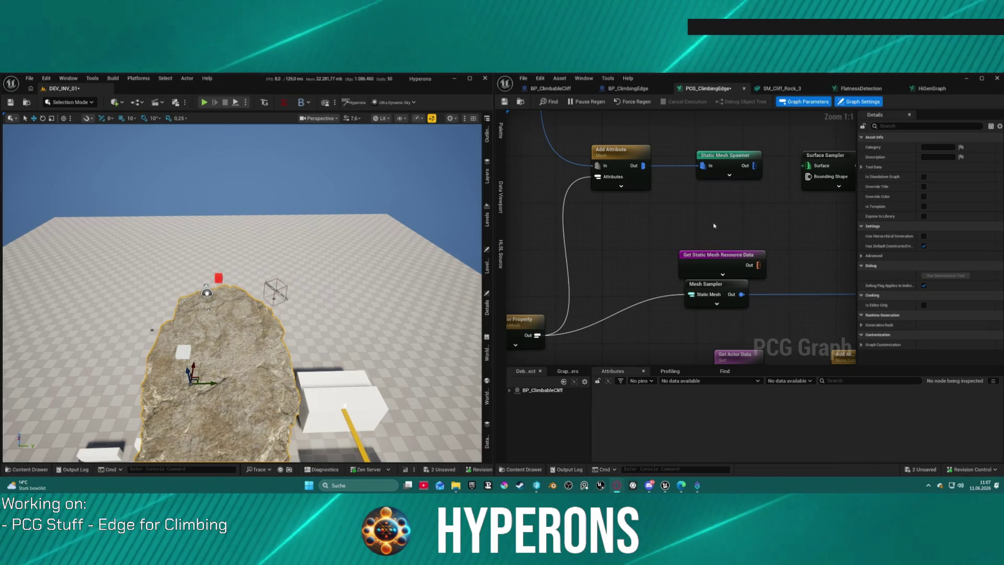
- Duplicate the Get Actor Property node
left_click(523, 334)
left_click_drag(576, 294, 609, 286)
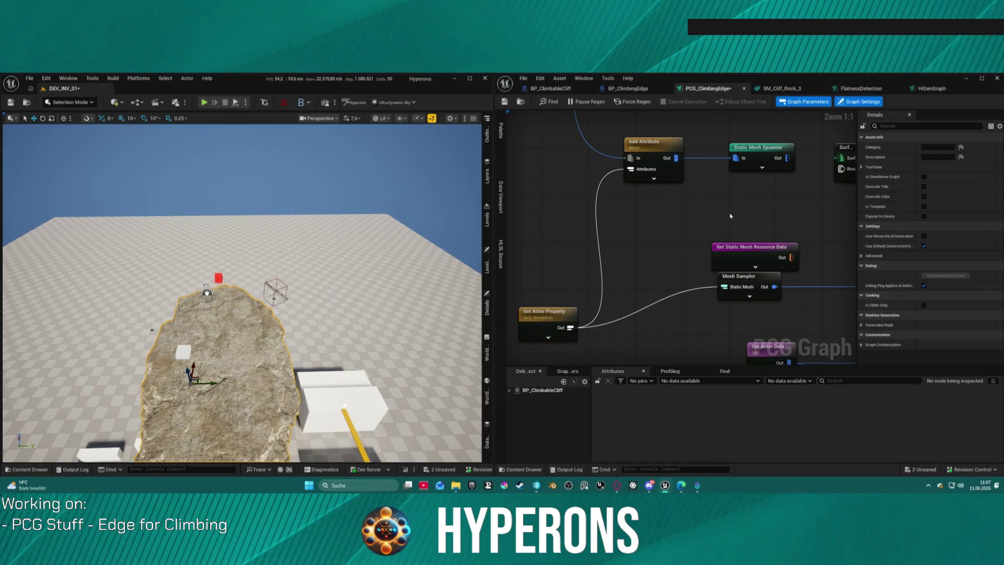
key("ctrl+v")
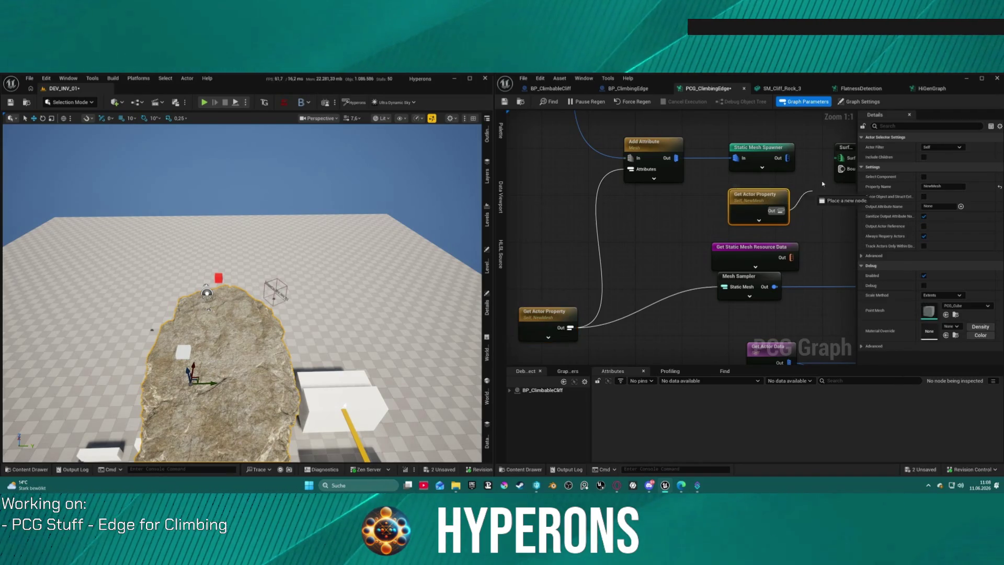
- Add a Surface-type filter node and wire Static Mesh Spawner's output into it
mouse_move(824, 165)
left_mouse_down()
mouse_move(613, 202)
mouse_move(622, 214)
mouse_move(605, 229)
left_mouse_up()
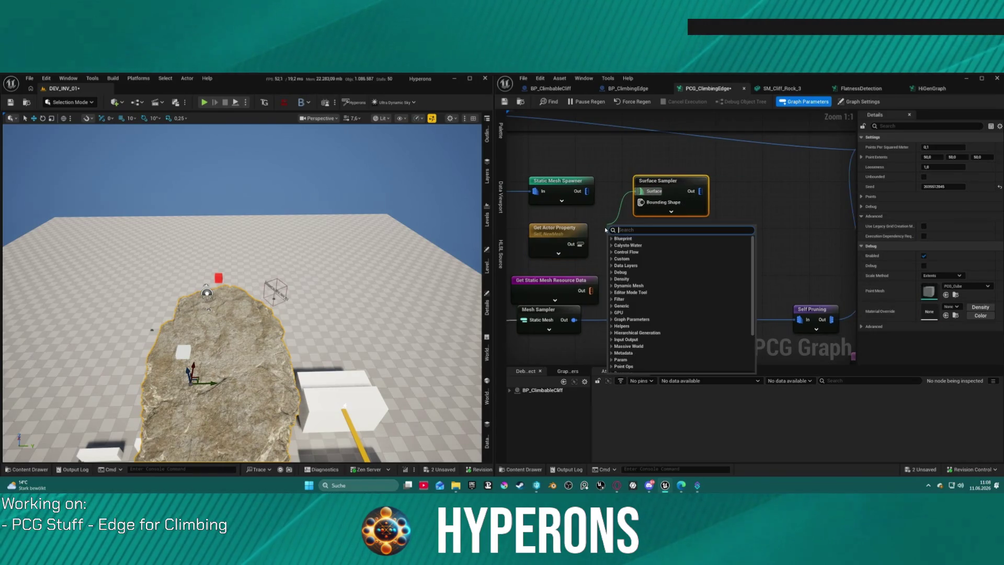
type("filter")
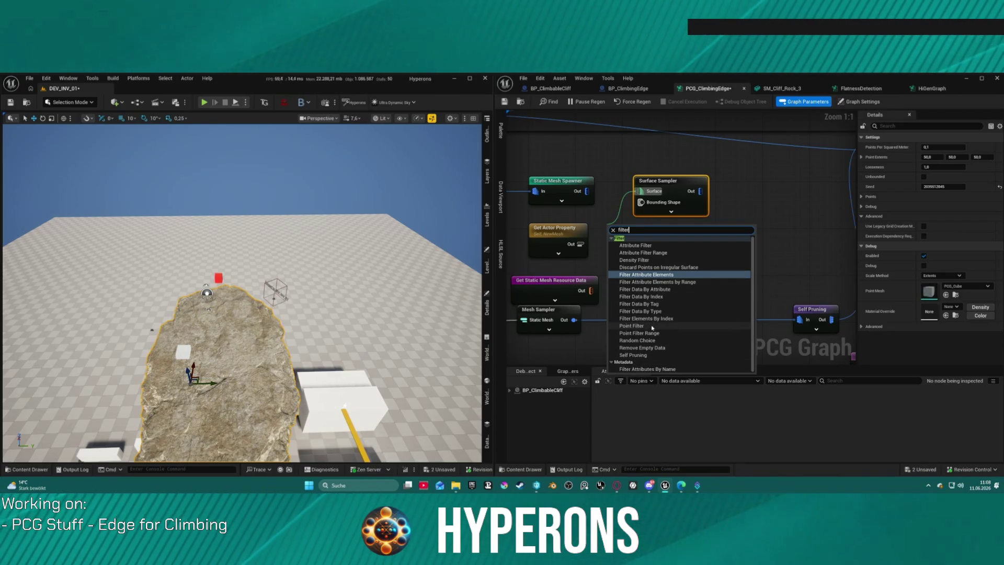
key("Return")
left_click_drag(663, 181, 776, 181)
left_click(626, 228)
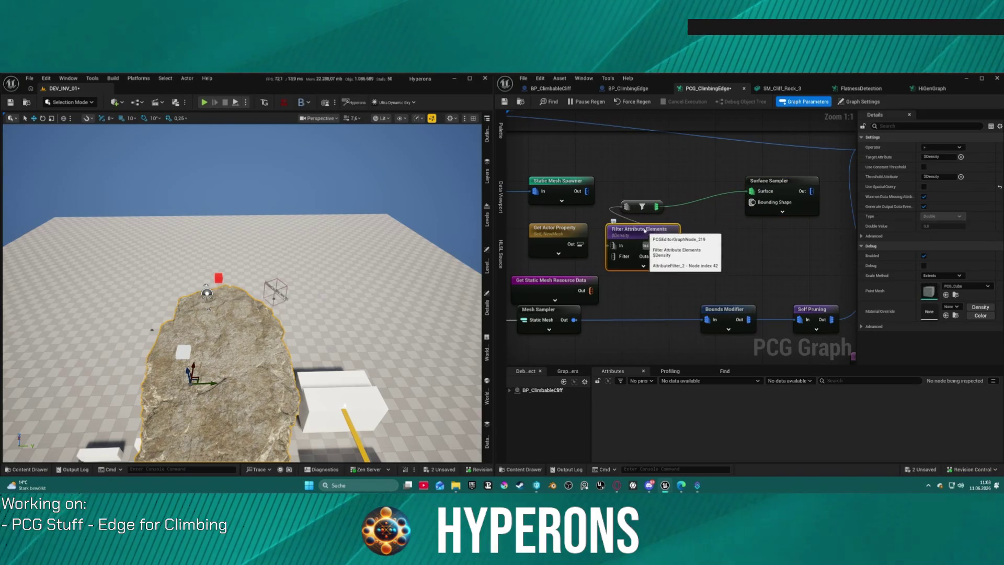
key("Delete")
left_click(642, 206)
left_click_drag(626, 206, 583, 192)
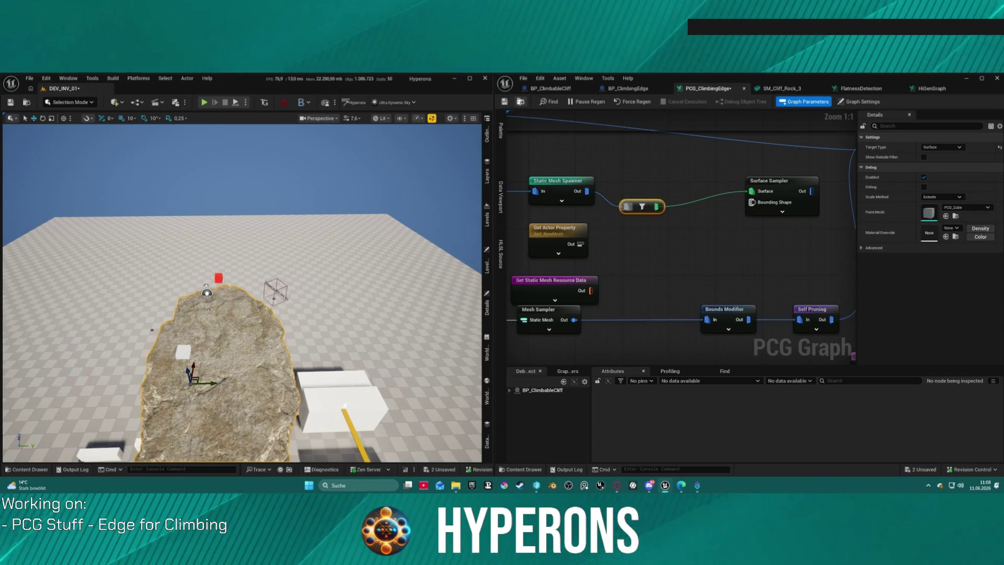
mouse_move(398, 243)
left_mouse_down()
mouse_move(398, 282)
mouse_move(397, 243)
left_mouse_up()
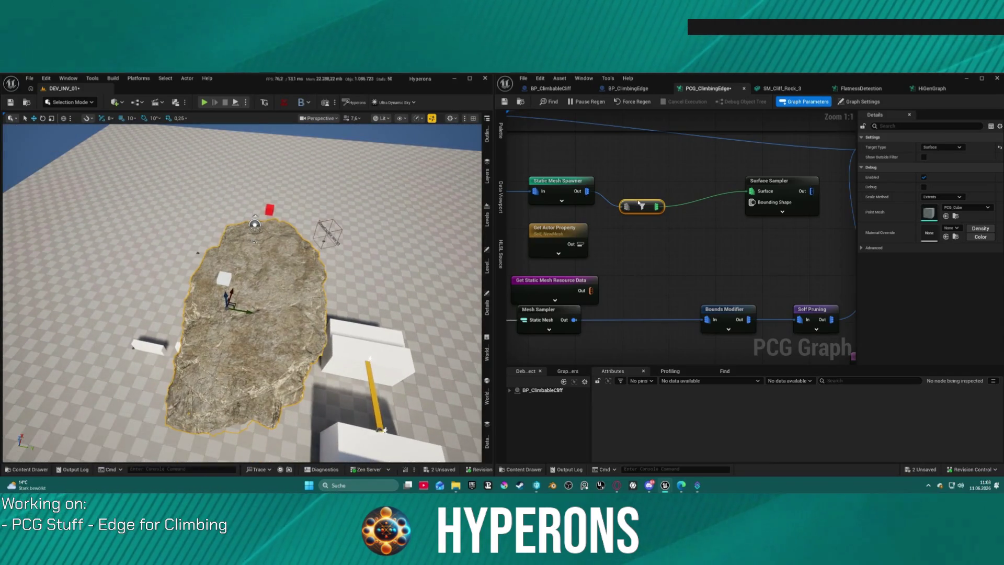
- Line the filter node up with the spawner and move Surface Sampler toward it
left_click_drag(637, 201, 634, 186)
mouse_move(769, 181)
left_mouse_down()
mouse_move(678, 205)
mouse_move(681, 215)
left_mouse_up()
left_click_drag(688, 270, 627, 259)
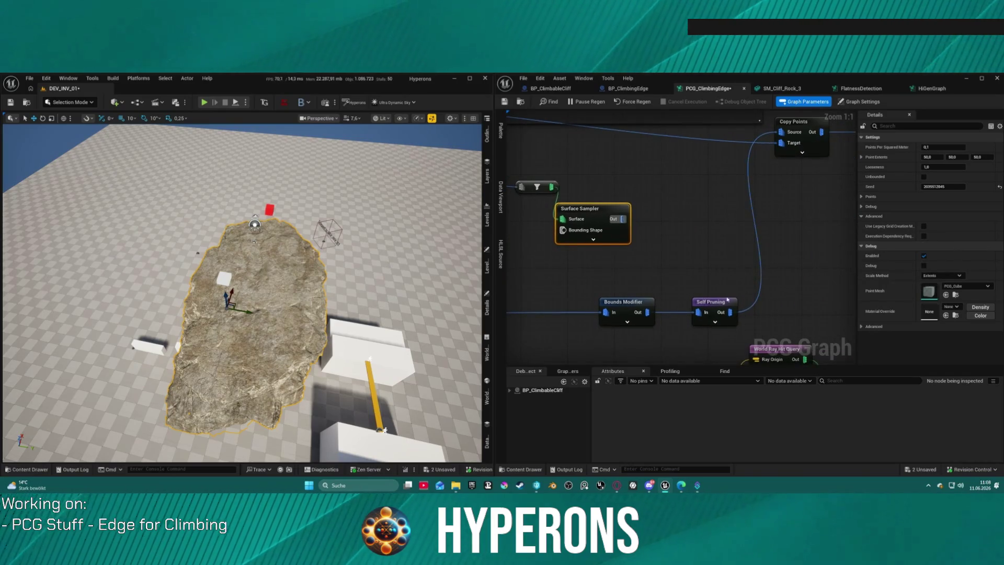
scroll(679, 205, "down", 3)
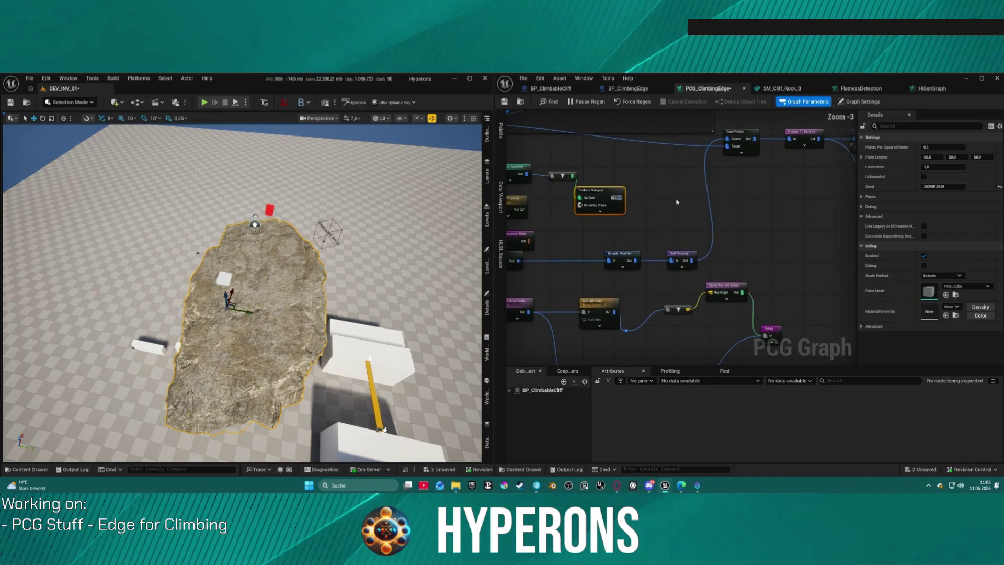
- Duplicate the Debug node, feed it Surface Sampler's output and place it beside the sampler
left_click(779, 330)
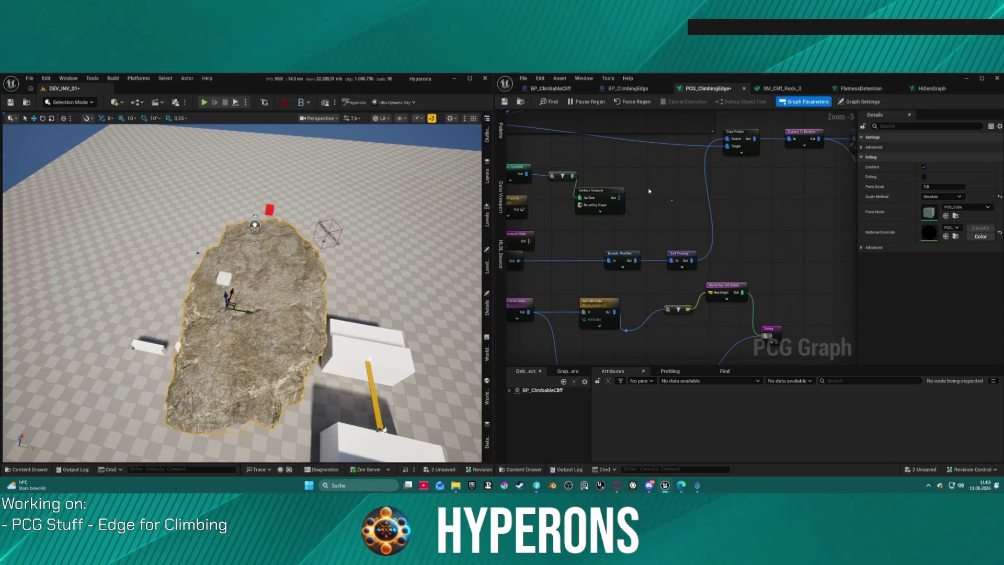
key("ctrl+v")
left_click_drag(620, 197, 658, 195)
scroll(659, 196, "up", 3)
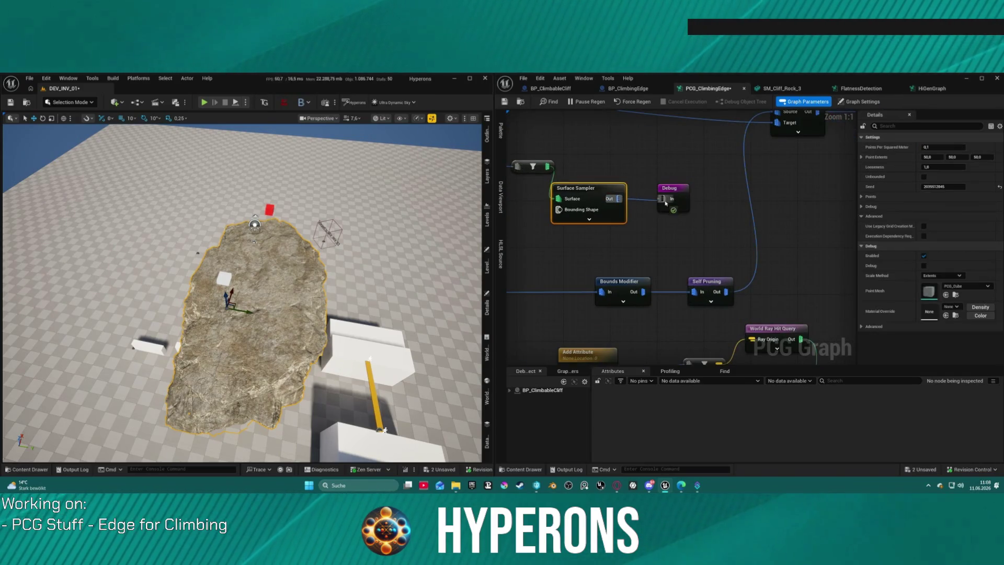
left_click(682, 198)
mouse_move(622, 206)
left_mouse_down()
mouse_move(647, 175)
mouse_move(639, 171)
mouse_move(684, 158)
left_mouse_up()
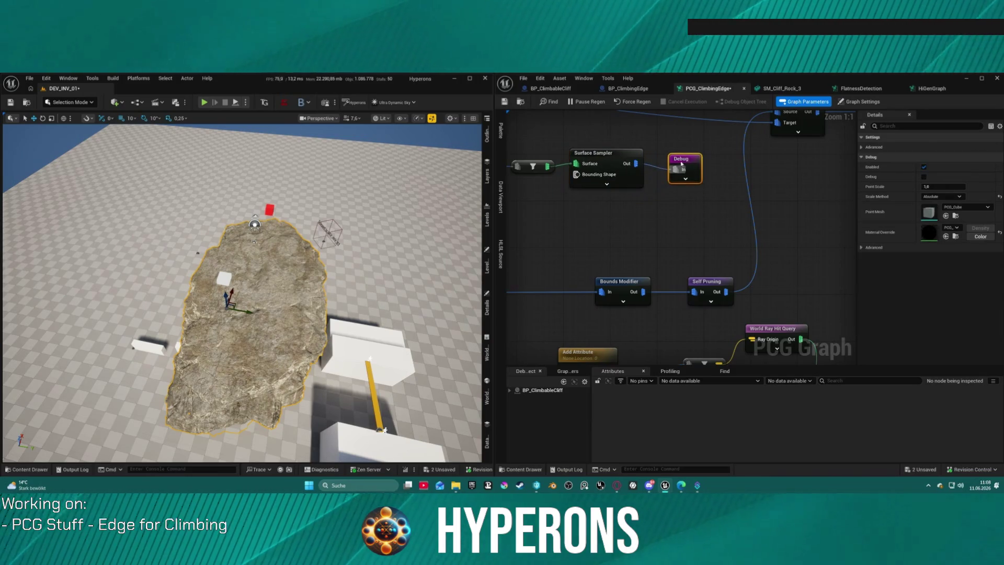
left_click_drag(618, 153, 624, 165)
scroll(623, 164, "down", 2)
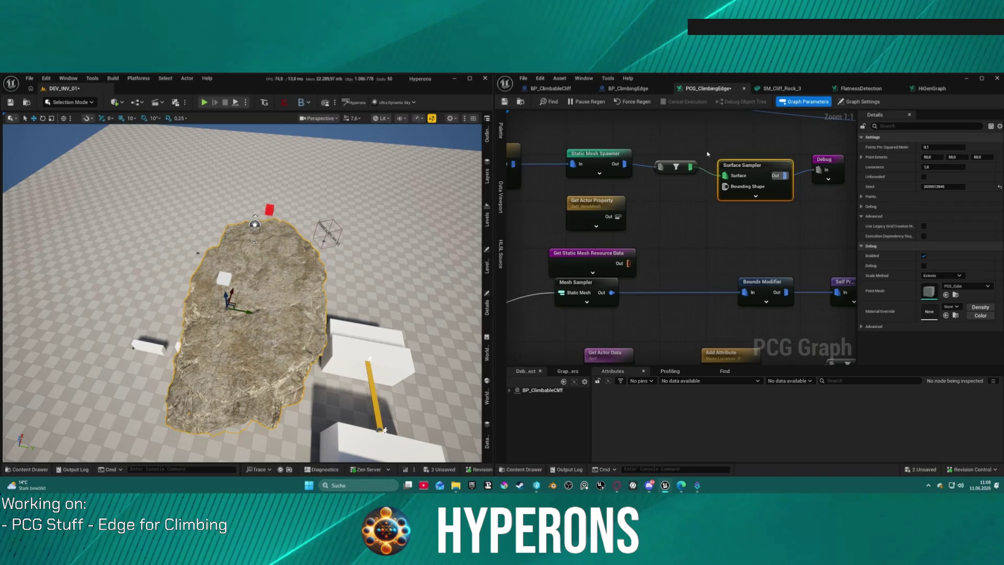
left_click(672, 170)
scroll(673, 262, "up", 2)
left_click_drag(674, 262, 784, 248)
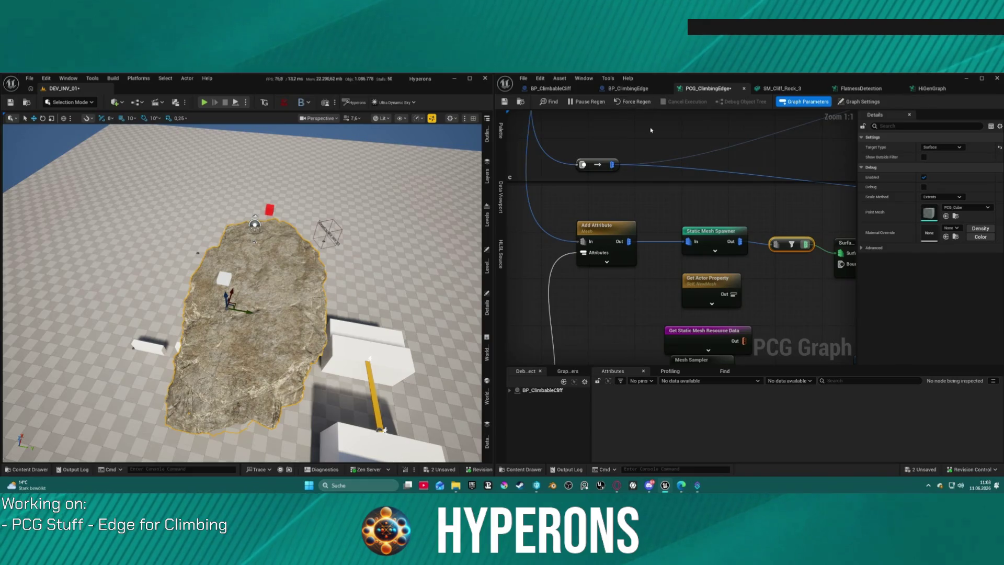